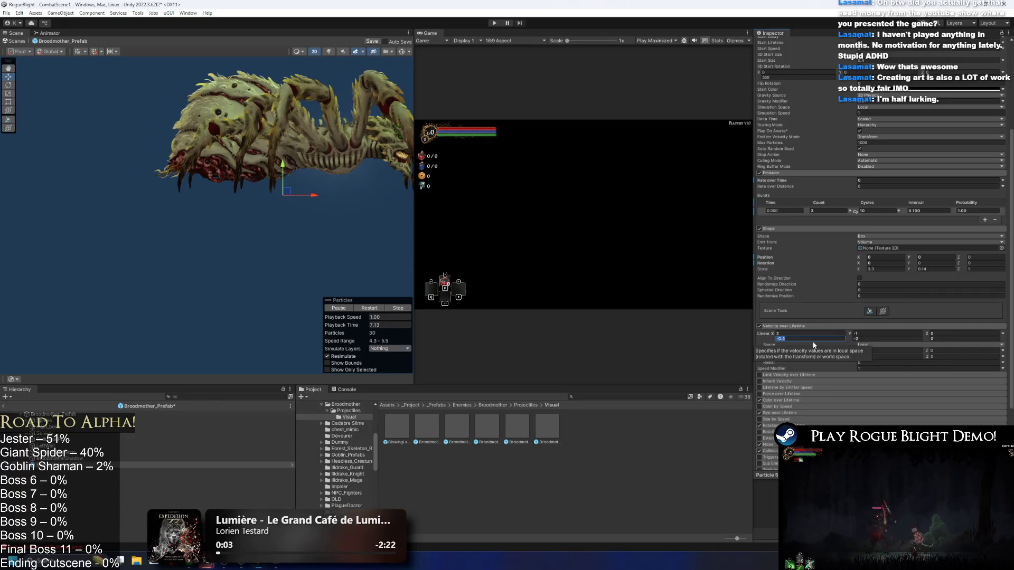
# - Apply the new Velocity over Lifetime Linear X value and pan to follow the leaves
pyautogui.click(378, 311)
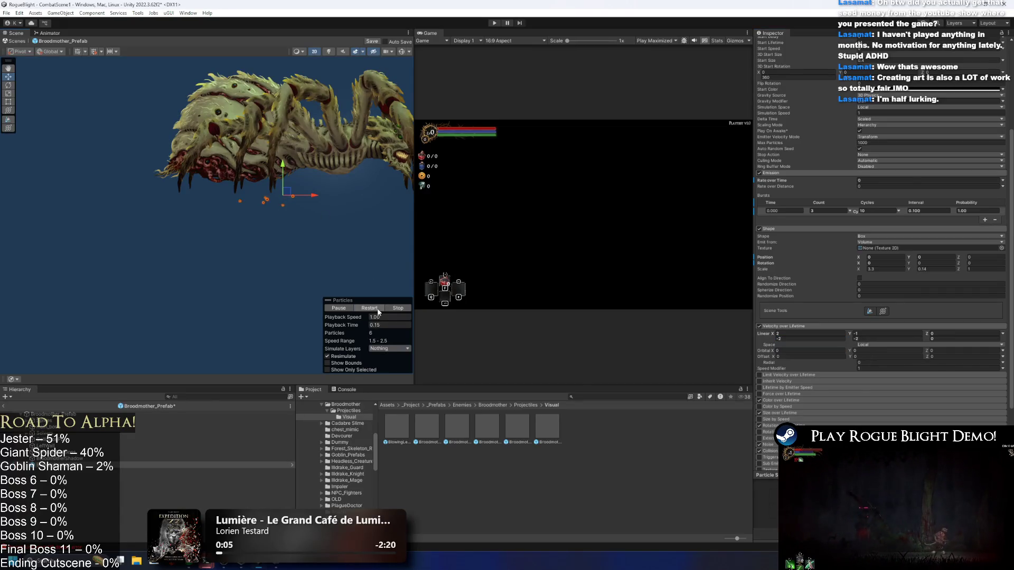
pyautogui.moveTo(312, 198); pyautogui.dragTo(290, 163)
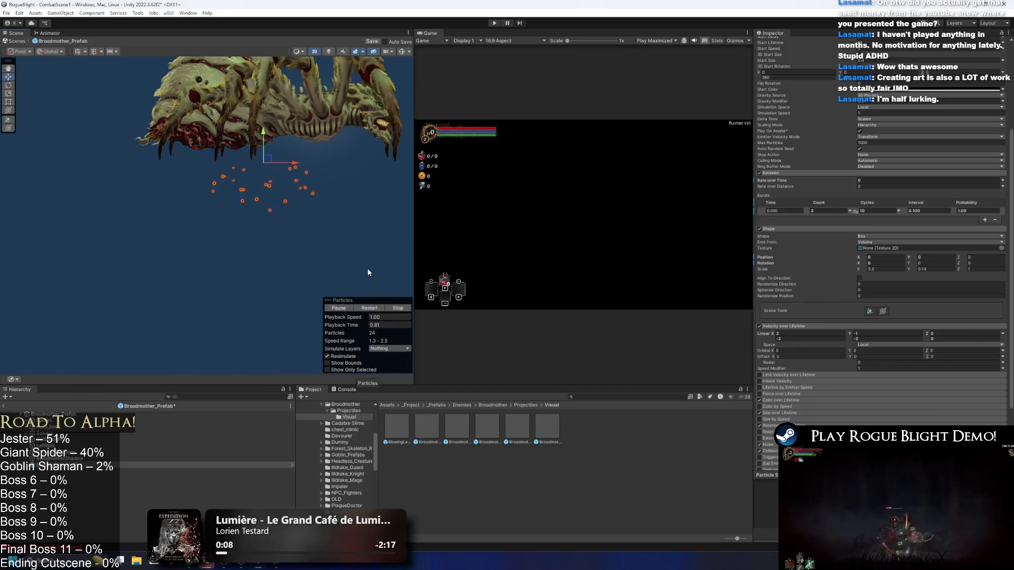
pyautogui.scroll(2, 284, 177)
pyautogui.scroll(2, 261, 186)
pyautogui.scroll(-2, 291, 167)
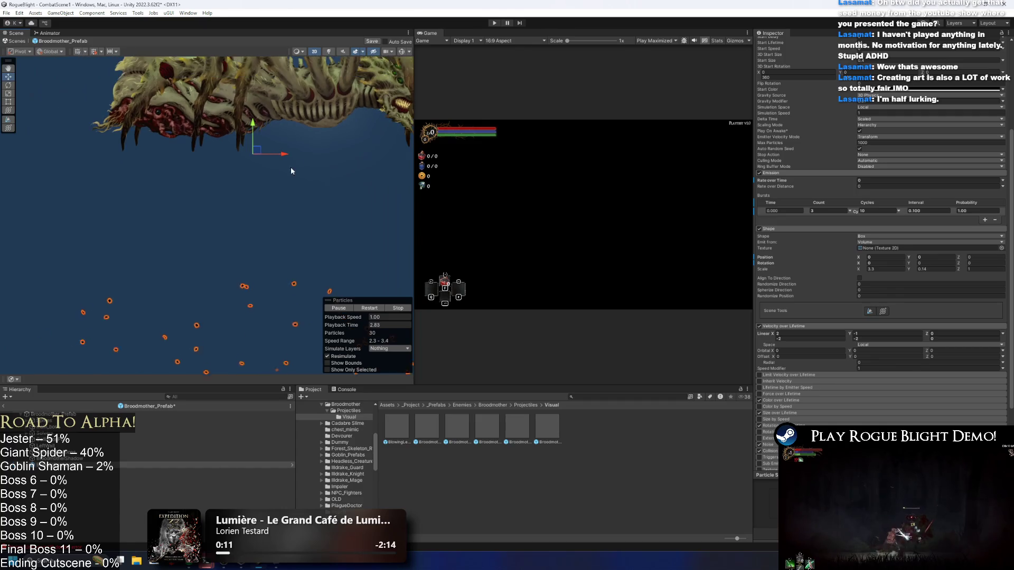
pyautogui.scroll(3, 915, 177)
pyautogui.scroll(3, 915, 177)
# - Try a uniform scale of 1, then undo the scale changes back to the originals
pyautogui.press('Tab')
pyautogui.write('1')
pyautogui.press('Tab')
pyautogui.write('1')
pyautogui.press('Return')
pyautogui.scroll(-2, 302, 241)
pyautogui.hotkey('ctrl', 'z')
pyautogui.moveTo(302, 245)
pyautogui.mouseDown()
pyautogui.moveTo(271, 153)
pyautogui.moveTo(273, 120)
pyautogui.mouseUp()
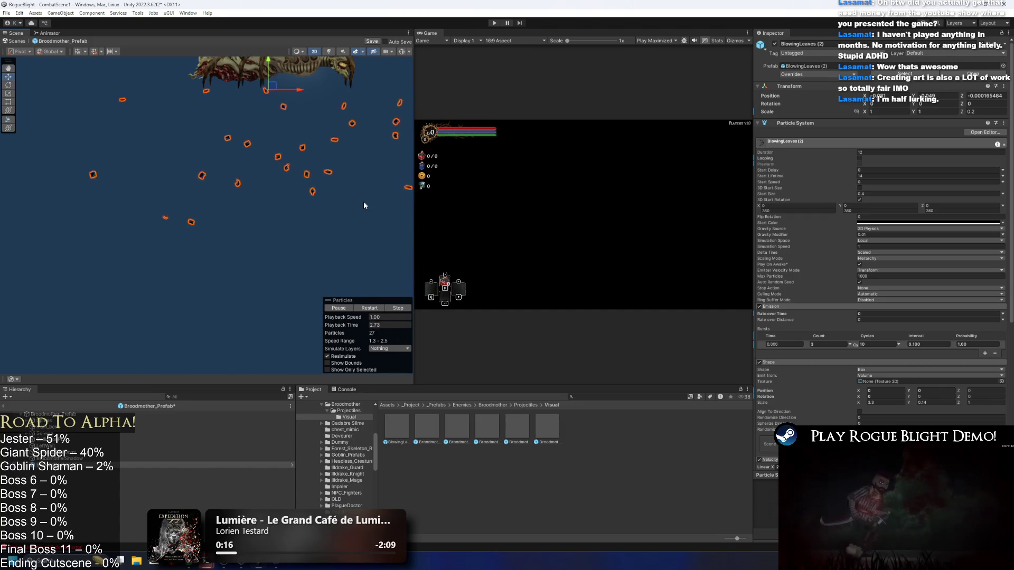
pyautogui.hotkey('ctrl', 'z')
pyautogui.hotkey('ctrl', 'z')
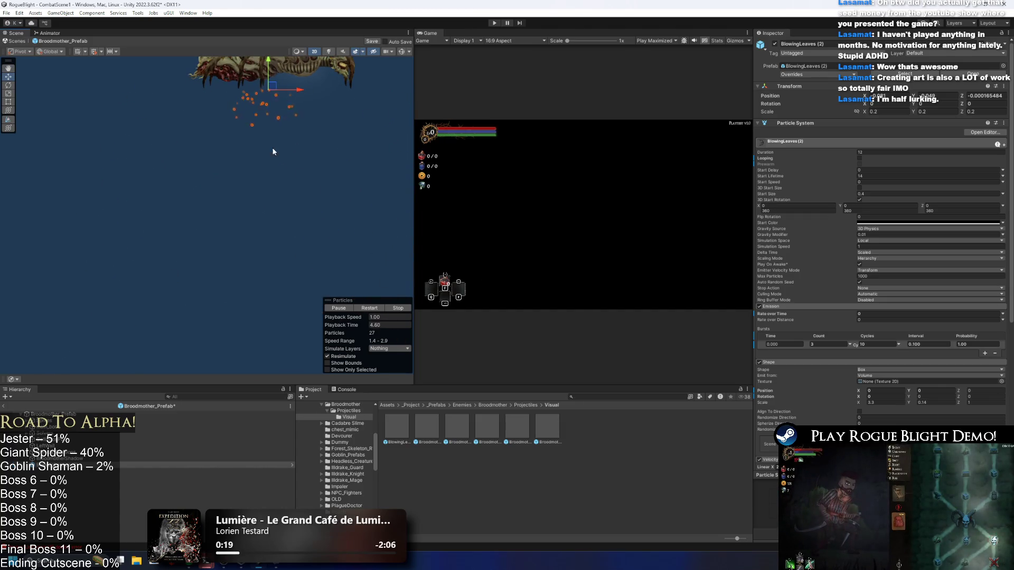
pyautogui.scroll(2, 273, 152)
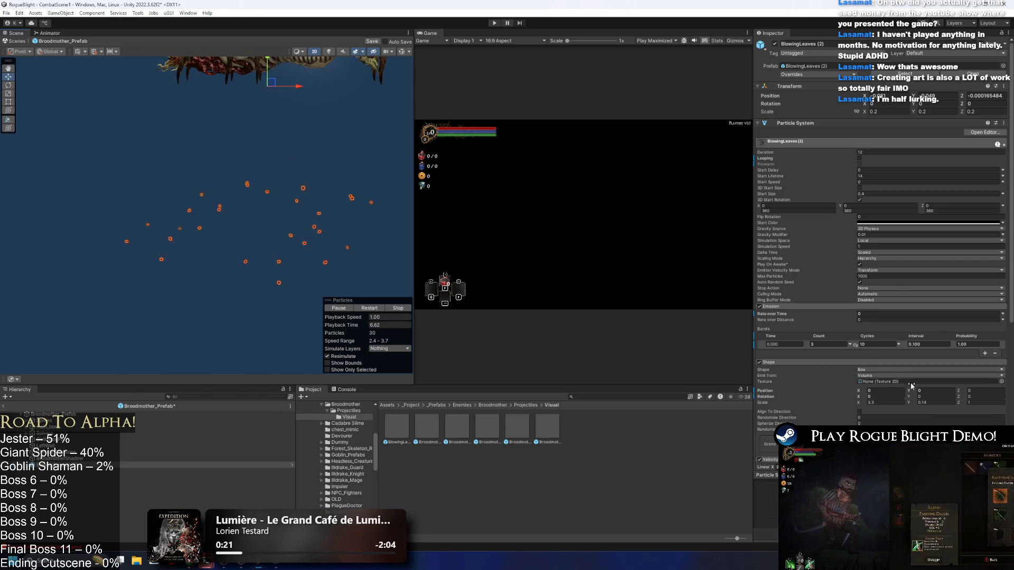
pyautogui.scroll(-5, 911, 370)
# - Change the Velocity over Lifetime Linear Y range and replay the leaf effect
pyautogui.click(864, 323)
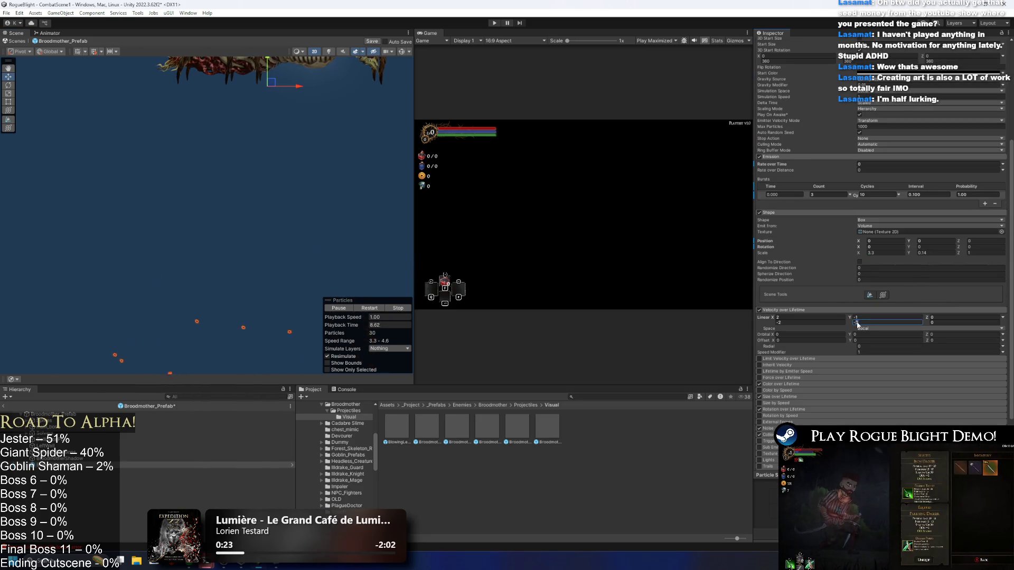
pyautogui.click(856, 317)
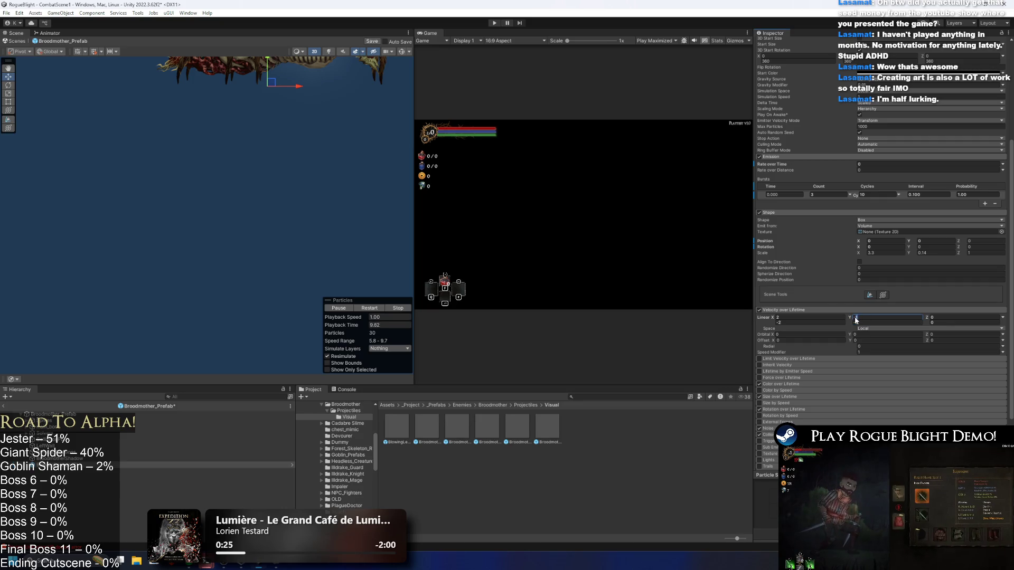
pyautogui.click(396, 307)
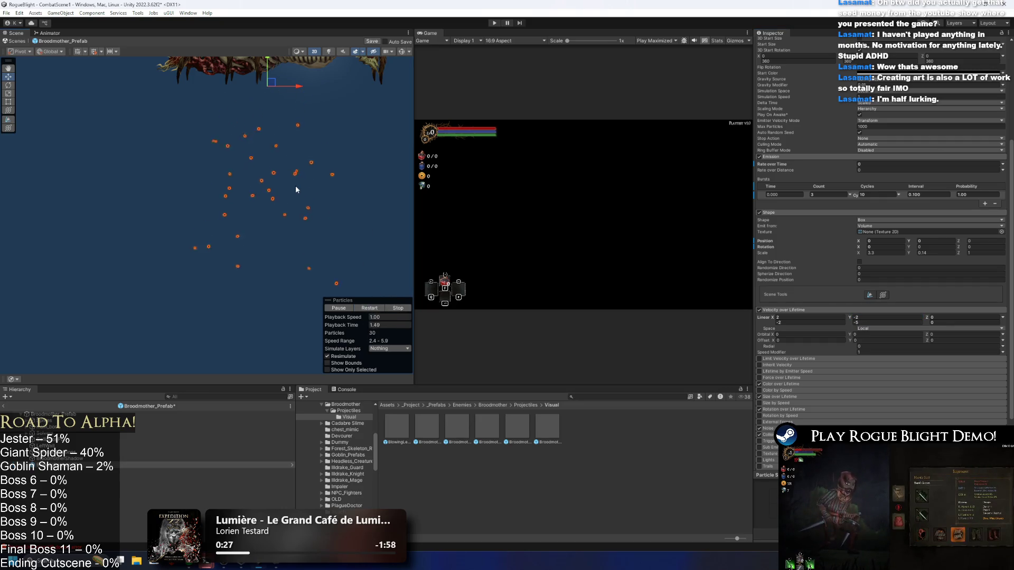
pyautogui.click(376, 308)
pyautogui.press('f')
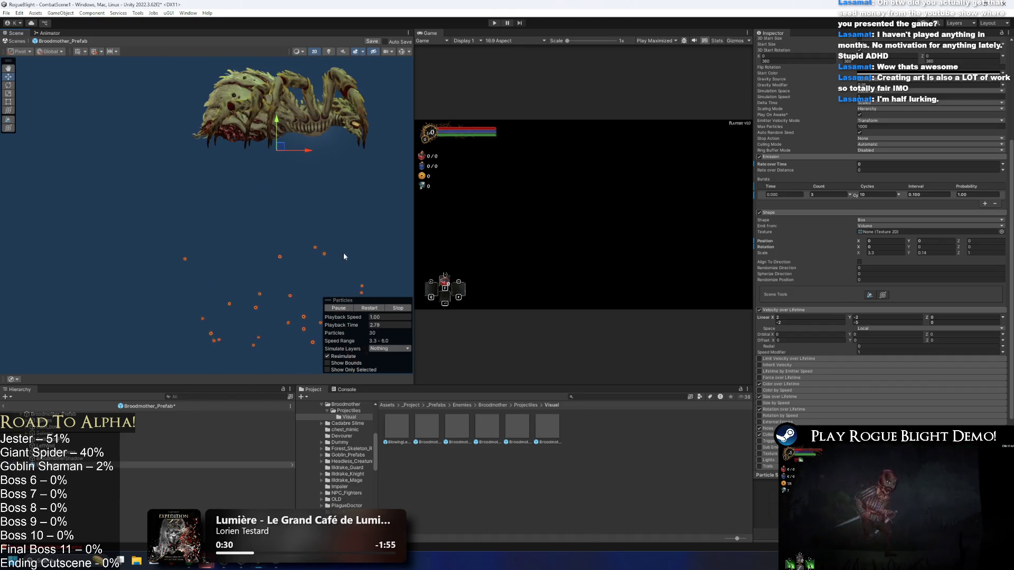
pyautogui.click(374, 309)
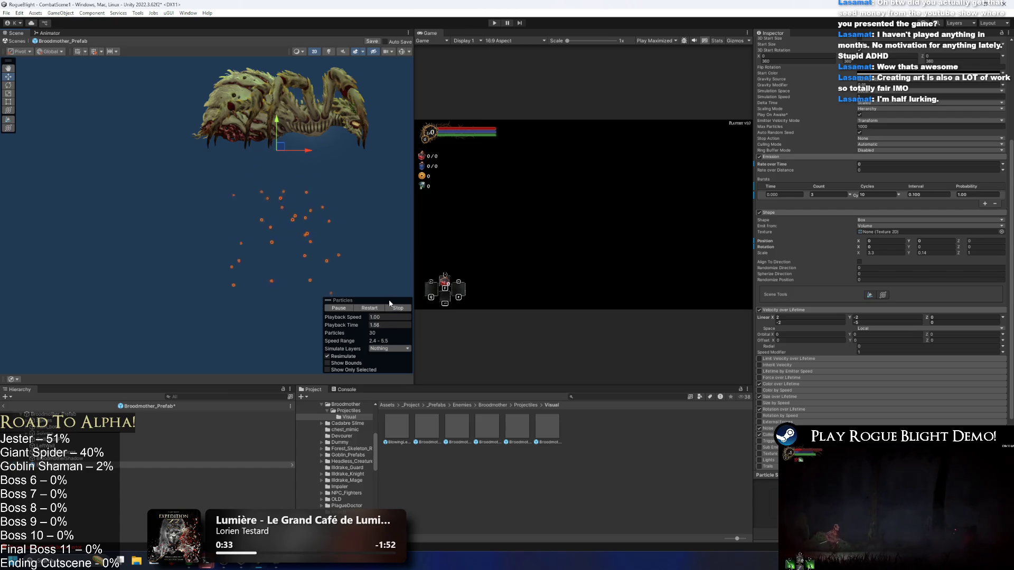
pyautogui.click(369, 308)
# - Set the Bursts Interval to 0.050 and replay the effect to preview it
pyautogui.click(913, 195)
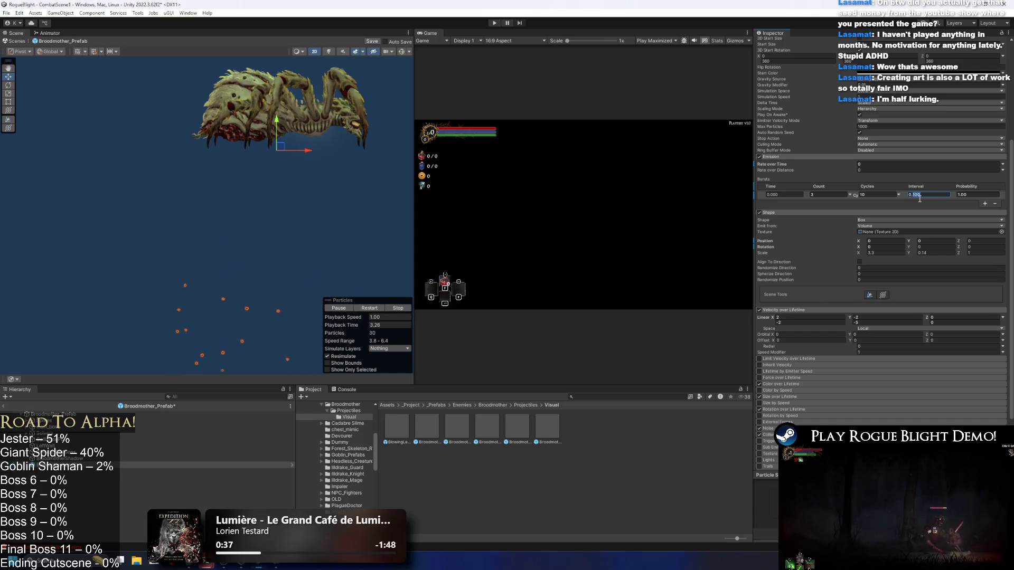
pyautogui.write('0.05')
pyautogui.click(375, 309)
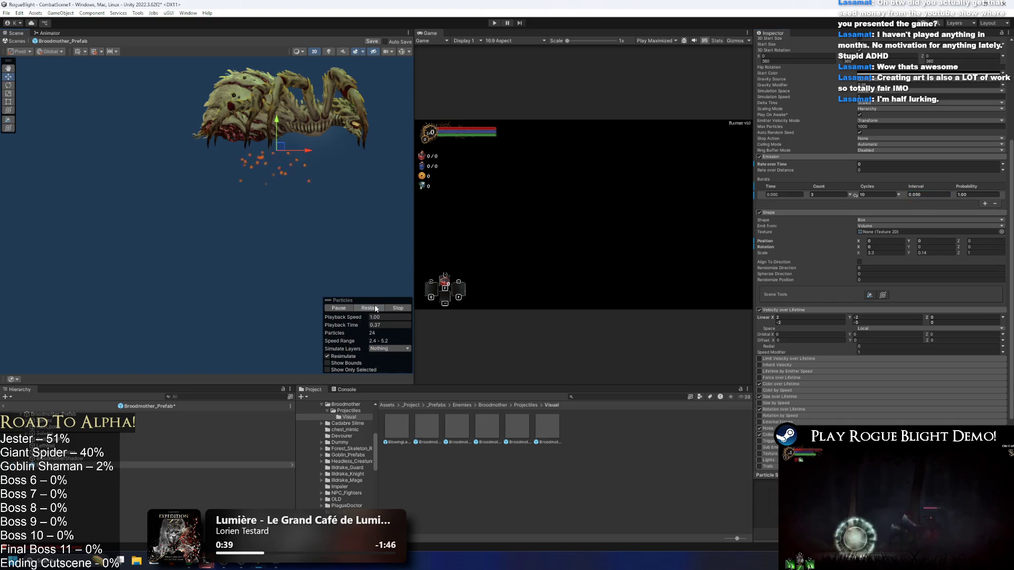
pyautogui.click(377, 310)
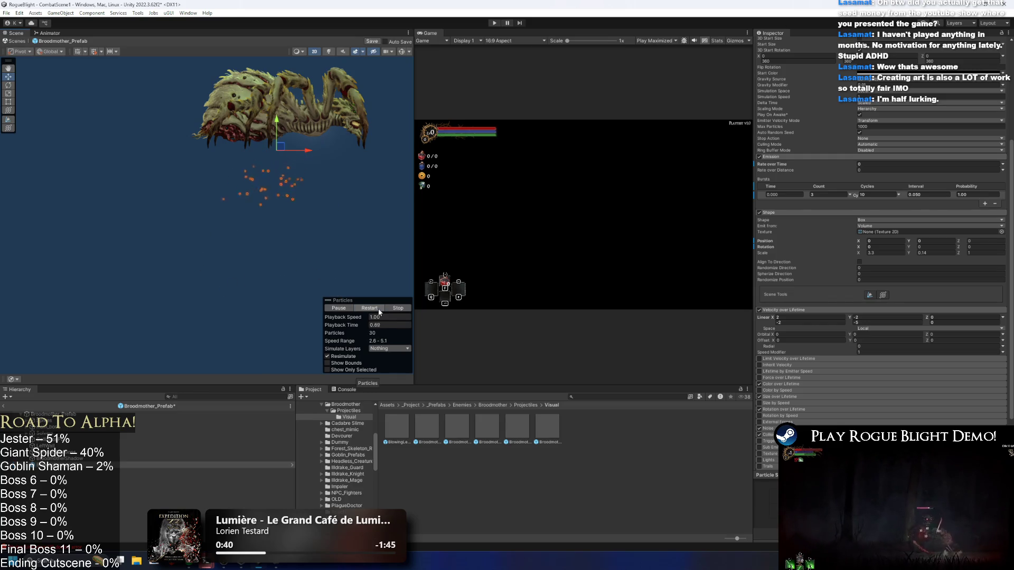
pyautogui.scroll(3, 881, 212)
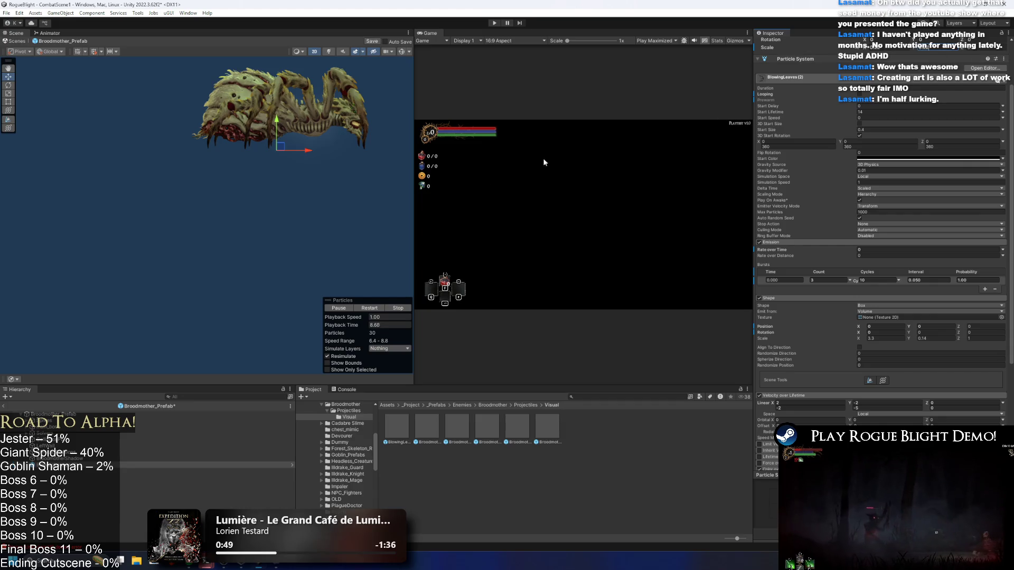
pyautogui.click(370, 310)
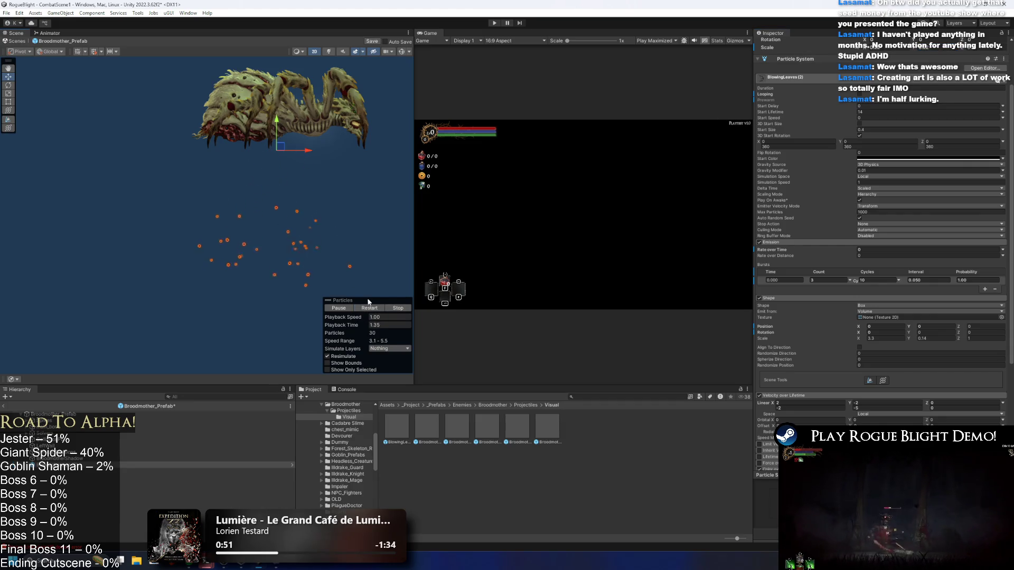
# - Rename the BlowingLeaves (2) particle prefab asset to LeafsVisualParticle
pyautogui.scroll(2, 881, 80)
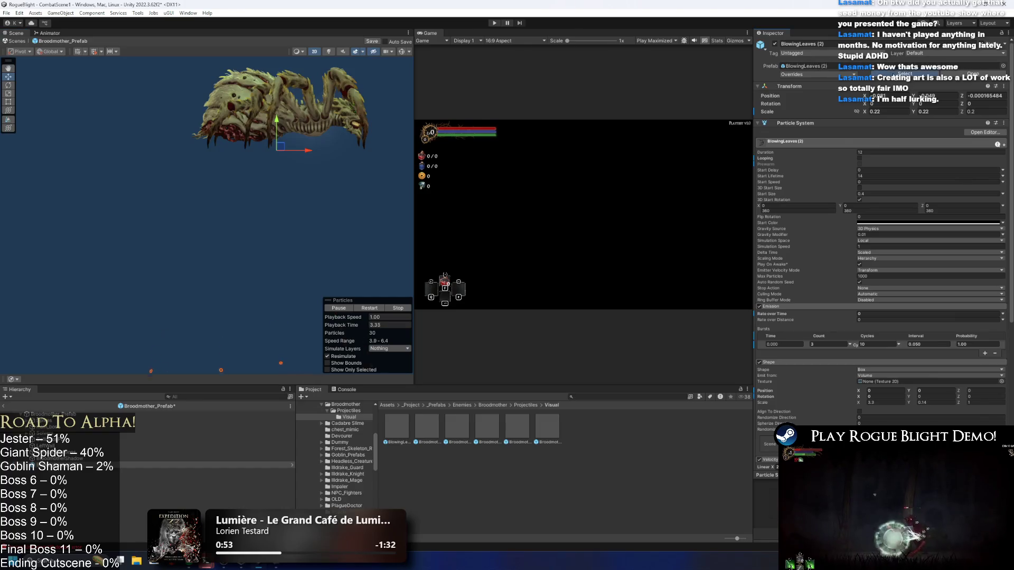
pyautogui.click(397, 428)
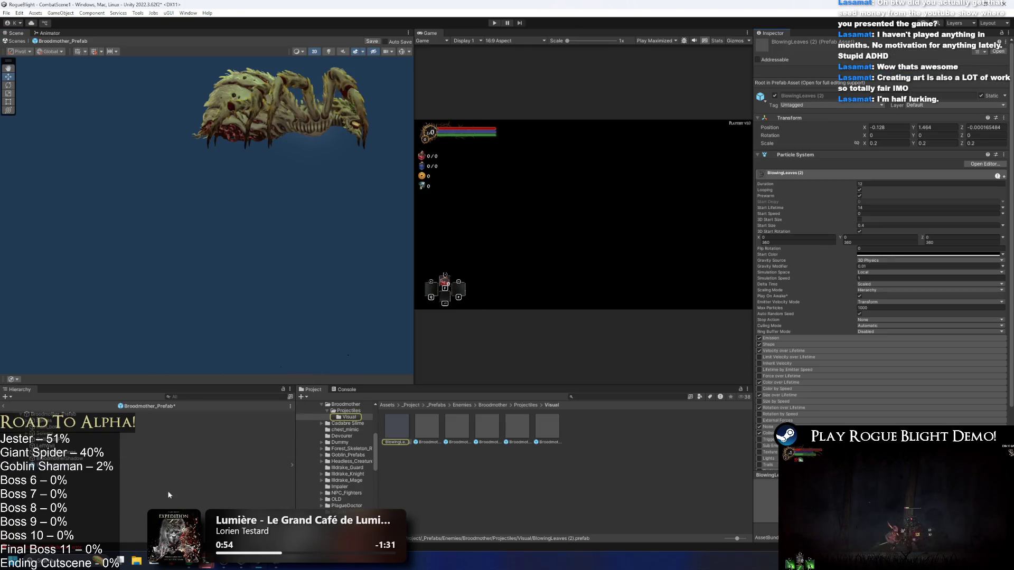
pyautogui.rightClick(400, 427)
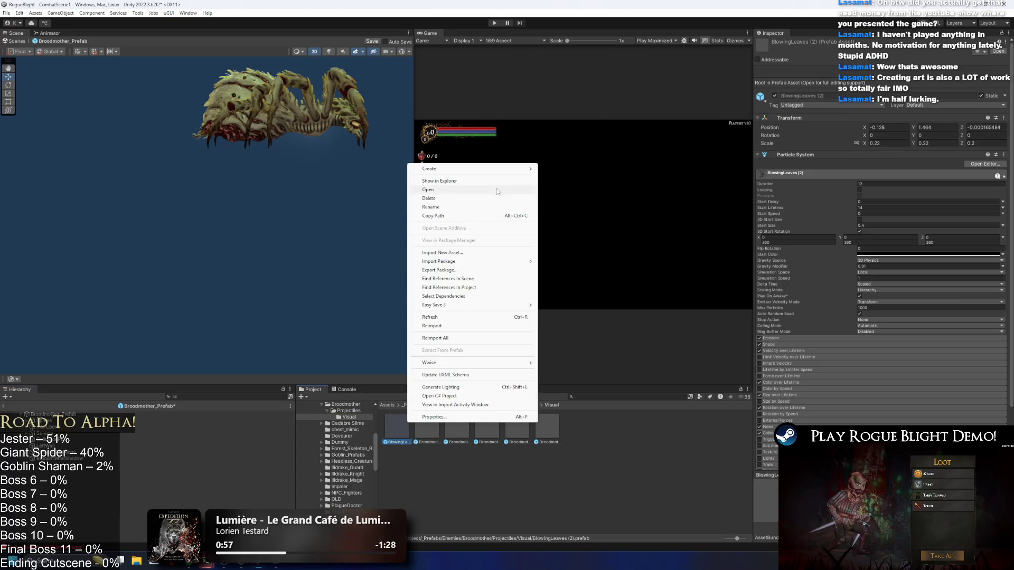
pyautogui.click(449, 208)
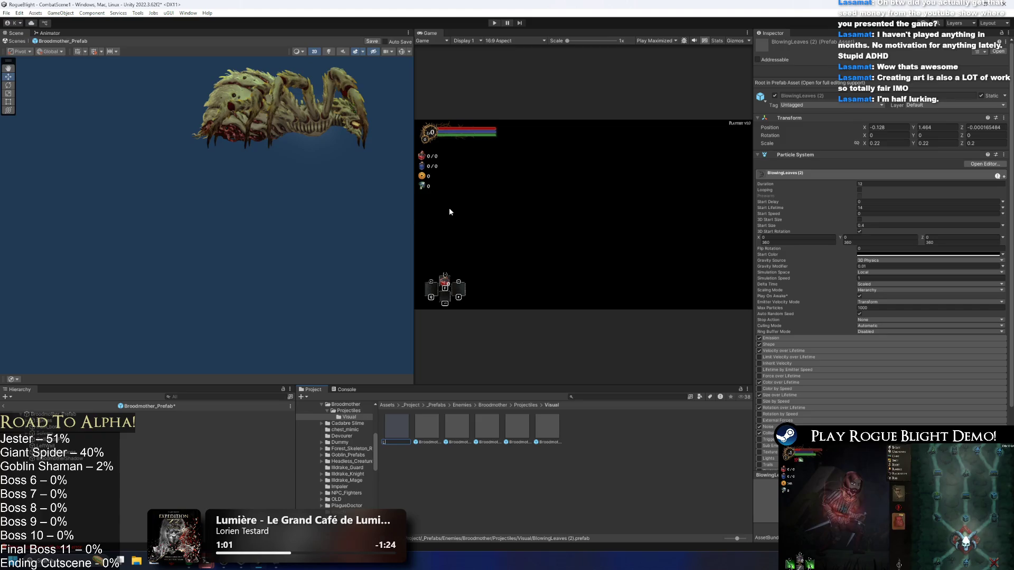
pyautogui.write('lParticle')
pyautogui.press('Return')
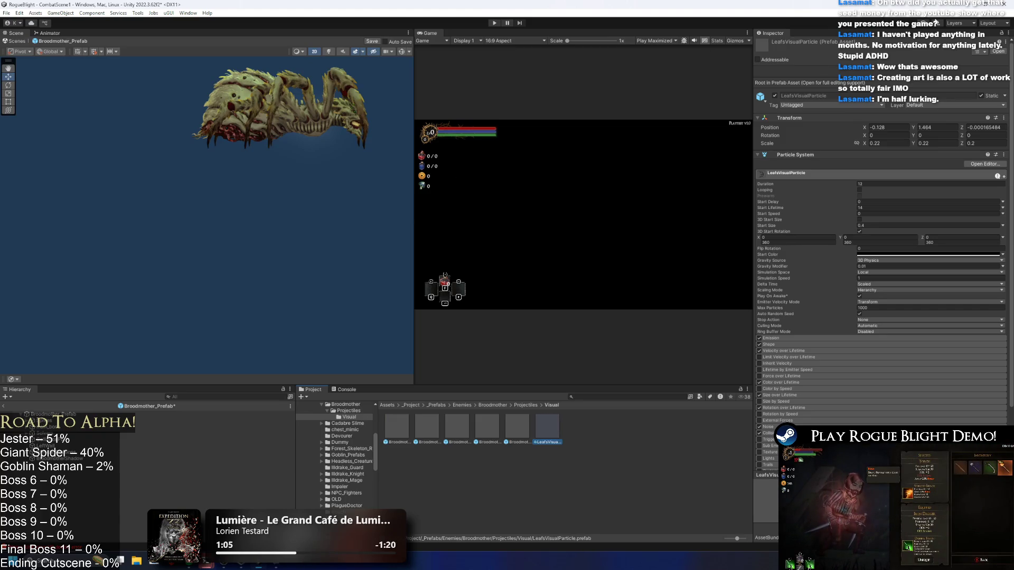
# - Set its Transform Position to 0, 0, 0 and reselect the Broodmother_Prefab root
pyautogui.click(887, 127)
pyautogui.write('0')
pyautogui.press('Tab')
pyautogui.write('0')
pyautogui.press('Tab')
pyautogui.write('0')
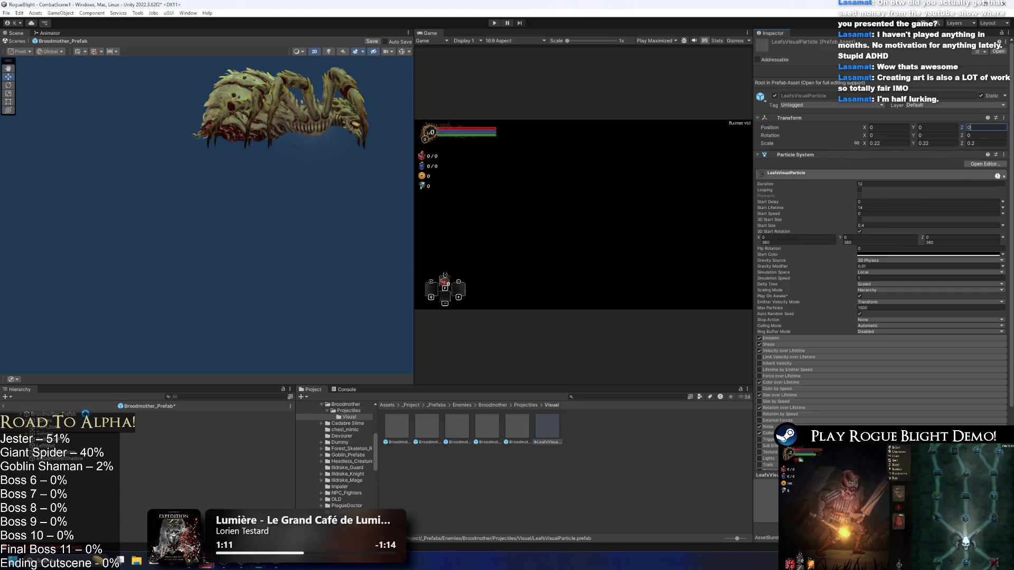
pyautogui.click(158, 414)
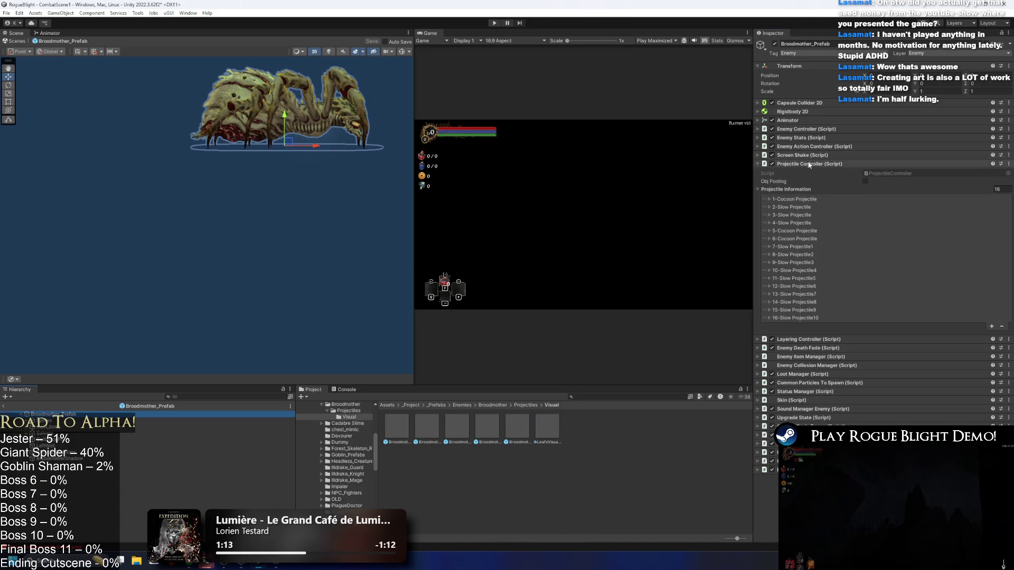
# - Collapse the Projectile Controller, then duplicate a hierarchy object and undo the duplicate
pyautogui.click(845, 164)
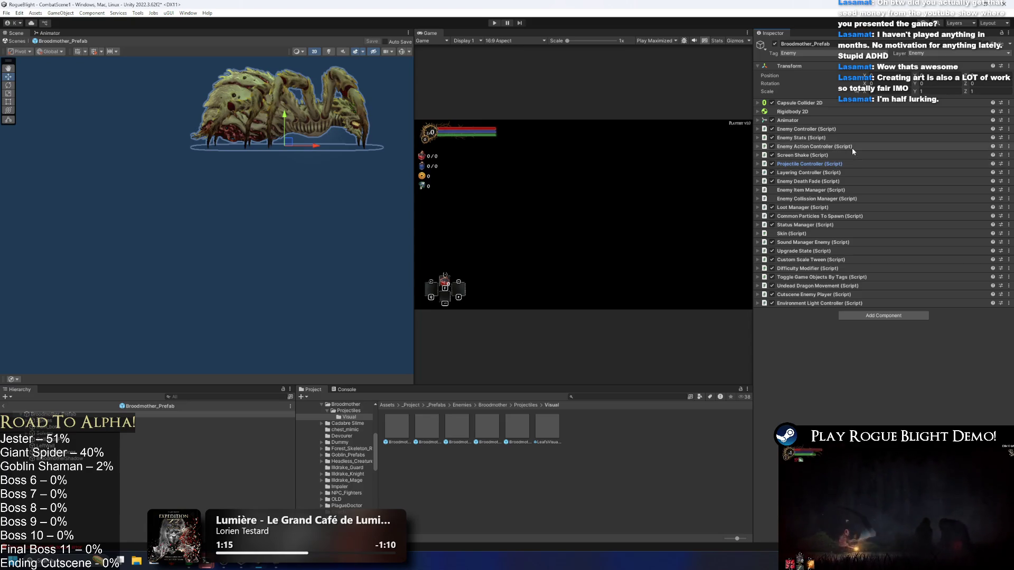
pyautogui.moveTo(294, 170); pyautogui.dragTo(280, 267)
pyautogui.scroll(-2, 281, 267)
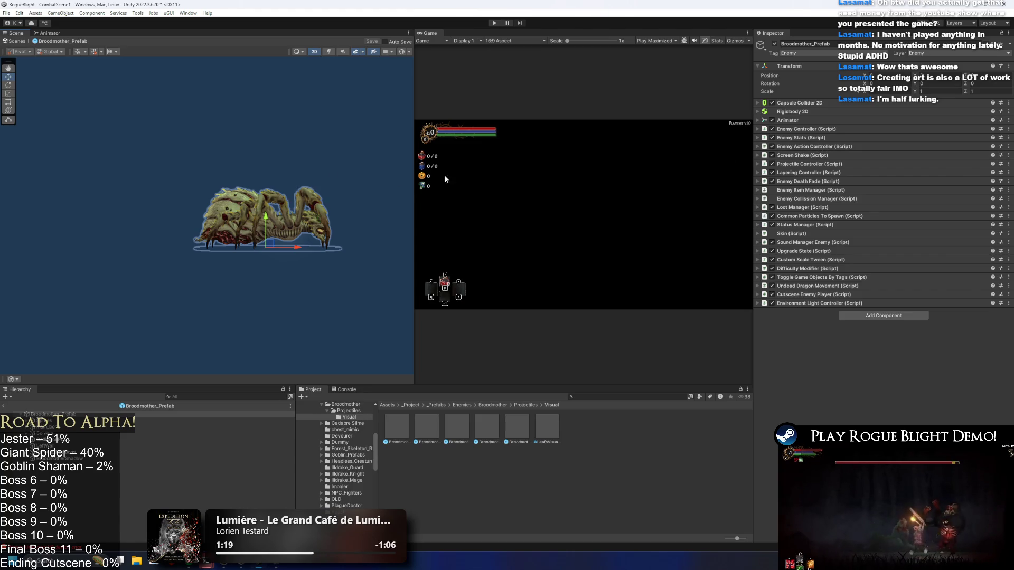
pyautogui.scroll(1, 305, 175)
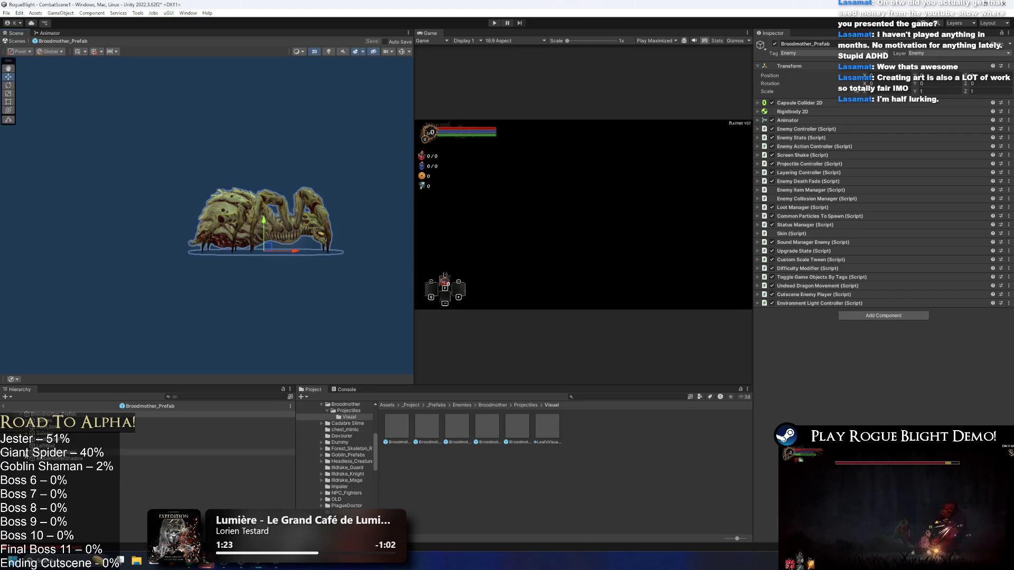
pyautogui.rightClick(395, 432)
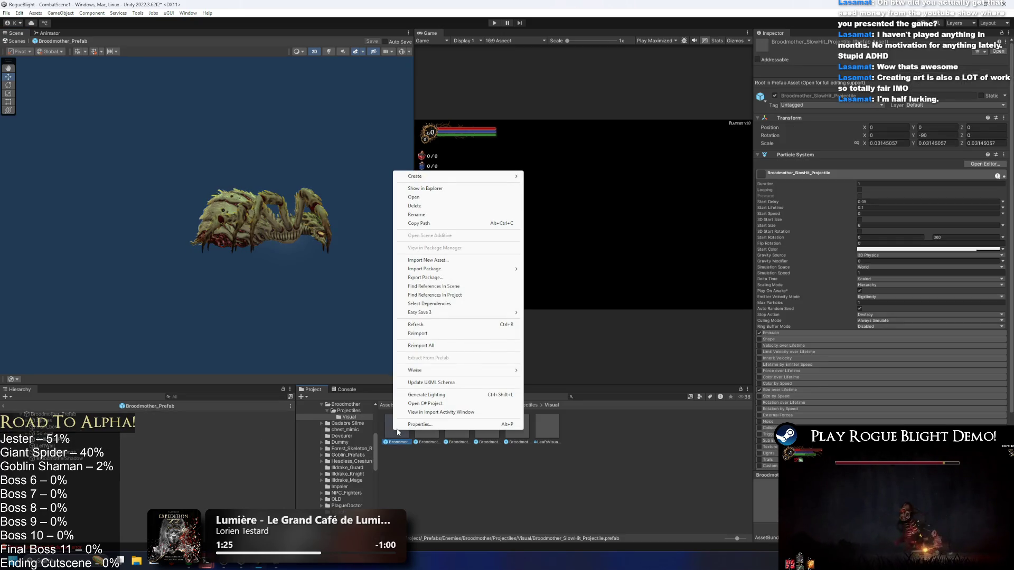
pyautogui.click(67, 426)
pyautogui.rightClick(61, 417)
pyautogui.click(121, 150)
pyautogui.hotkey('ctrl', 'z')
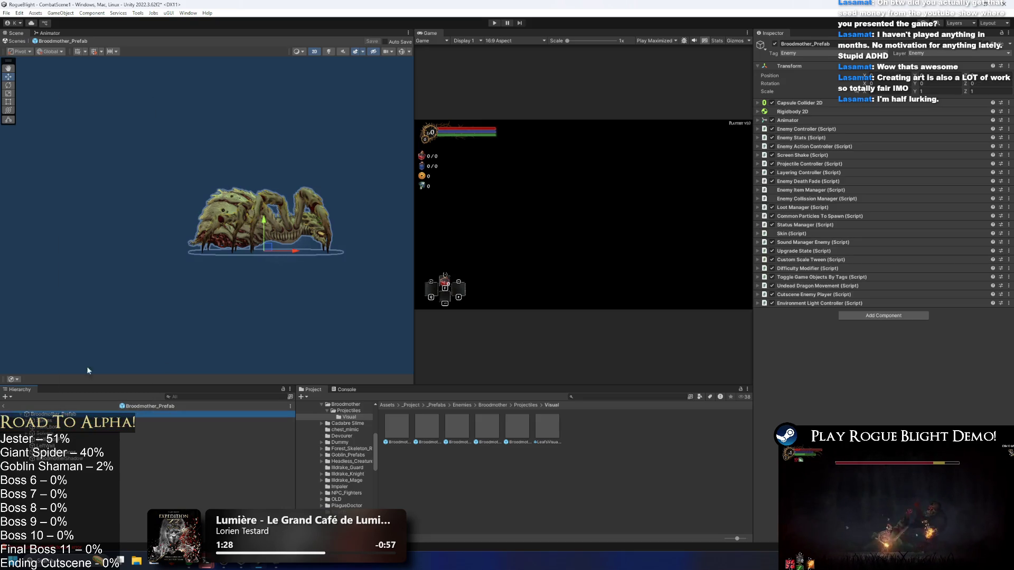
# - Review the Projectile Controller's projectile list and right-click Particle_Positions in the Hierarchy
pyautogui.rightClick(66, 418)
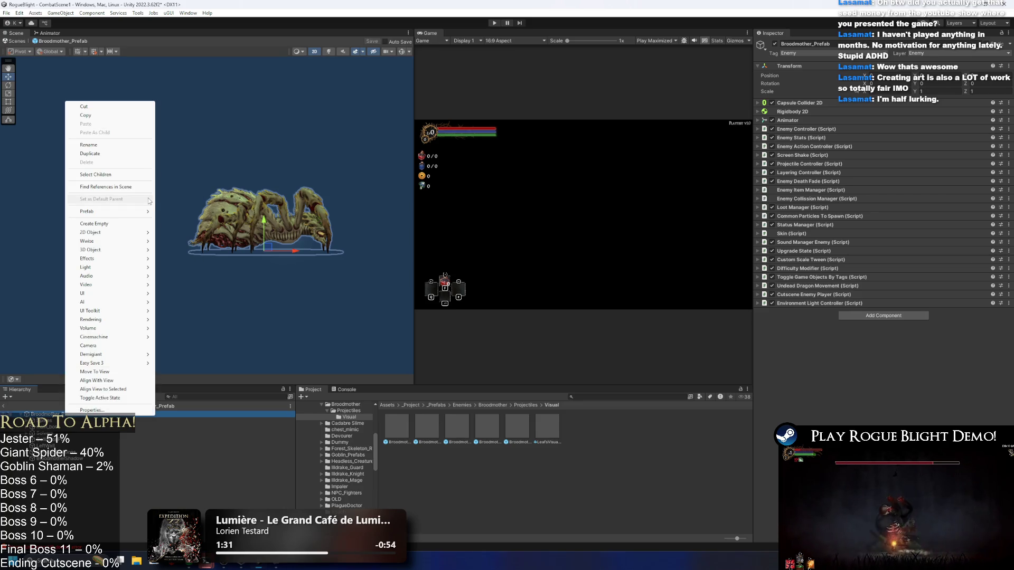
pyautogui.moveTo(132, 233)
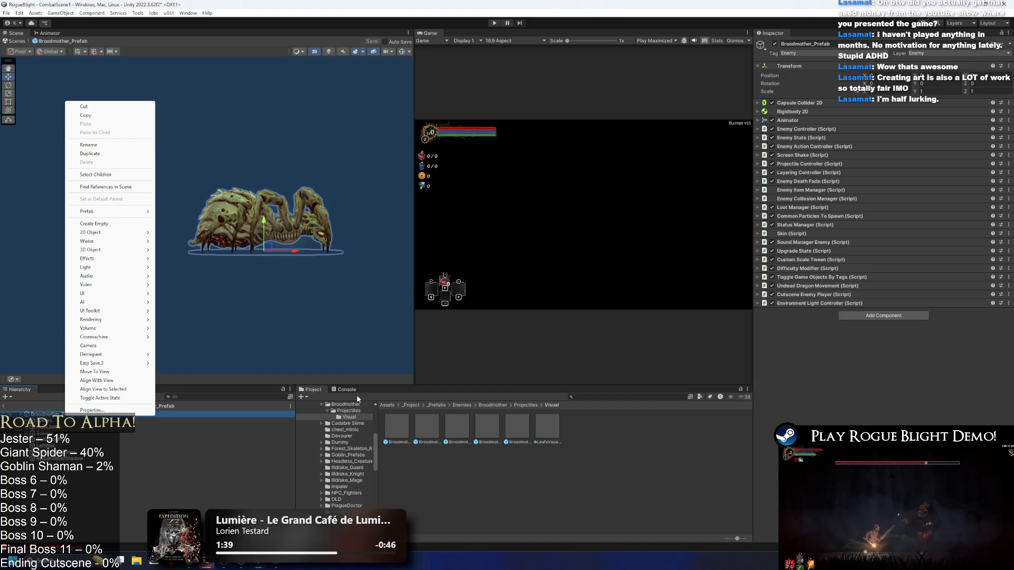
pyautogui.click(816, 165)
pyautogui.click(824, 164)
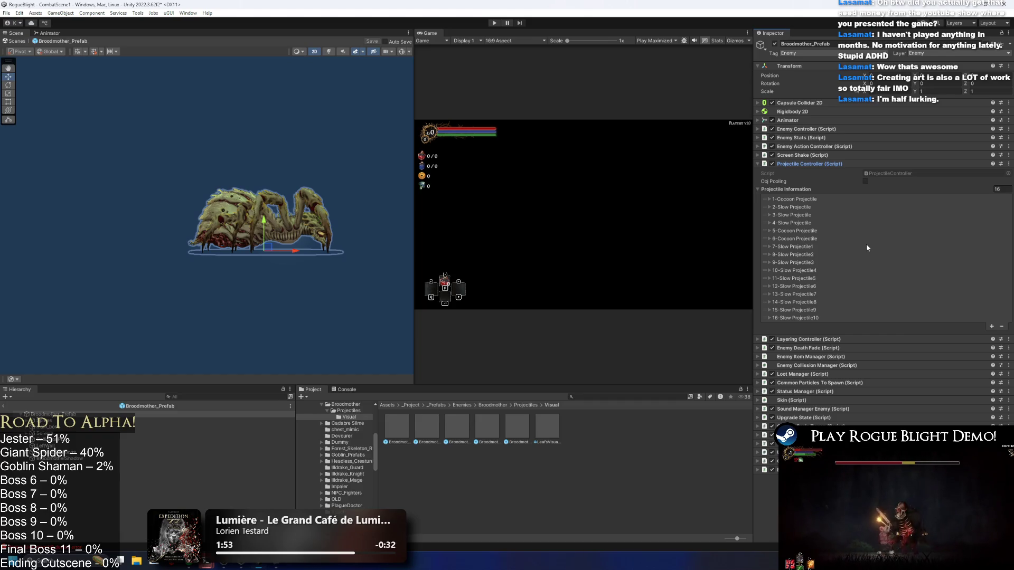
pyautogui.moveTo(149, 175); pyautogui.dragTo(146, 228)
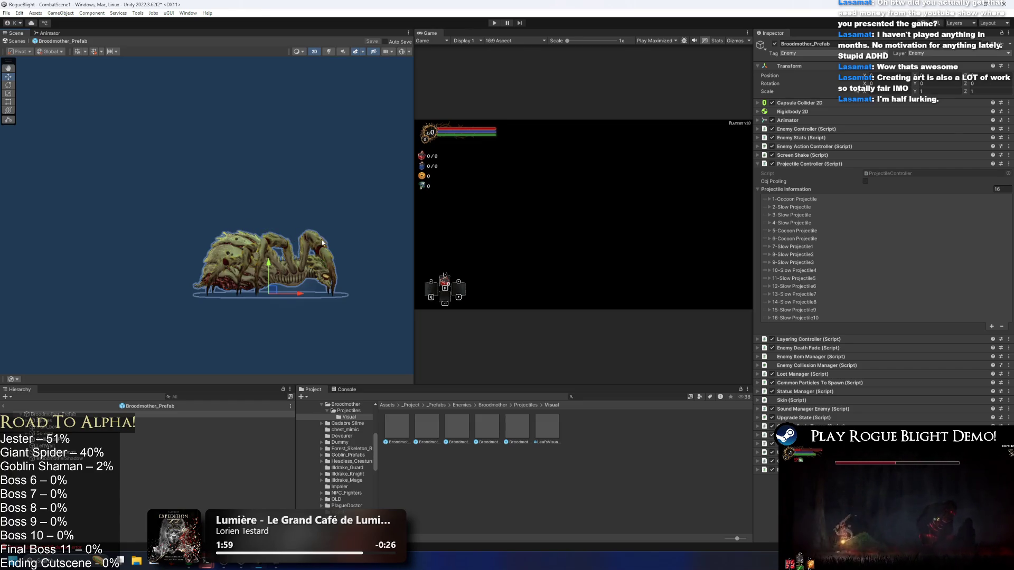
pyautogui.click(87, 421)
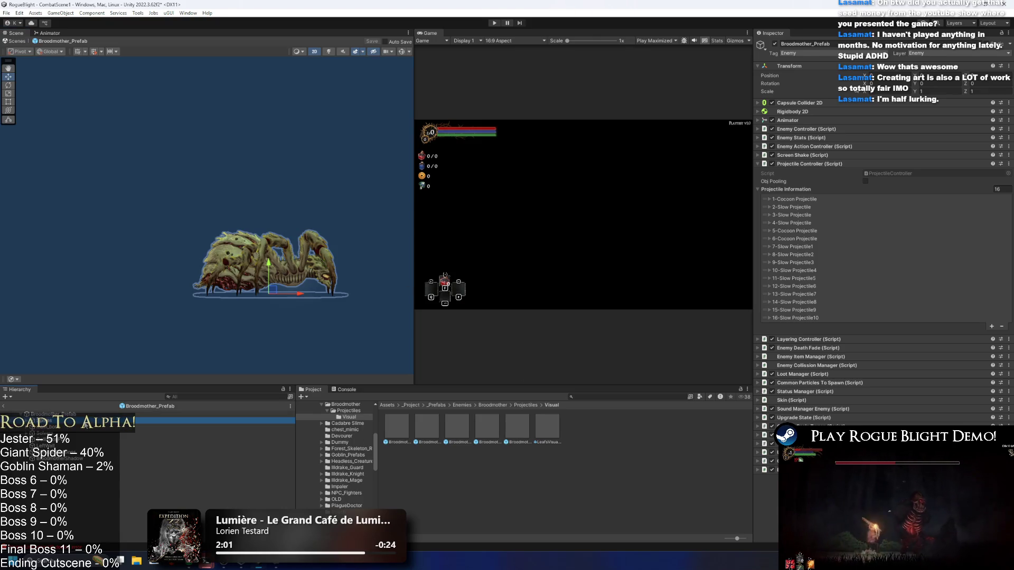
pyautogui.click(159, 452)
pyautogui.rightClick(74, 451)
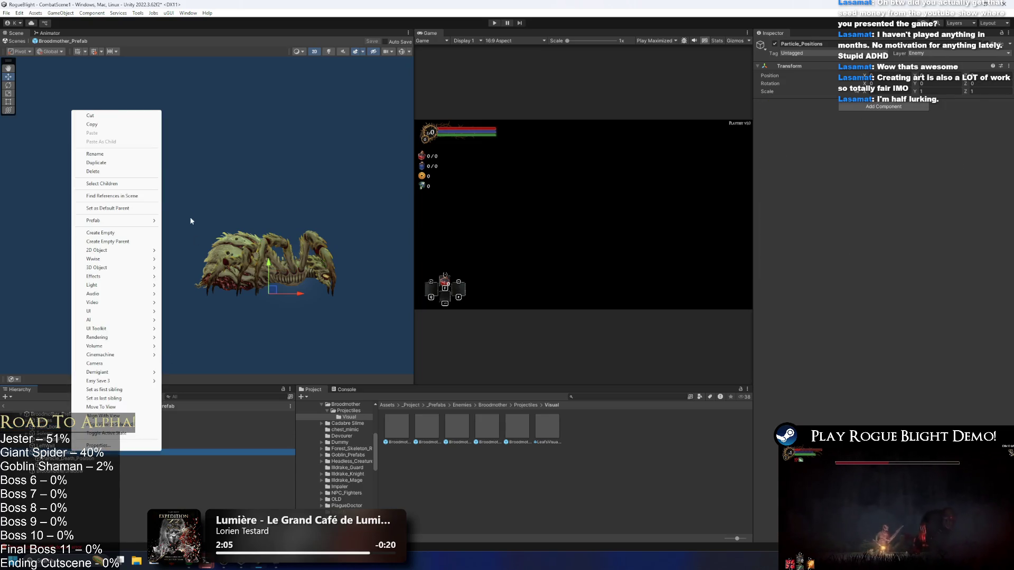
# - Create an empty LeafsParticles child and place the LeafsVisual particle prefab under it
pyautogui.click(130, 233)
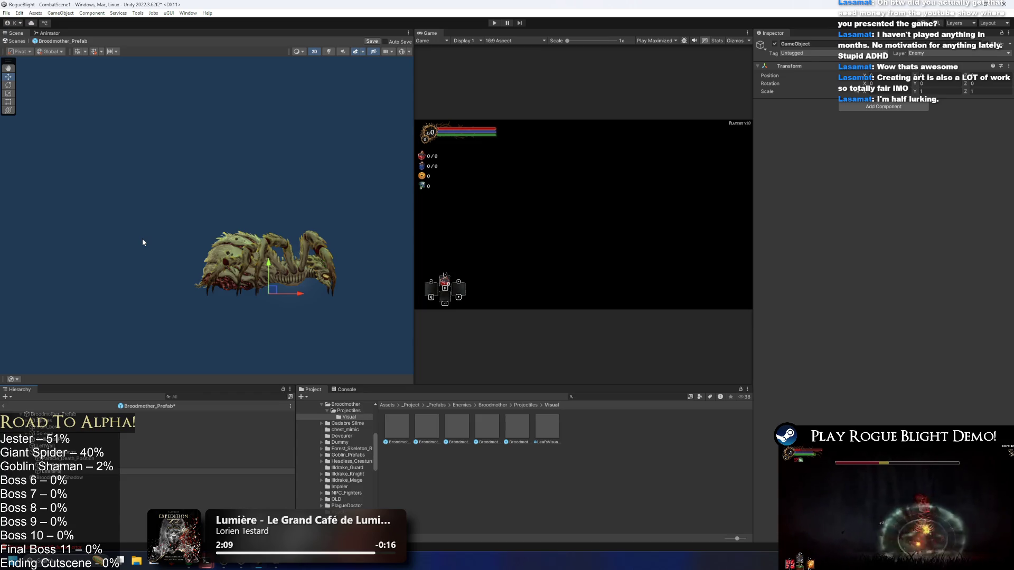
pyautogui.press('Return')
pyautogui.moveTo(546, 432)
pyautogui.mouseDown()
pyautogui.moveTo(90, 458)
pyautogui.moveTo(90, 471)
pyautogui.mouseUp()
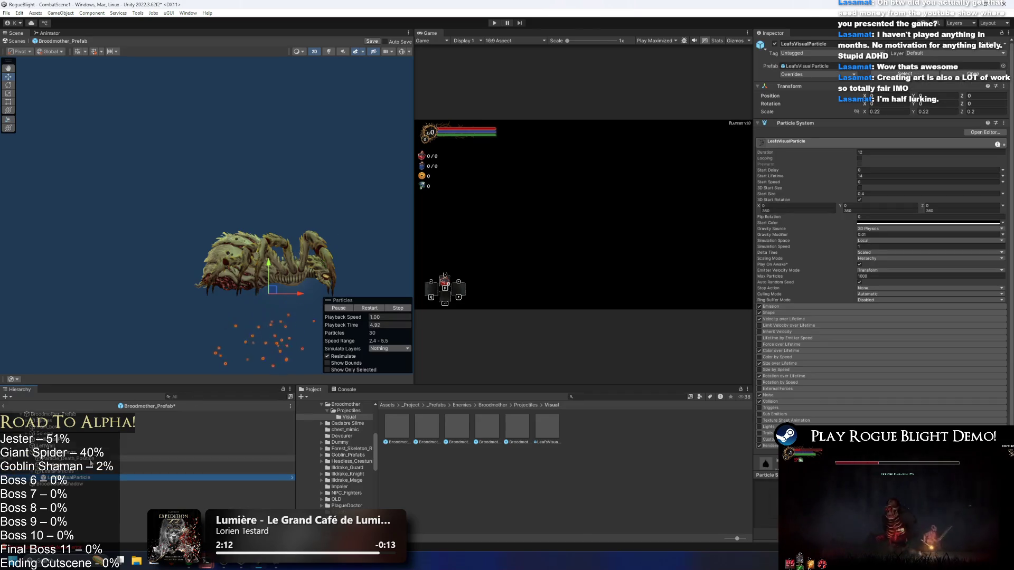
pyautogui.click(90, 471)
# - Raise LeafsParticles above the Broodmother, nudge the leaf particles down, and save the prefab
pyautogui.moveTo(268, 268); pyautogui.dragTo(283, 83)
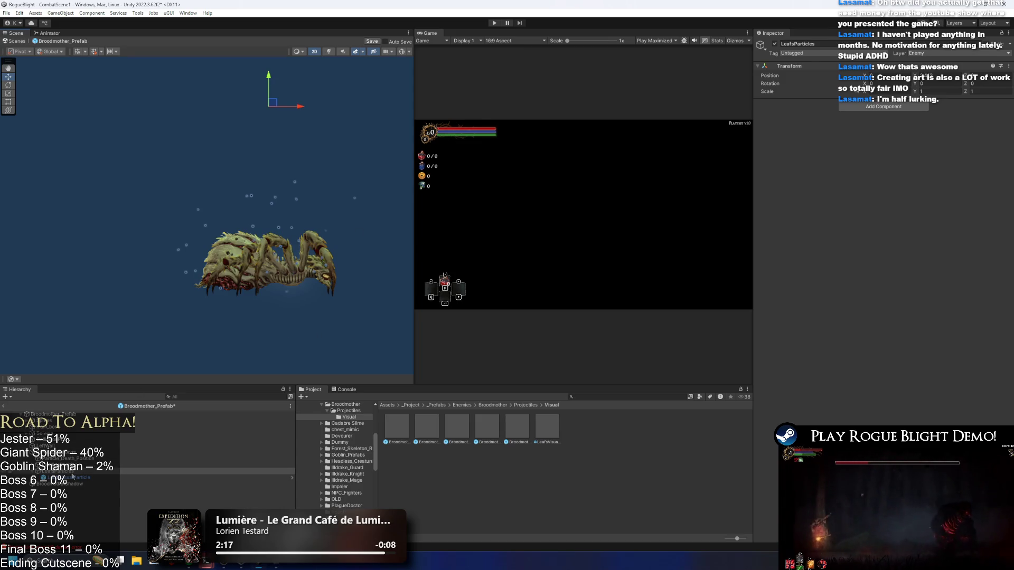
pyautogui.click(74, 478)
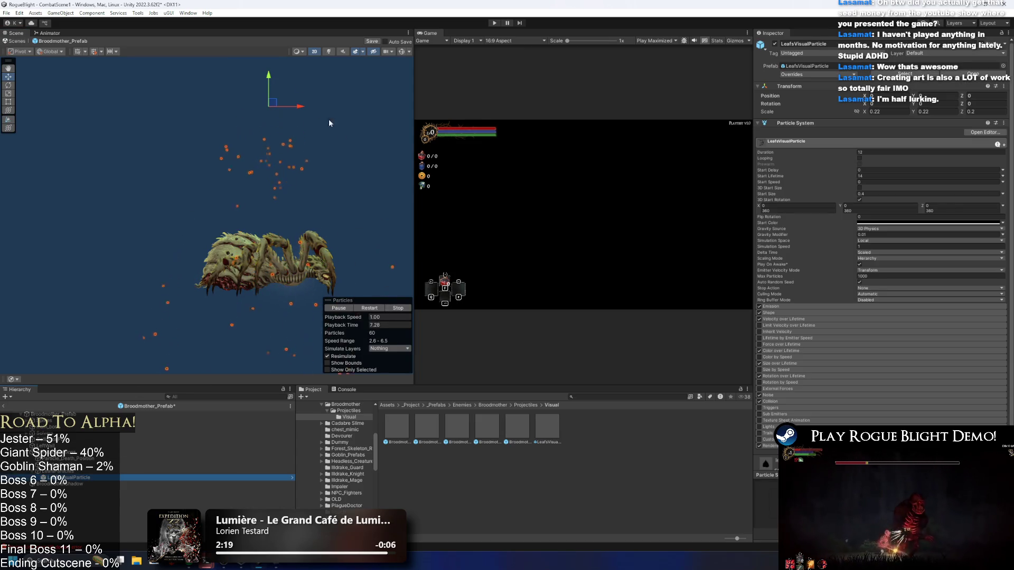
pyautogui.moveTo(271, 78); pyautogui.dragTo(271, 94)
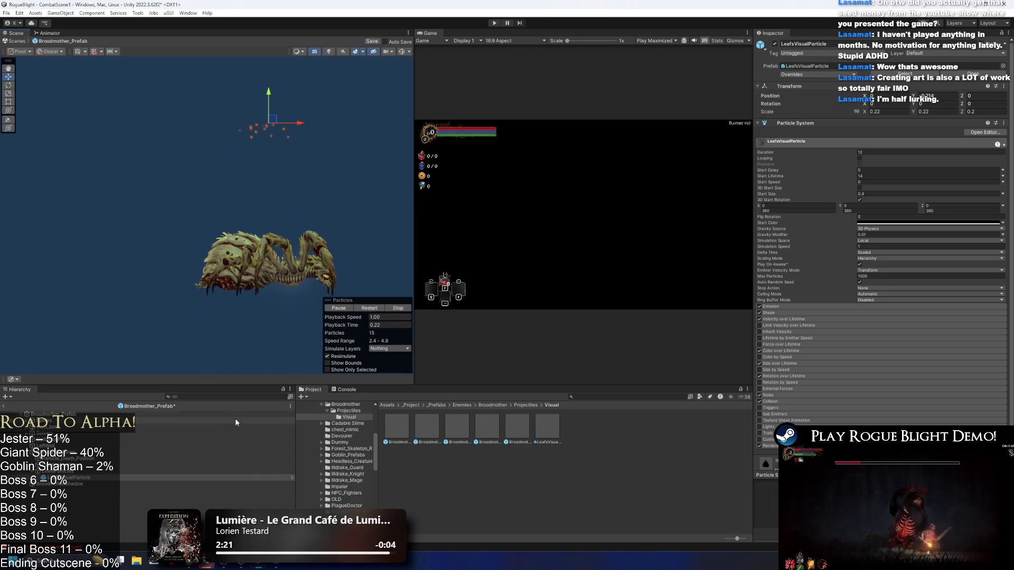
pyautogui.hotkey('ctrl', 's')
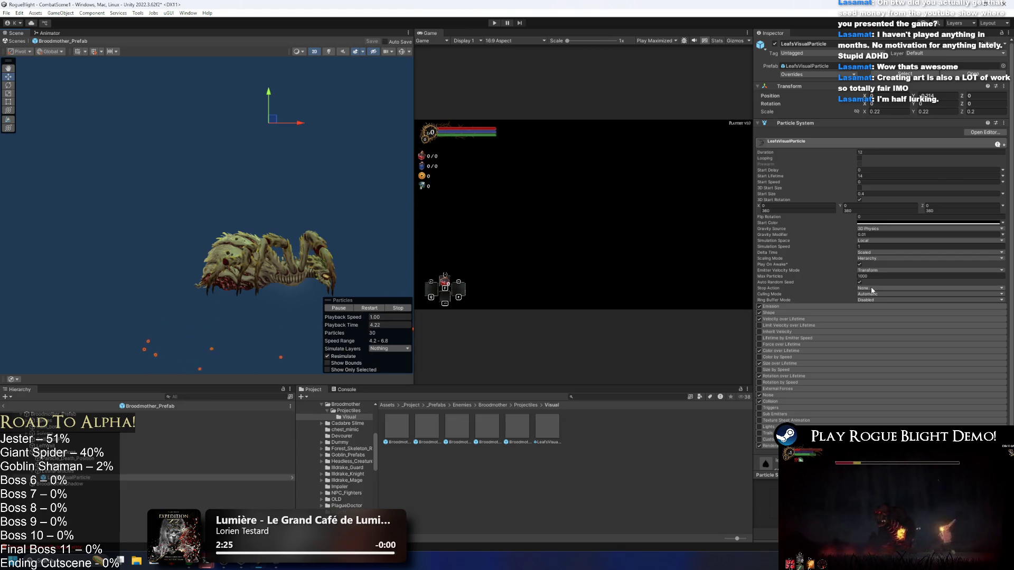
pyautogui.moveTo(240, 208); pyautogui.dragTo(227, 50)
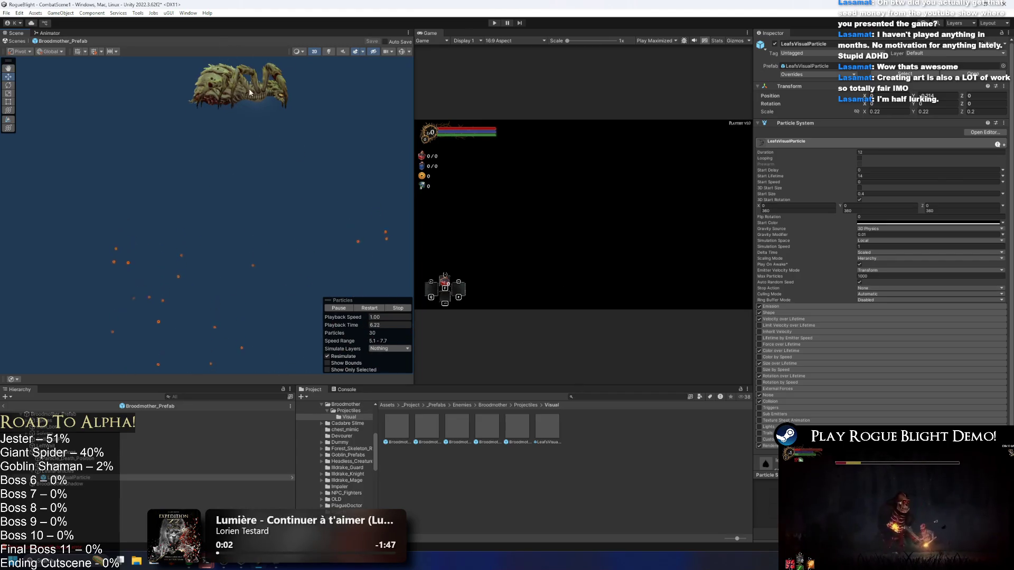
pyautogui.moveTo(249, 92); pyautogui.dragTo(245, 161)
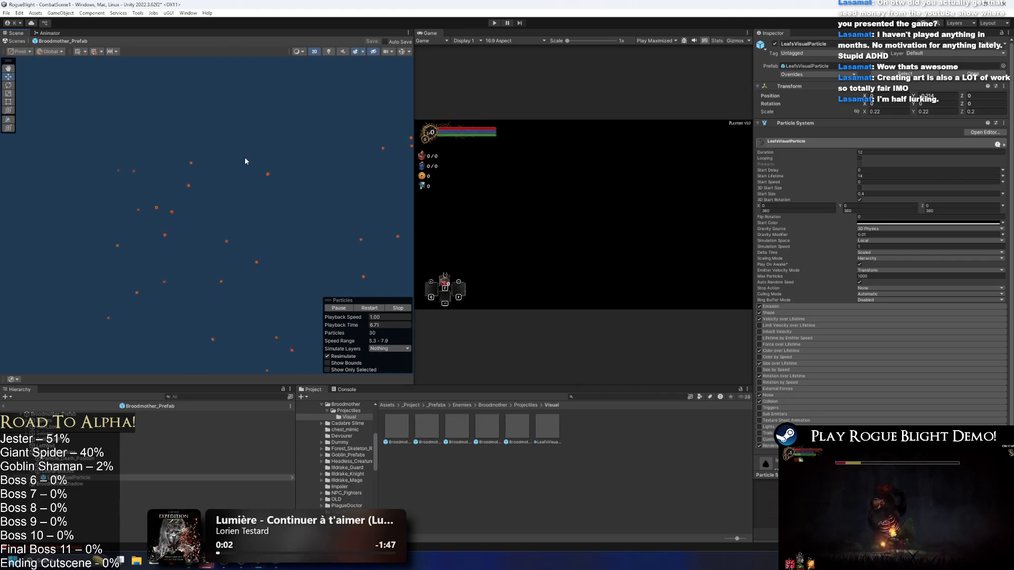
pyautogui.click(800, 307)
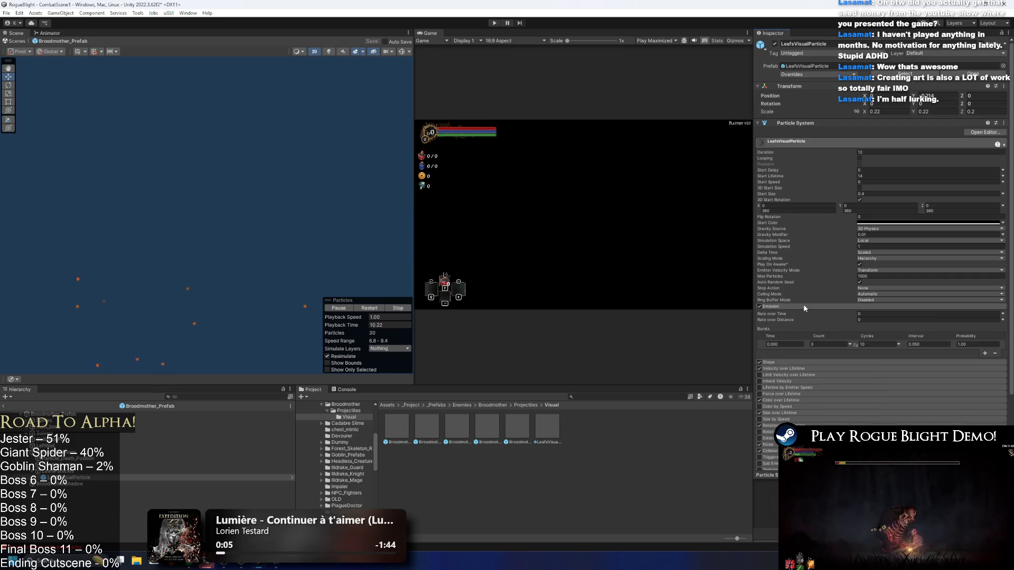
# - Set Start Lifetime to 5, frame the particle object, and replay the leaf effect twice
pyautogui.scroll(-3, 932, 334)
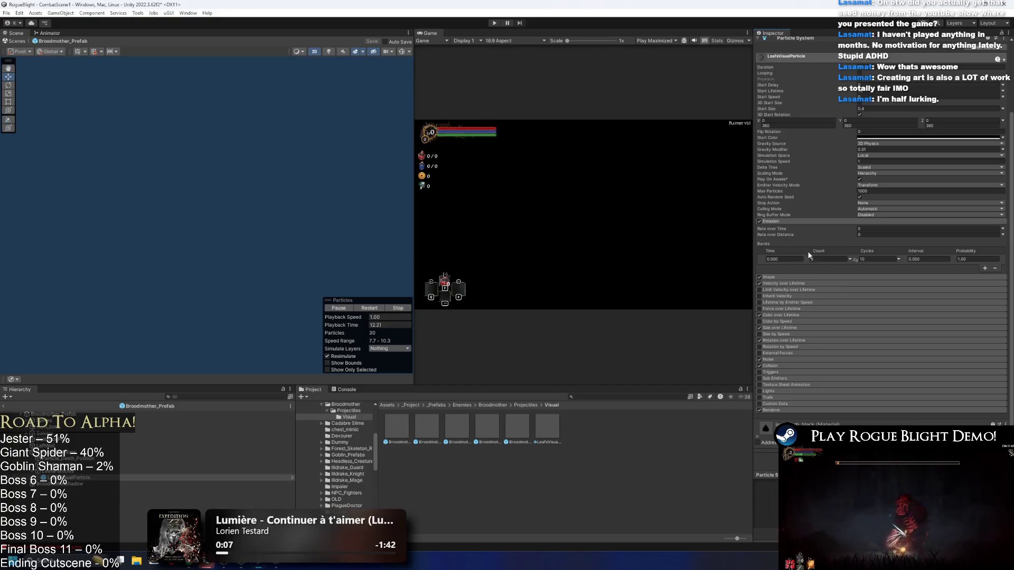
pyautogui.scroll(3, 785, 289)
pyautogui.click(872, 176)
pyautogui.write('5')
pyautogui.click(375, 308)
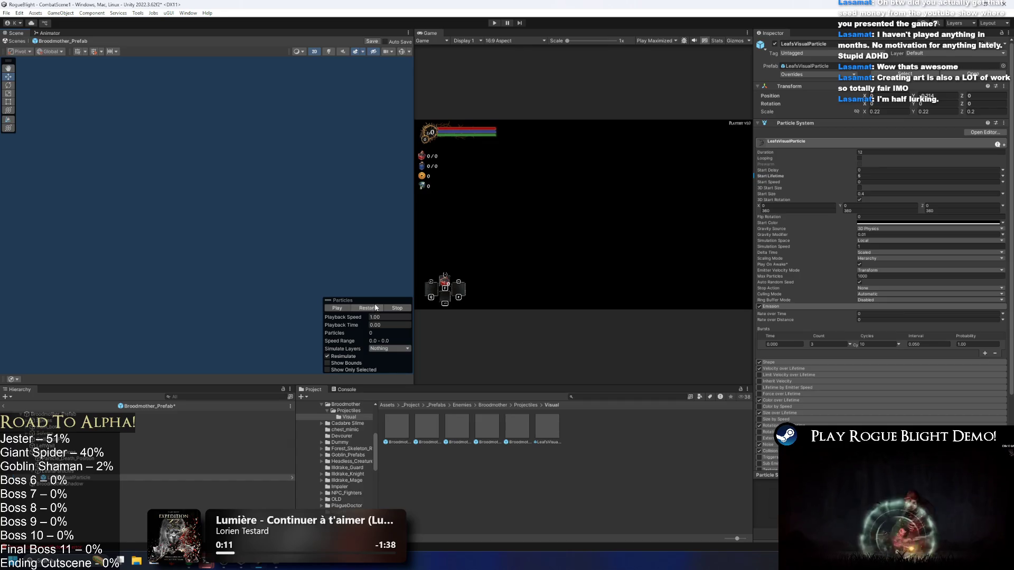
pyautogui.press('f')
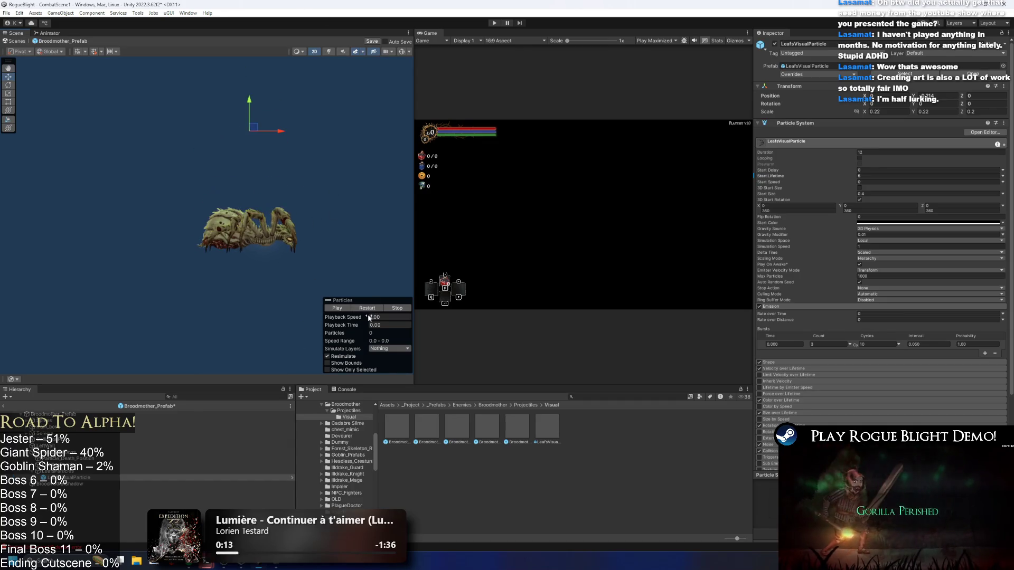
pyautogui.click(369, 311)
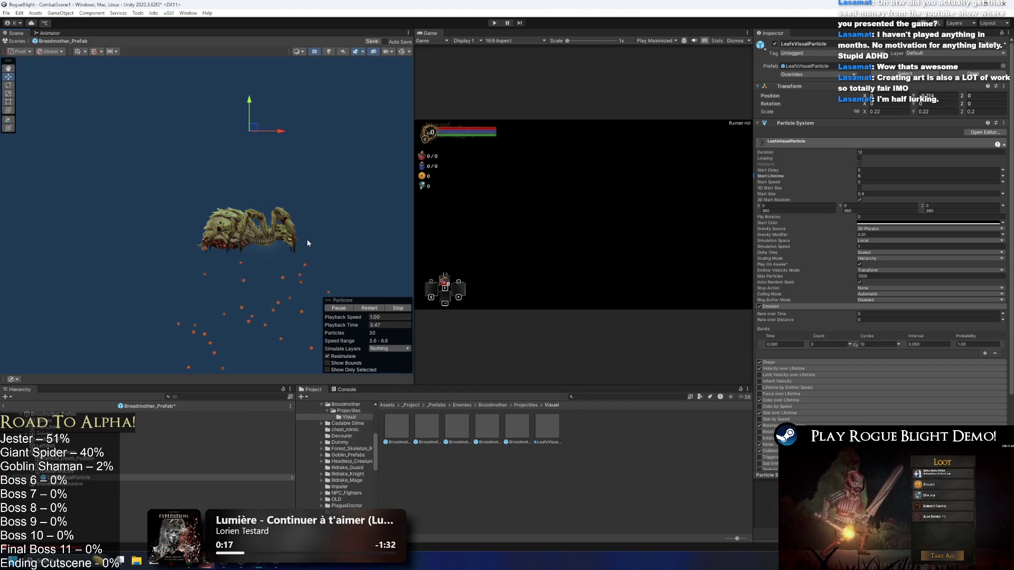
pyautogui.moveTo(294, 240)
pyautogui.mouseDown()
pyautogui.moveTo(279, 255)
pyautogui.moveTo(280, 134)
pyautogui.moveTo(284, 235)
pyautogui.mouseUp()
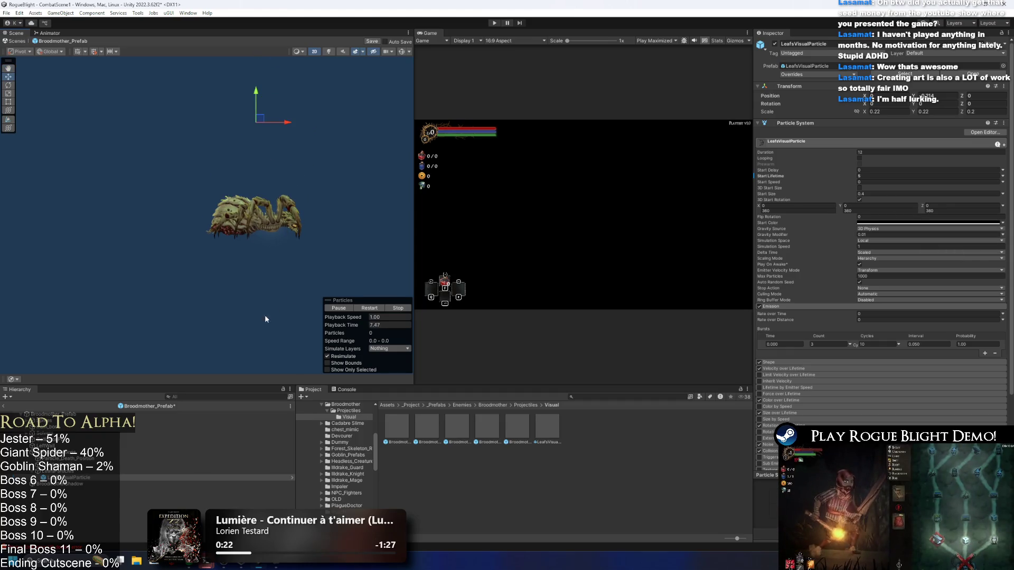
pyautogui.click(365, 309)
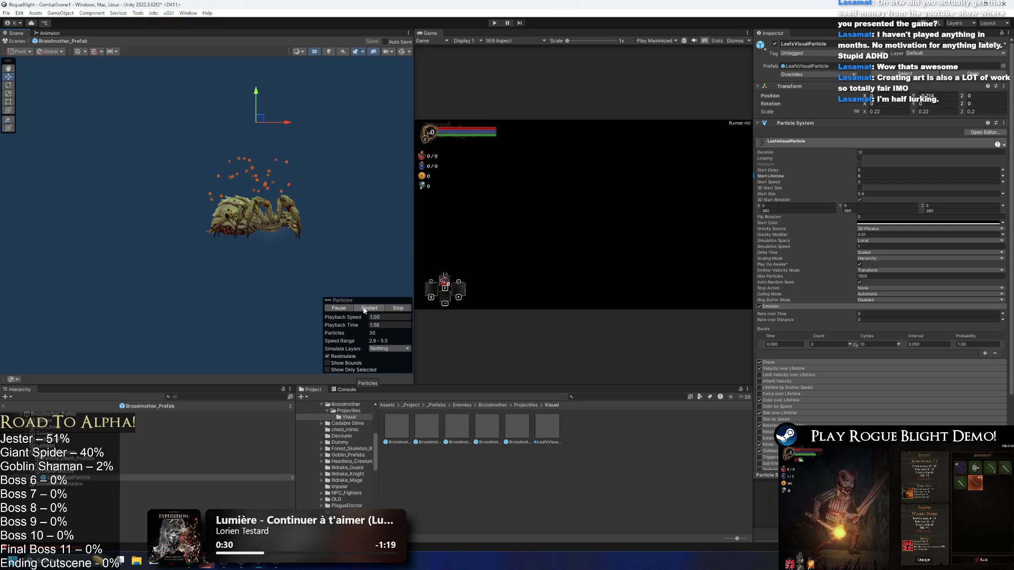
pyautogui.rightClick(83, 479)
# - Rename the particle EnterLeafsVisualParticle, duplicate it, and rename the copy with Leave
pyautogui.click(122, 202)
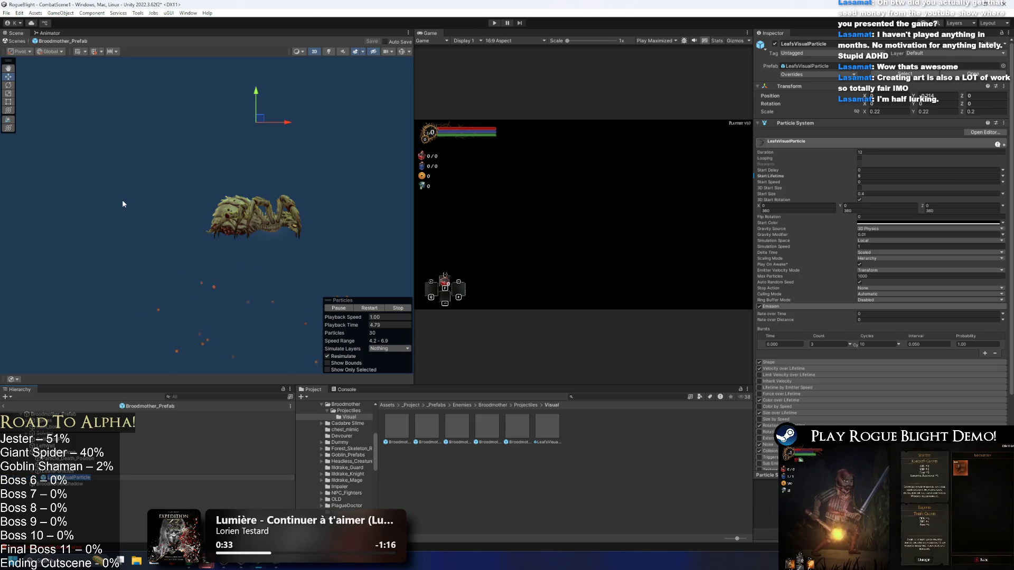
pyautogui.write('Enter')
pyautogui.press('Return')
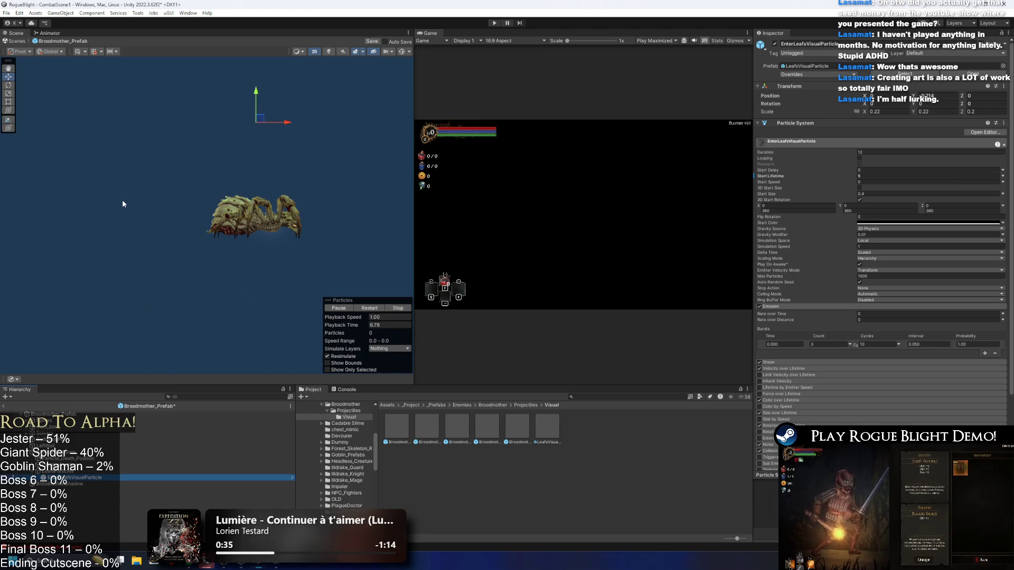
pyautogui.hotkey('ctrl', 'd')
pyautogui.rightClick(95, 482)
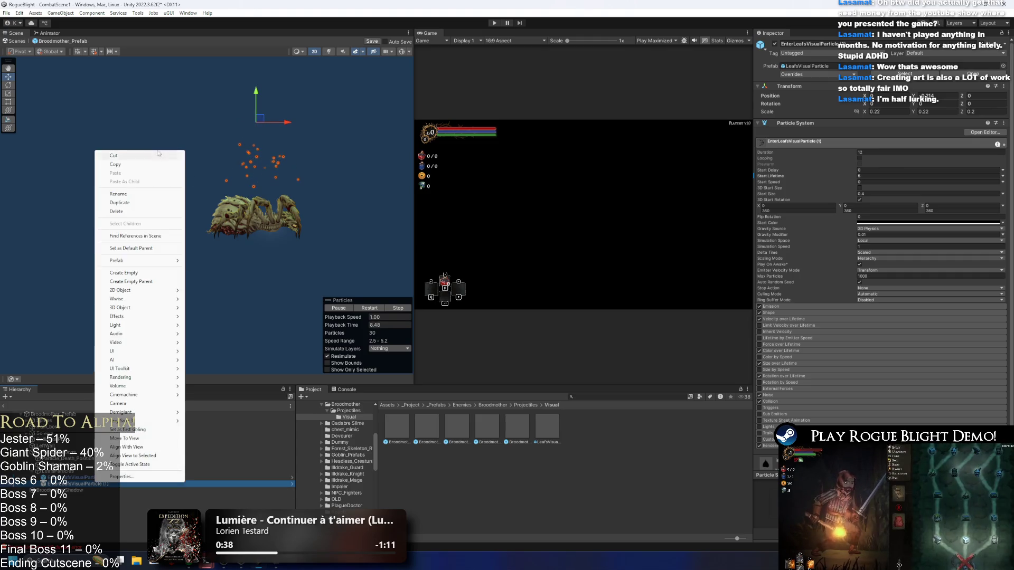
pyautogui.click(133, 194)
pyautogui.write('Leave')
pyautogui.press('Return')
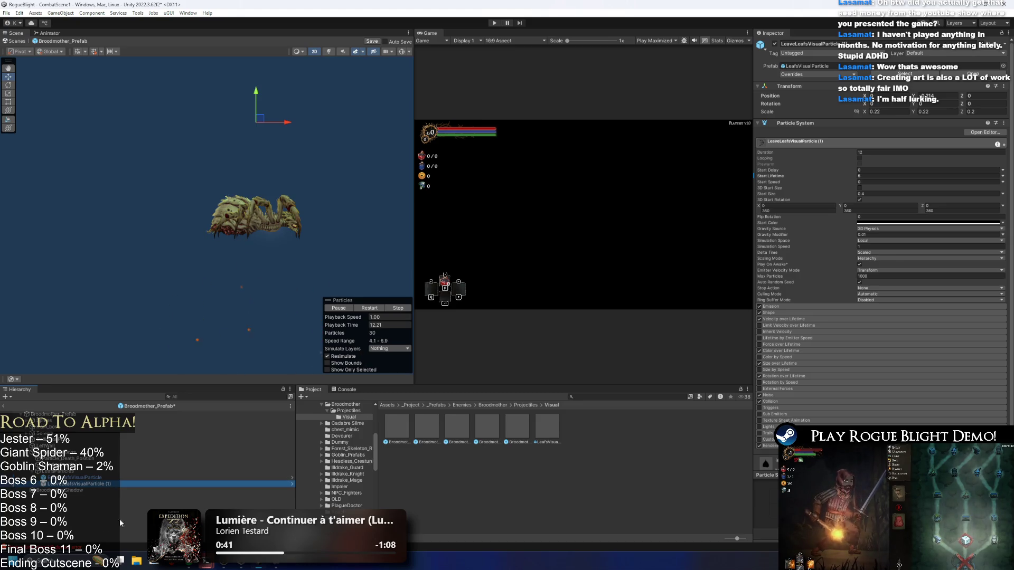
# - Strip the (1) suffix to get LeaveLeafsVisualParticle, then duplicate a copy for the Mid version
pyautogui.rightClick(109, 484)
pyautogui.rightClick(99, 484)
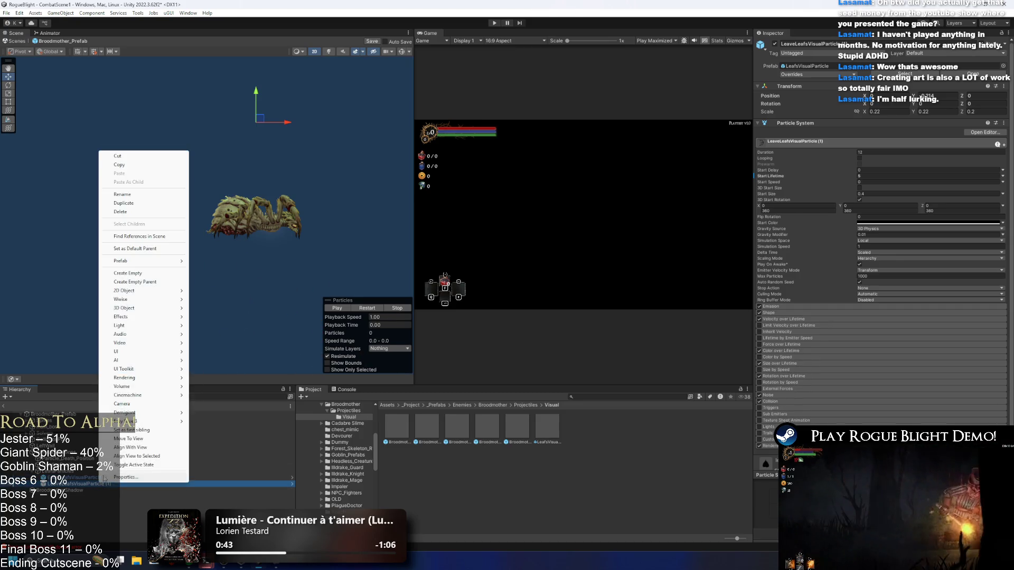
pyautogui.click(140, 194)
pyautogui.press('End')
pyautogui.press('BackSpace')
pyautogui.press('BackSpace')
pyautogui.press('BackSpace')
pyautogui.press('Return')
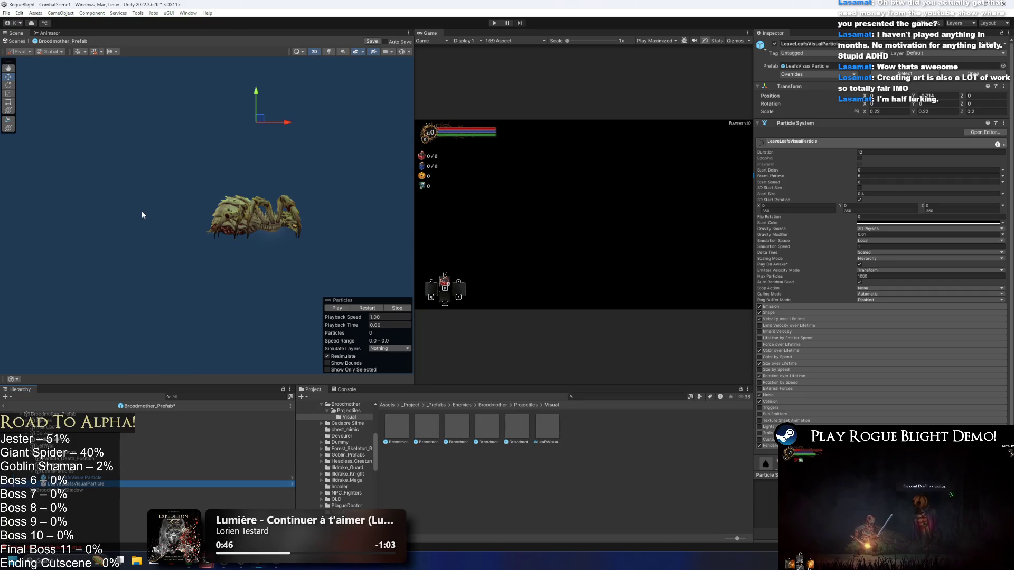
pyautogui.rightClick(80, 161)
pyautogui.click(122, 205)
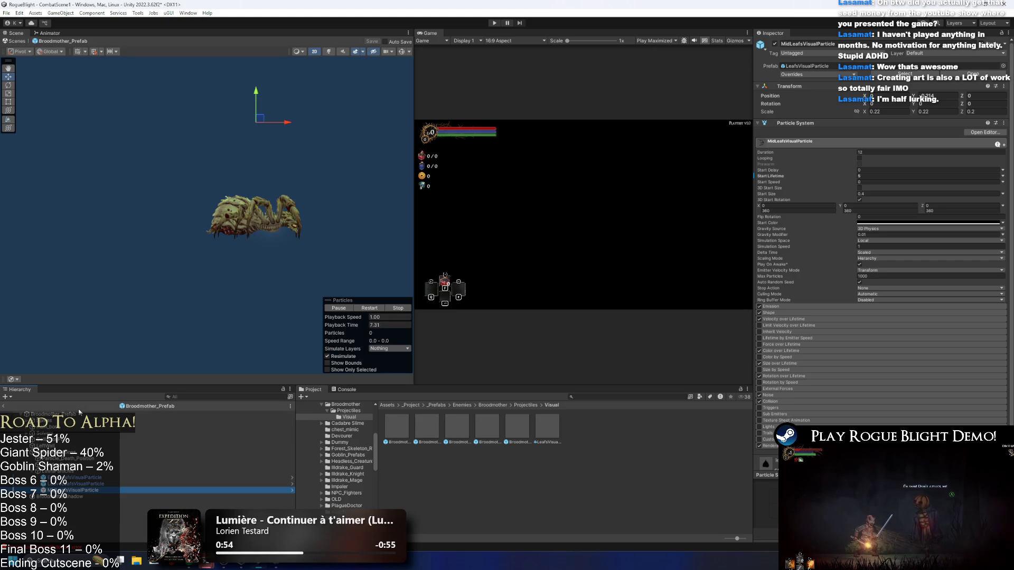
# - On the Broodmother_Prefab root, set the Pre Existing Particles To Play list size to 3
pyautogui.click(52, 414)
pyautogui.click(856, 163)
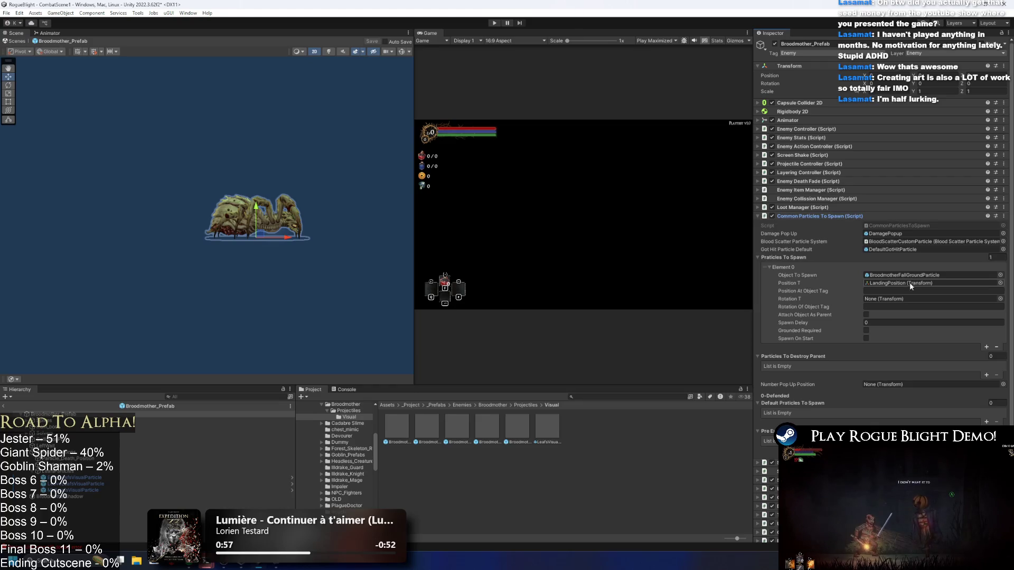
pyautogui.scroll(-1, 901, 284)
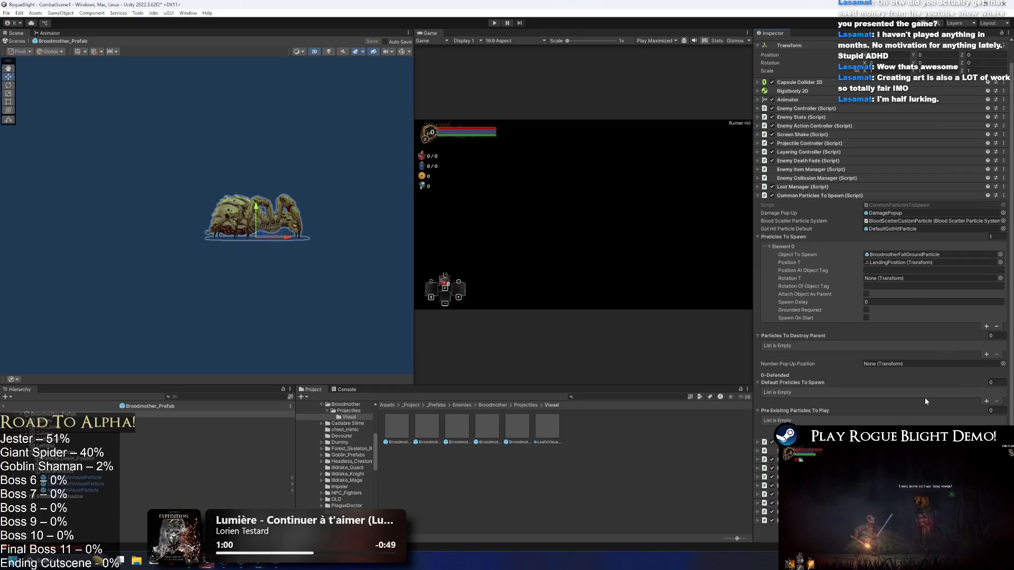
pyautogui.click(996, 382)
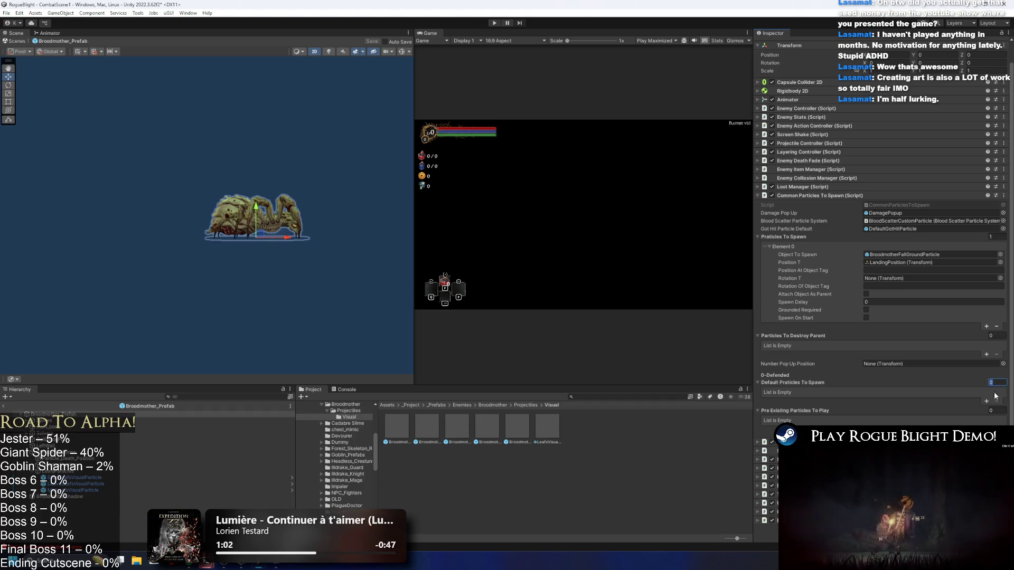
pyautogui.click(989, 411)
pyautogui.write('3')
pyautogui.press('Return')
pyautogui.scroll(-4, 989, 417)
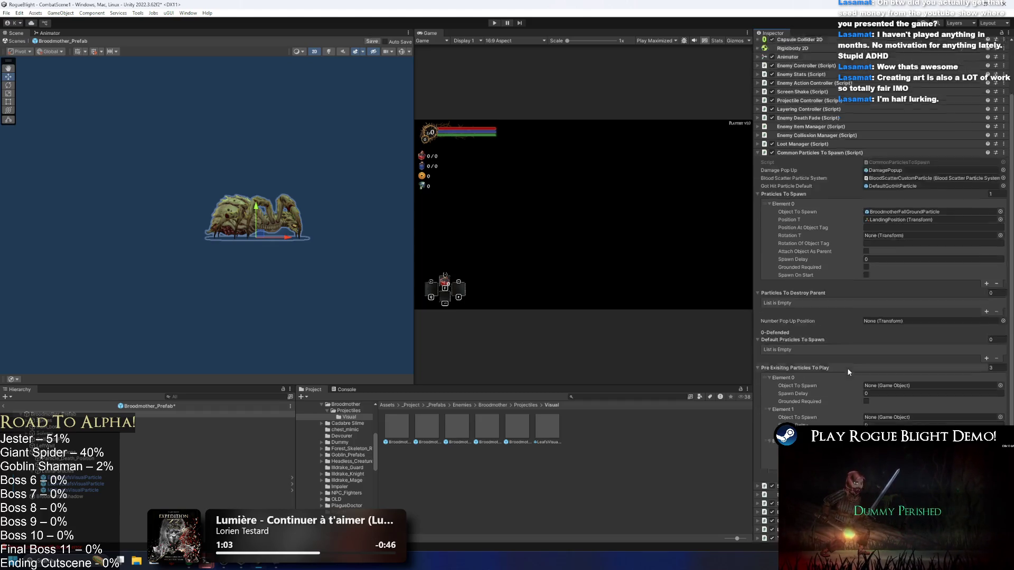
# - Assign EnterLeafs, MidLeafs and LeaveLeafsVisualParticle to Elements 0, 1 and 2
pyautogui.moveTo(132, 479)
pyautogui.mouseDown()
pyautogui.moveTo(901, 372)
pyautogui.moveTo(902, 342)
pyautogui.mouseUp()
pyautogui.moveTo(79, 490)
pyautogui.mouseDown()
pyautogui.moveTo(317, 464)
pyautogui.moveTo(901, 373)
pyautogui.mouseUp()
pyautogui.click(73, 483)
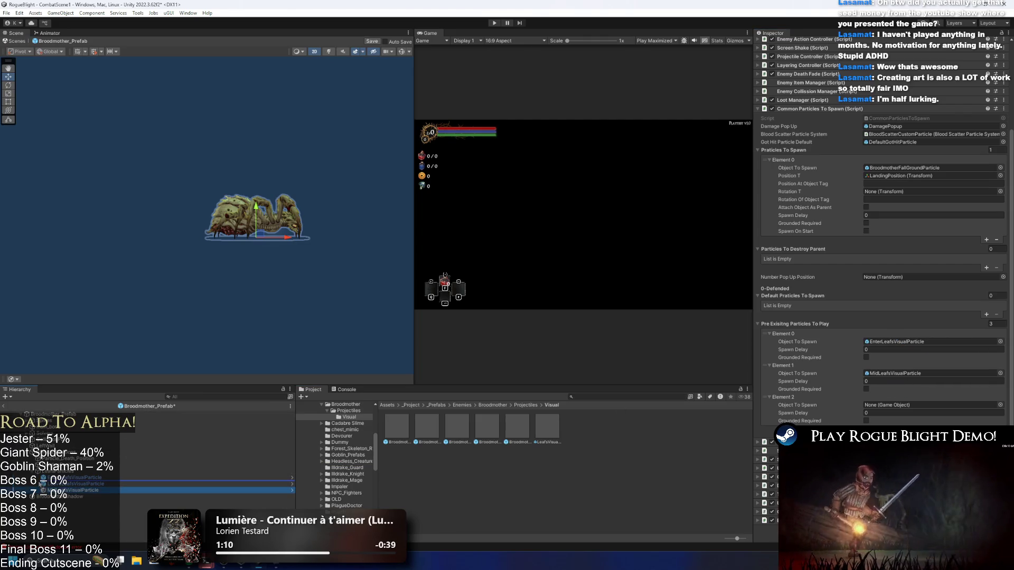
pyautogui.click(64, 414)
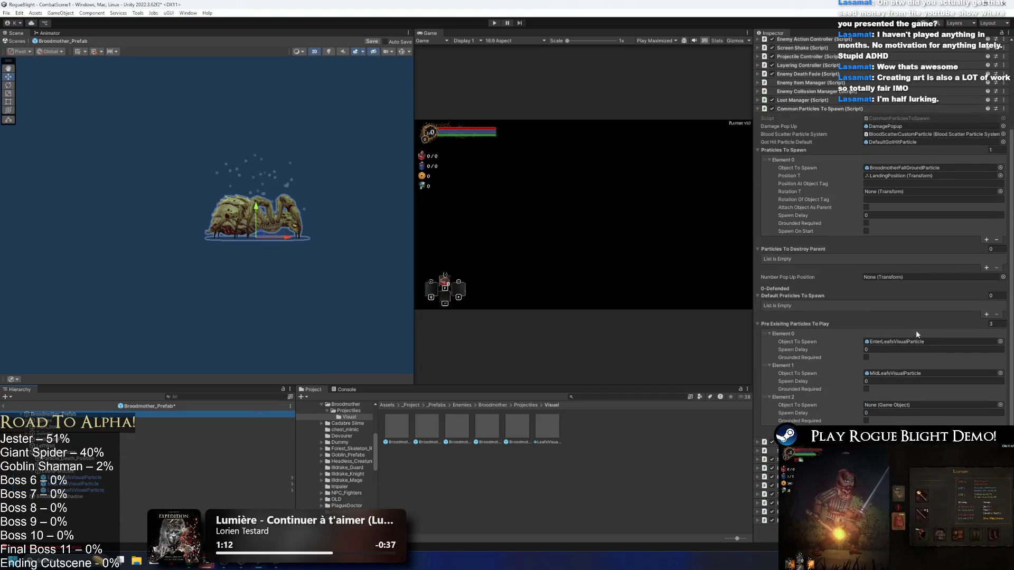
pyautogui.moveTo(74, 490); pyautogui.dragTo(891, 406)
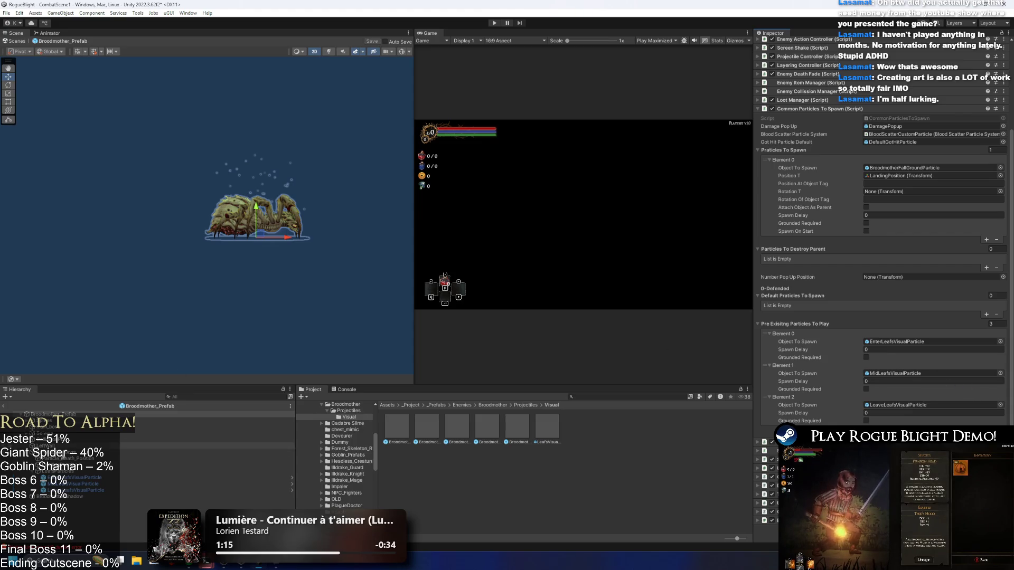
pyautogui.click(69, 414)
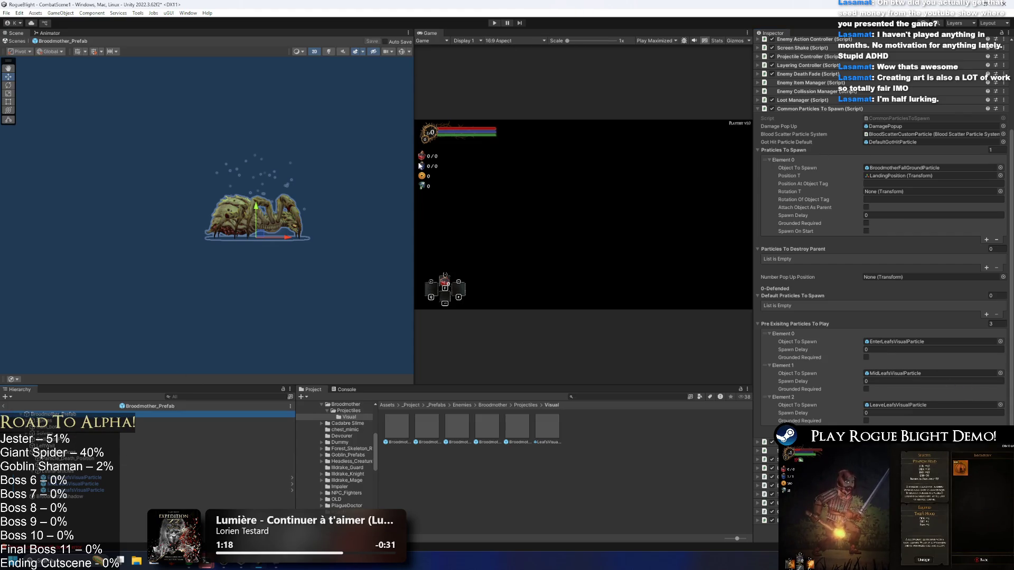
pyautogui.moveTo(303, 5)
pyautogui.mouseDown()
pyautogui.moveTo(303, 24)
pyautogui.moveTo(320, 9)
pyautogui.mouseUp()
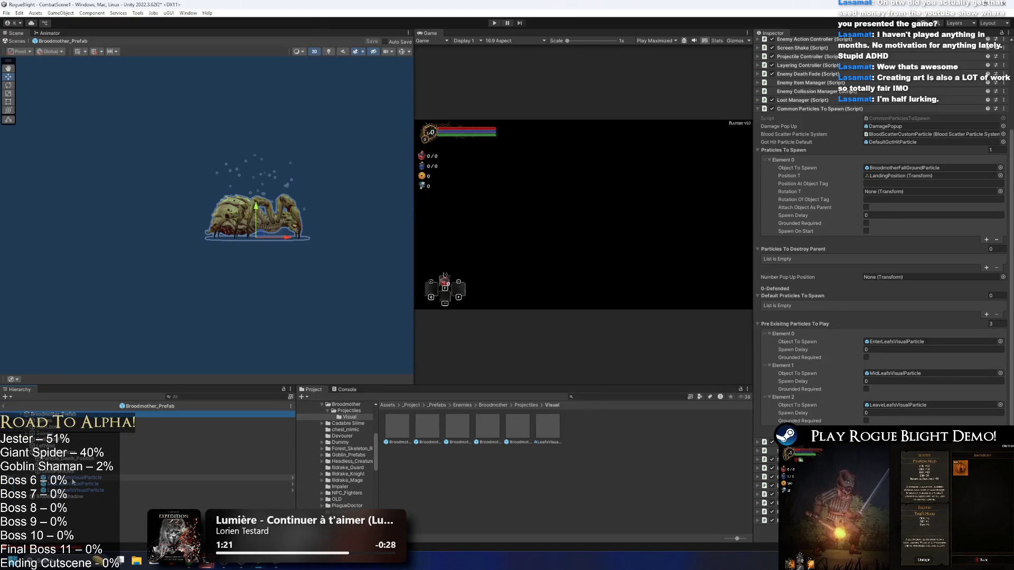
pyautogui.click(73, 478)
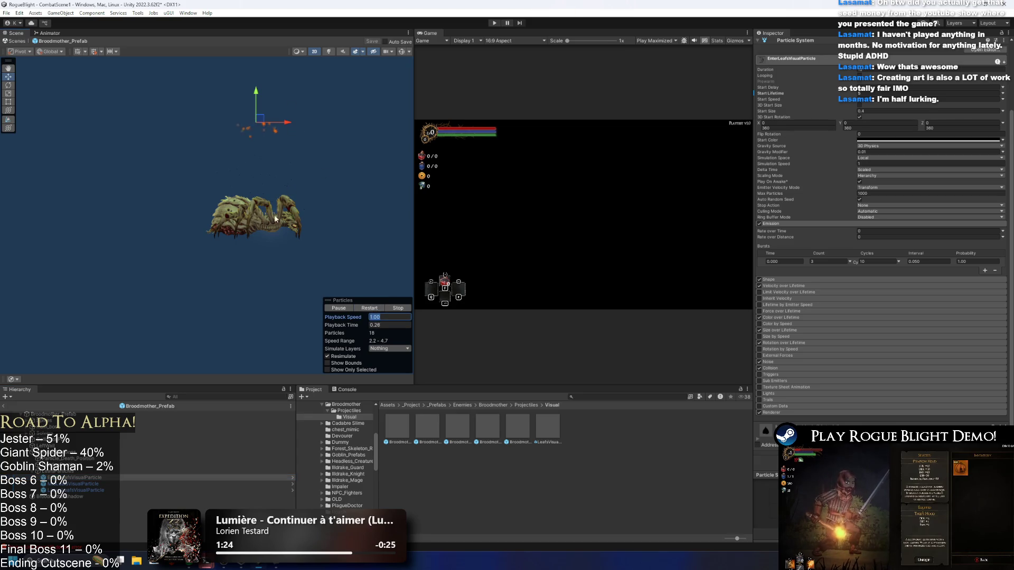
# - Search 'rood prefab', select the Broodmother prefab, and load up_broodmother in a new Animation panel
pyautogui.scroll(5, 266, 121)
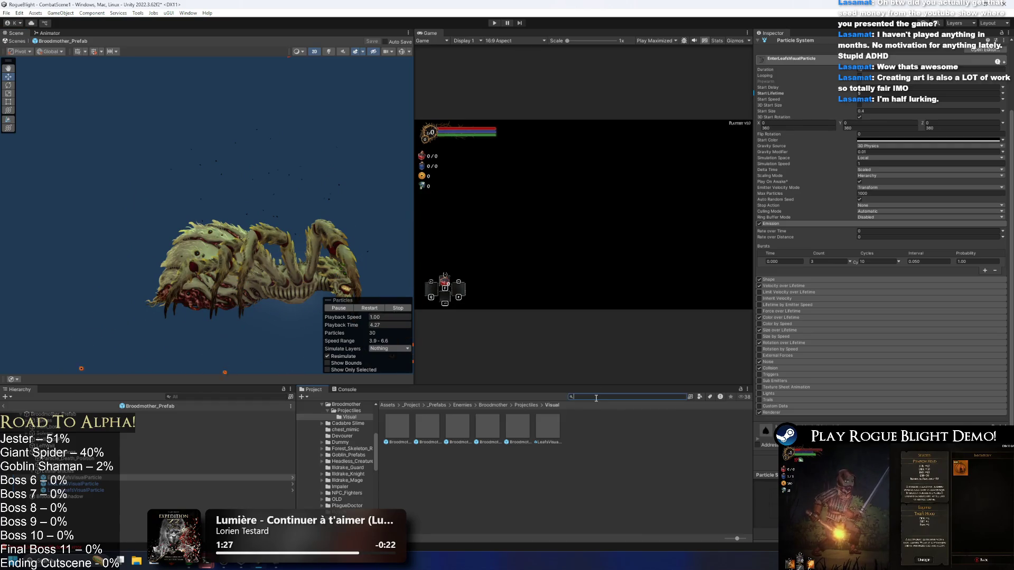
pyautogui.write('brood prefab')
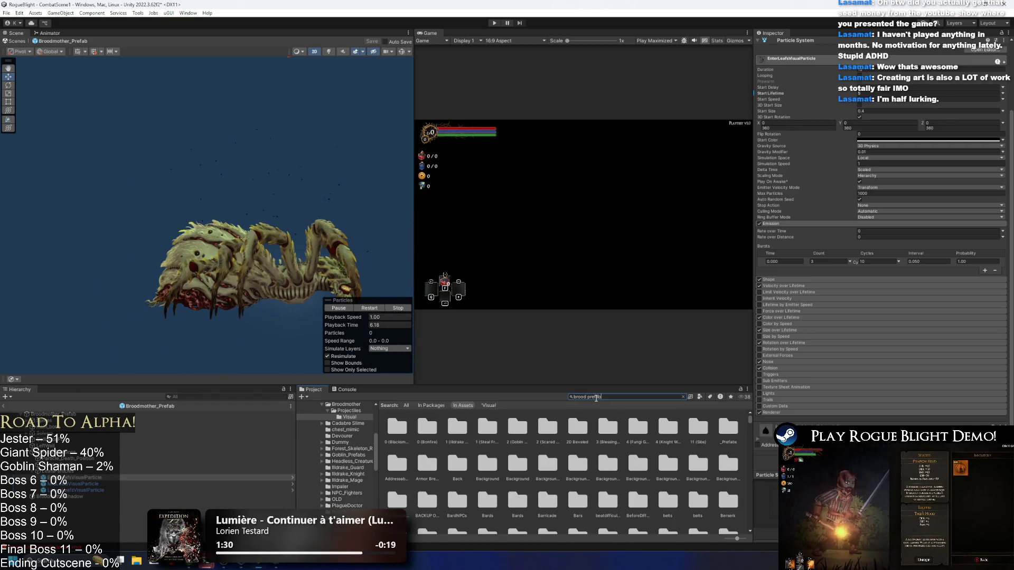
pyautogui.click(396, 427)
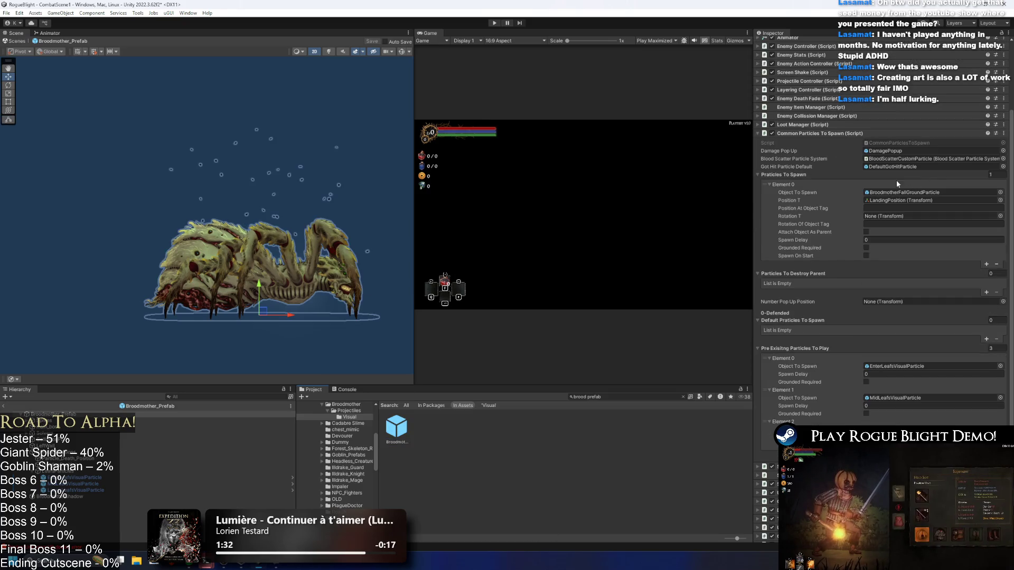
pyautogui.rightClick(425, 33)
pyautogui.moveTo(502, 79)
pyautogui.click(573, 130)
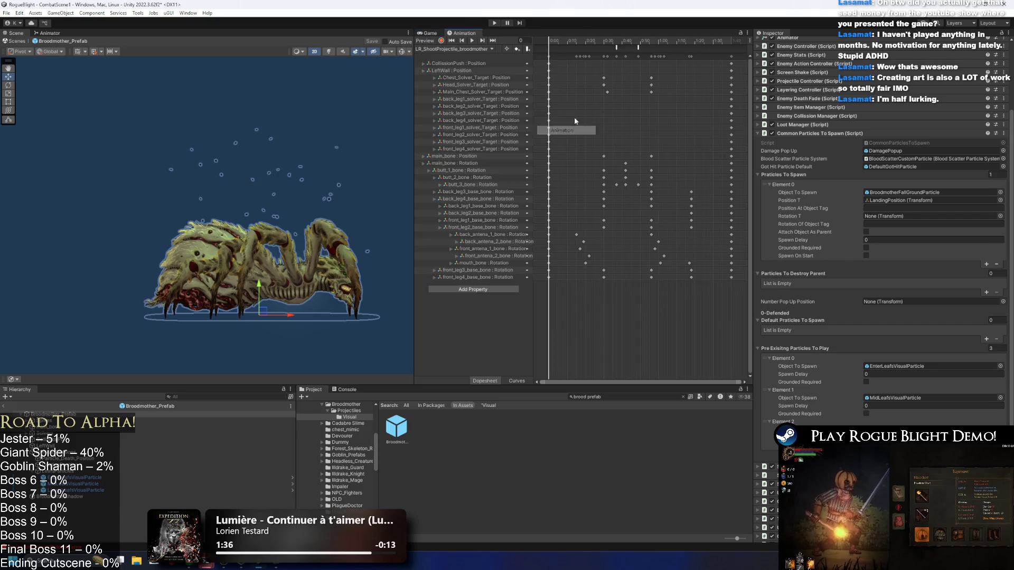
pyautogui.click(452, 49)
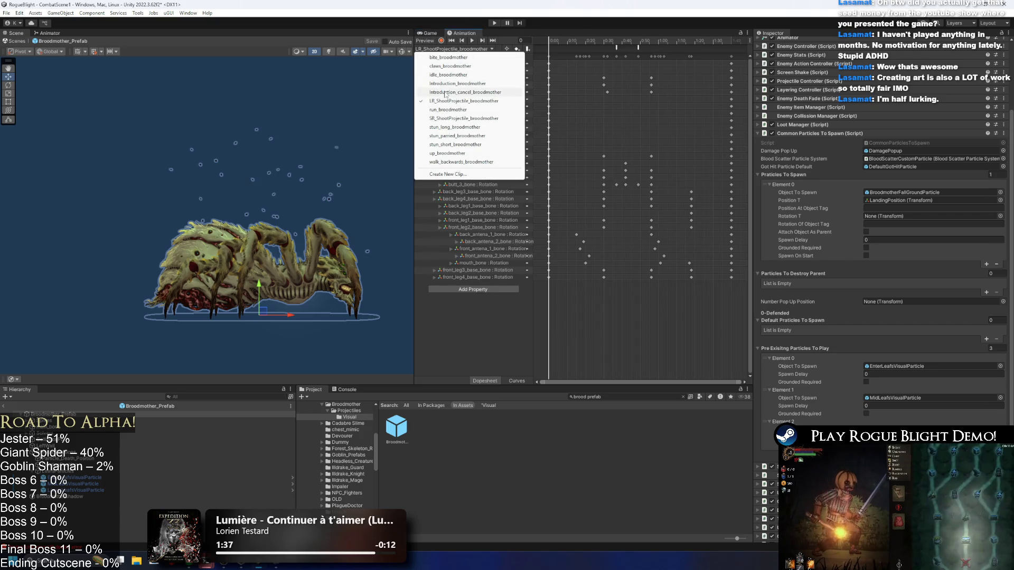
pyautogui.click(448, 153)
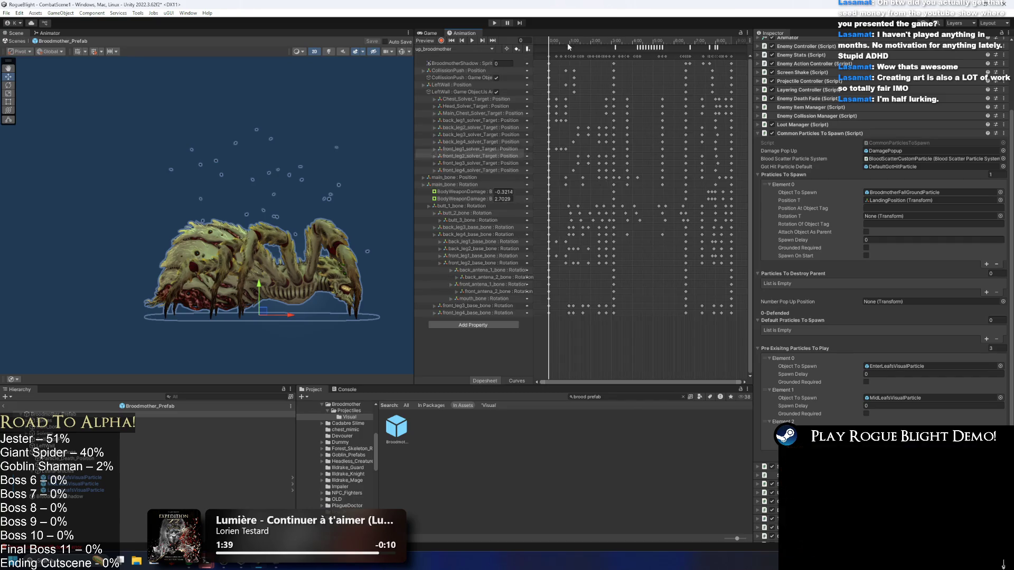
# - Scrub the clip to frame 79 and add an animation event there
pyautogui.click(554, 42)
pyautogui.moveTo(554, 42); pyautogui.dragTo(575, 45)
pyautogui.rightClick(575, 46)
pyautogui.click(577, 50)
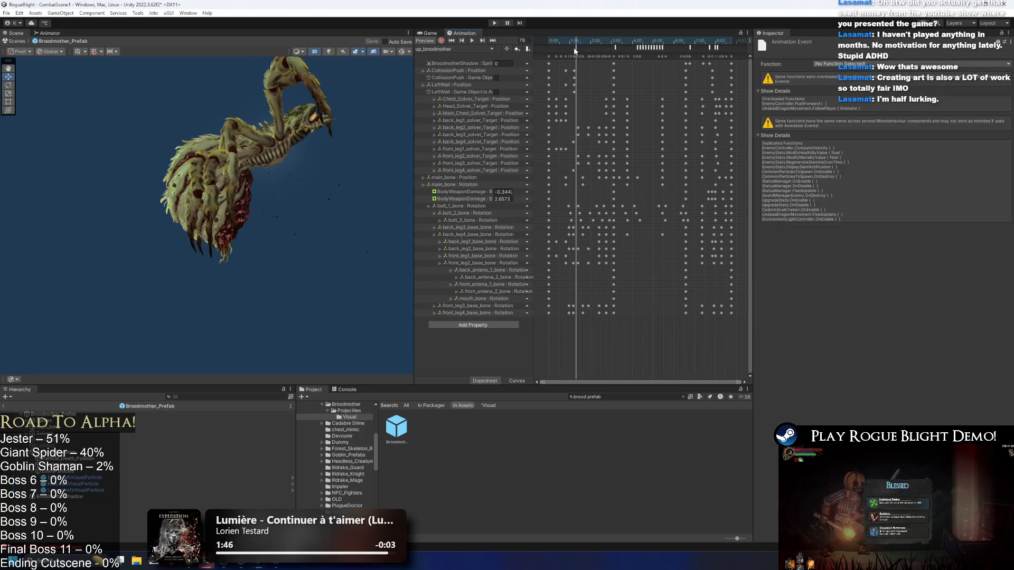
# - Frame LeafsParticles, save the prefab, and set the event function to PlayPreExistingParticle (int)
pyautogui.click(79, 478)
pyautogui.click(105, 471)
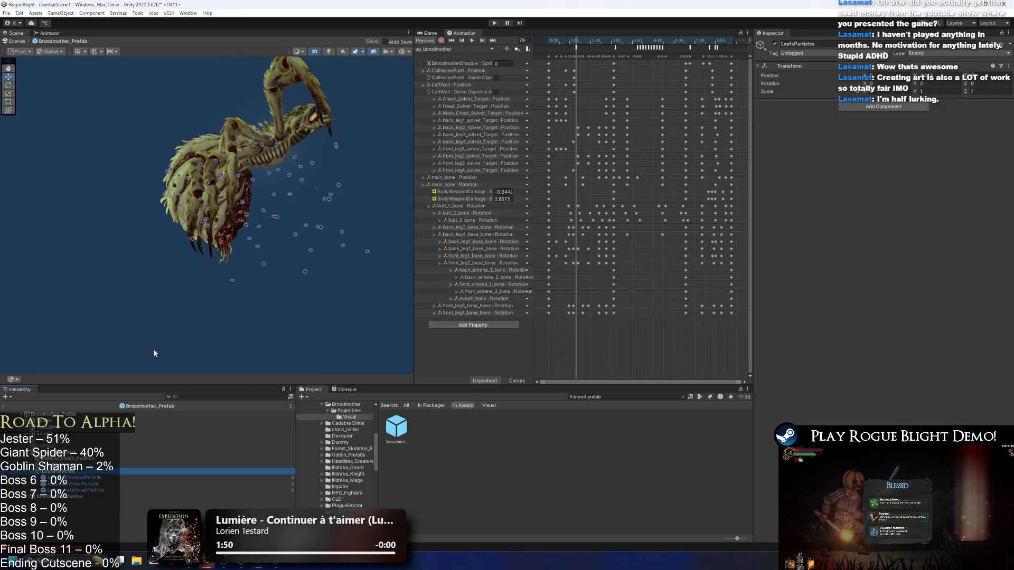
pyautogui.press('f')
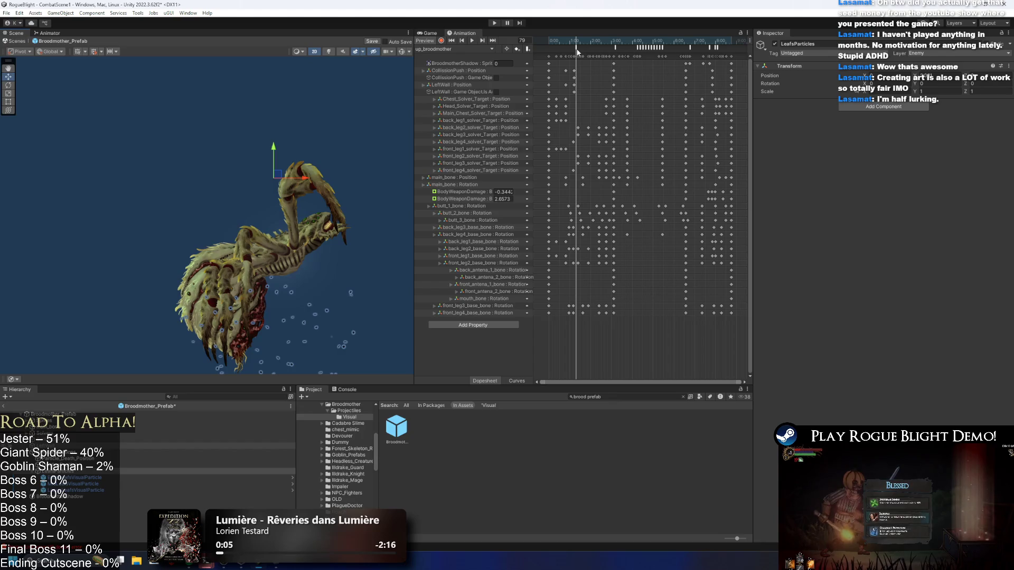
pyautogui.hotkey('ctrl', 's')
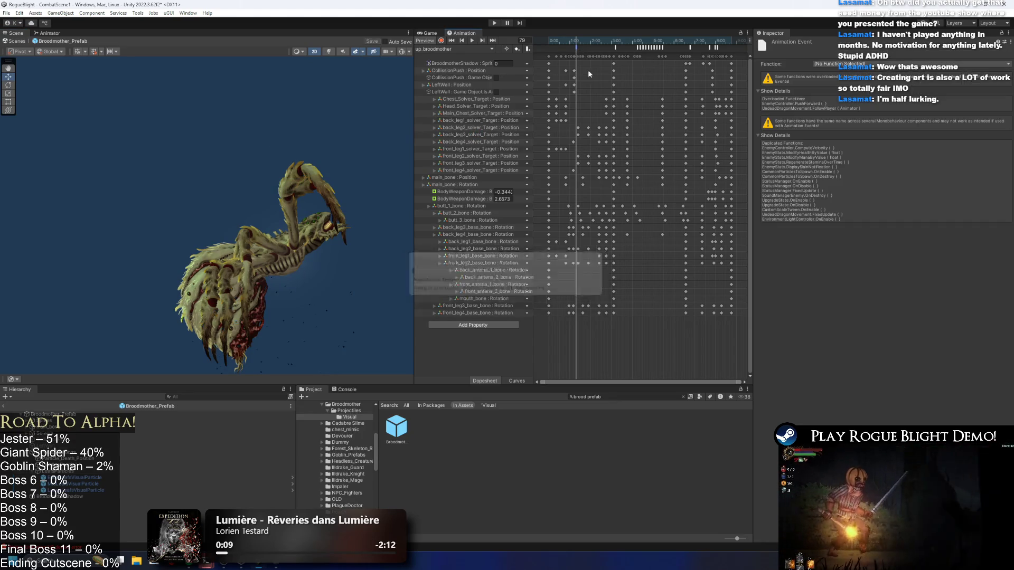
pyautogui.click(889, 63)
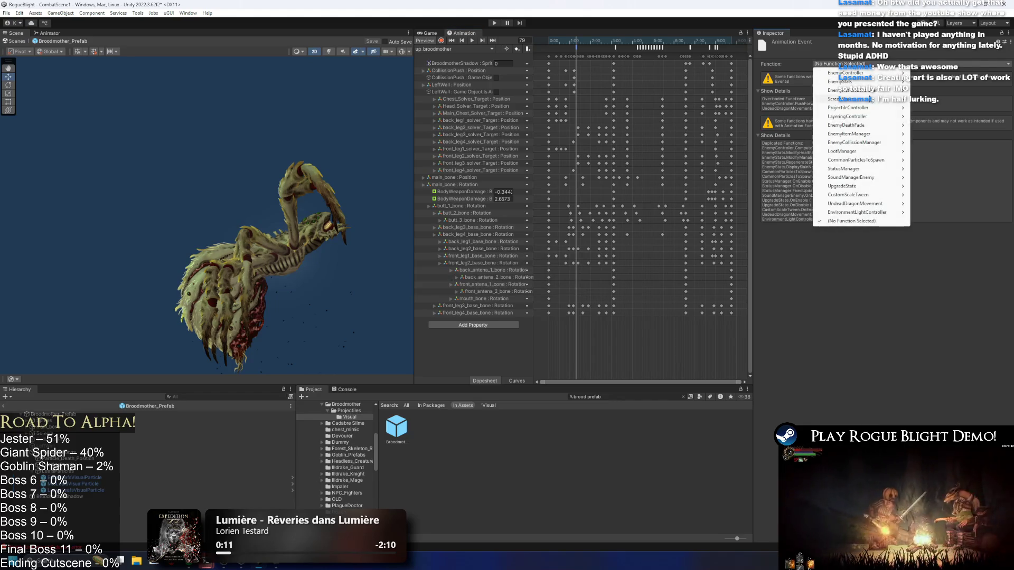
pyautogui.moveTo(845, 151)
pyautogui.moveTo(932, 159)
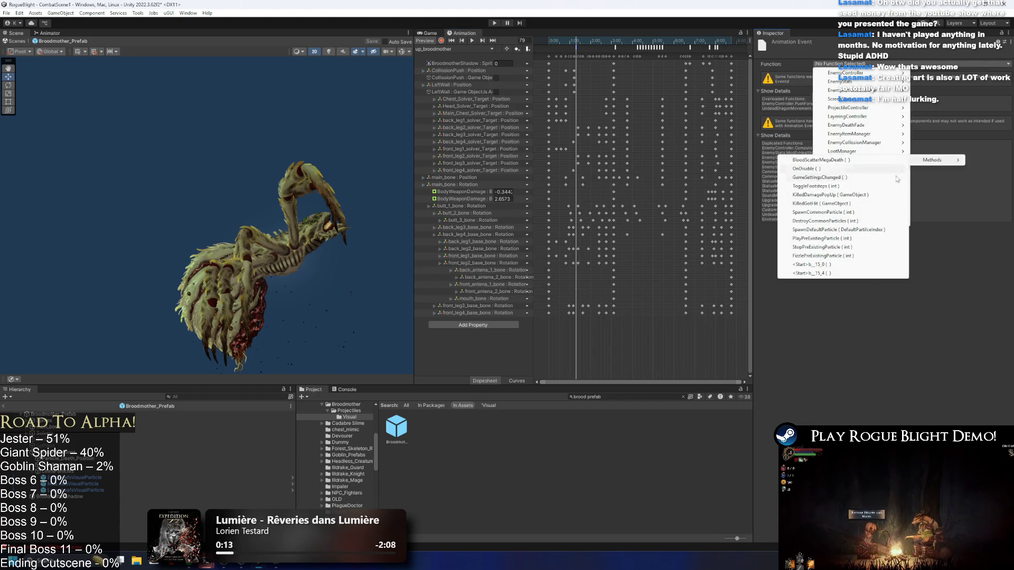
pyautogui.click(838, 239)
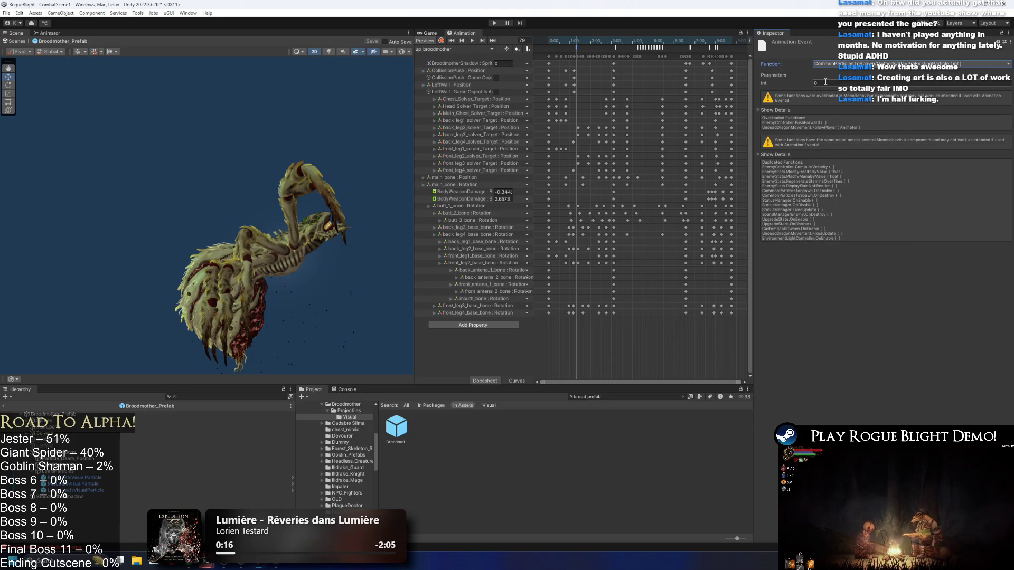
# - Set the events' particle indices to 1 and 2, then start a playtest past the warning
pyautogui.moveTo(547, 44)
pyautogui.mouseDown()
pyautogui.moveTo(638, 39)
pyautogui.moveTo(605, 36)
pyautogui.moveTo(621, 34)
pyautogui.mouseUp()
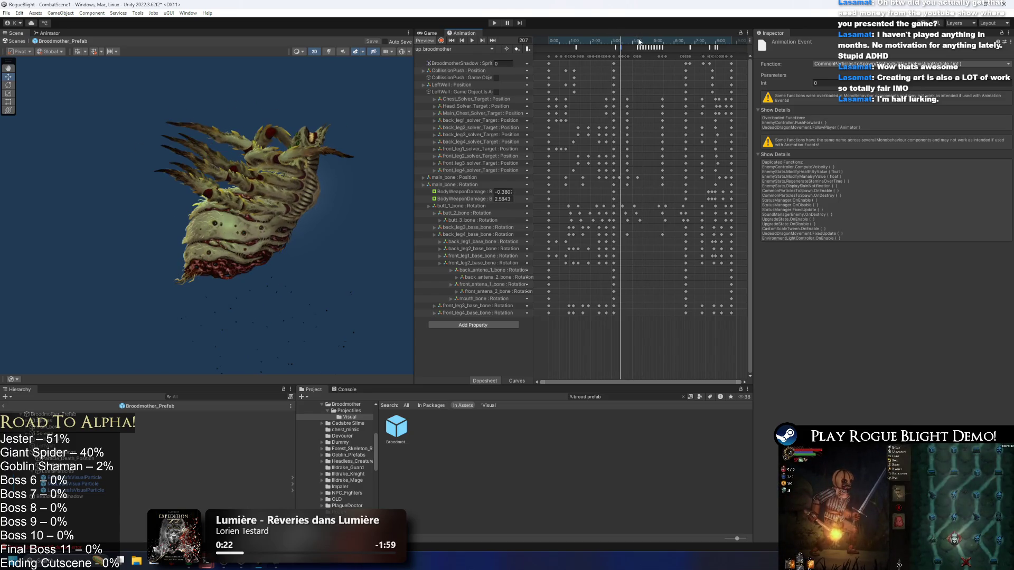
pyautogui.click(627, 53)
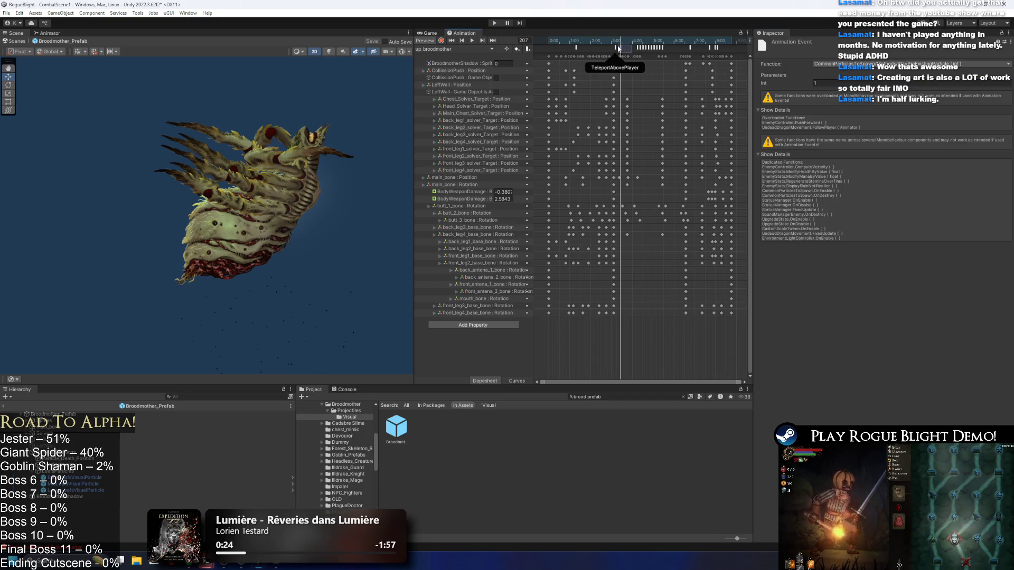
pyautogui.moveTo(649, 42); pyautogui.dragTo(706, 42)
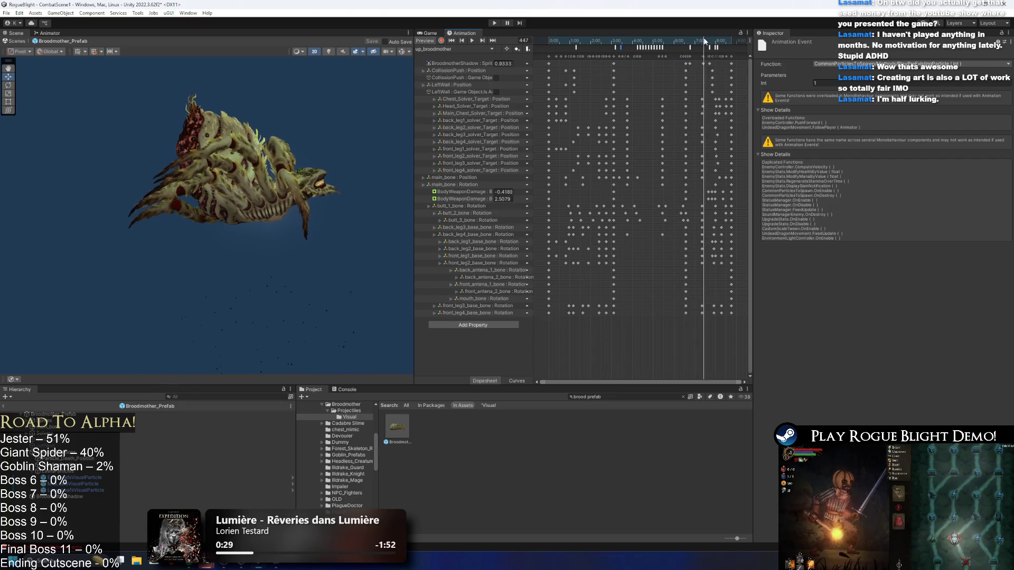
pyautogui.click(824, 83)
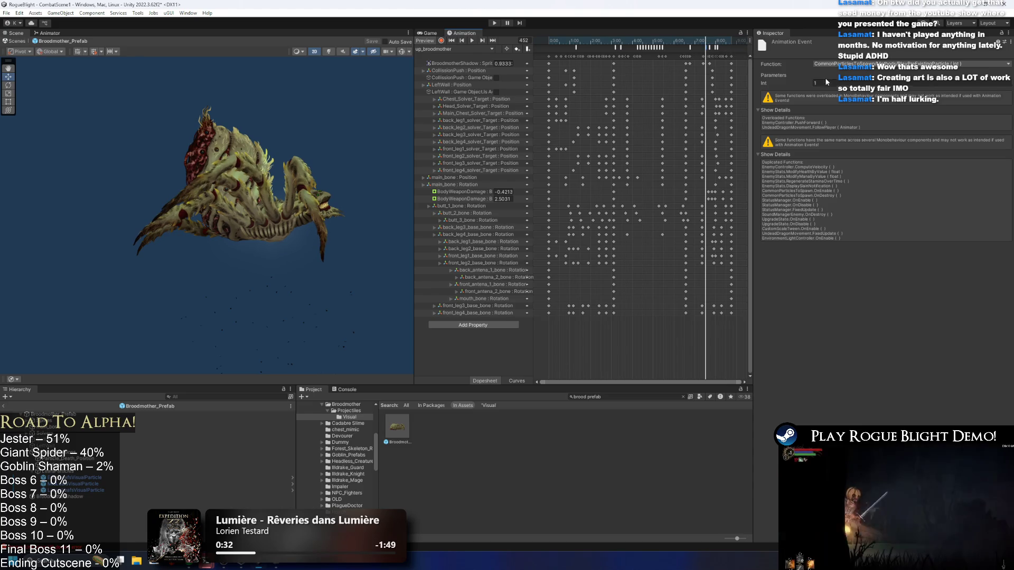
pyautogui.write('2')
pyautogui.click(494, 23)
pyautogui.click(563, 308)
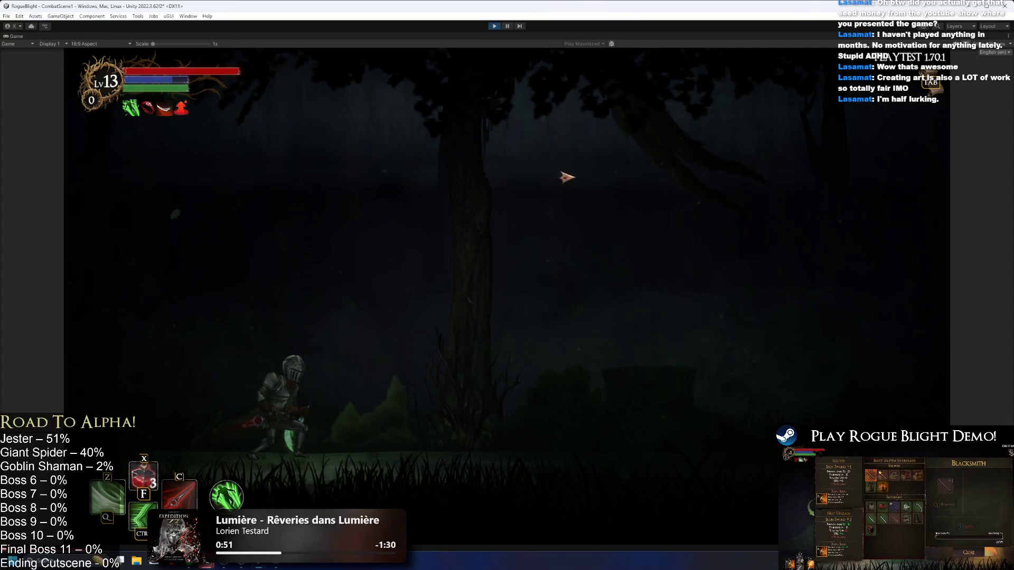
# - Stop play mode with Ctrl+P and reopen the Broodmother prefab from the Project window
pyautogui.hotkey('ctrl', 'p')
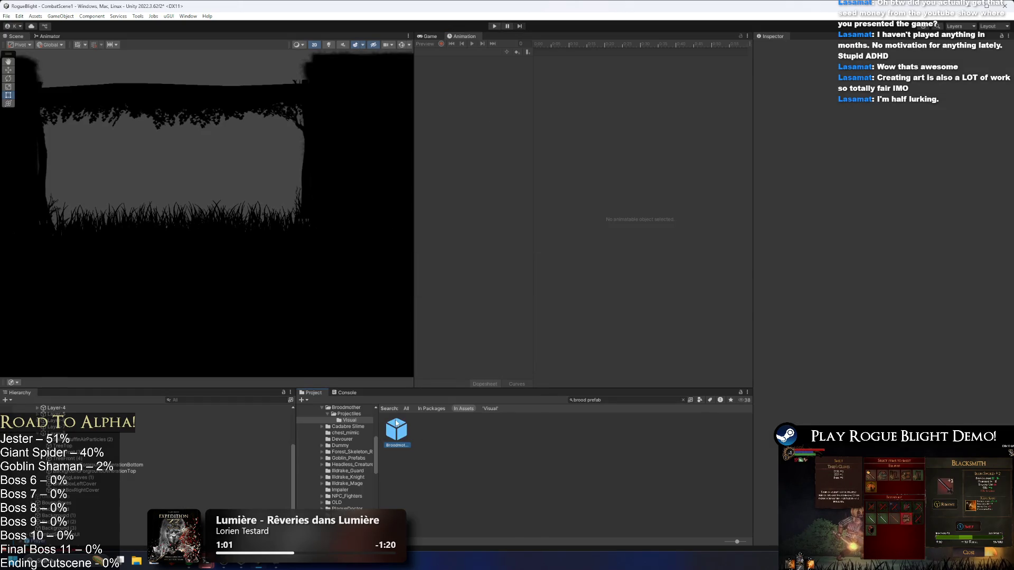
pyautogui.doubleClick(396, 423)
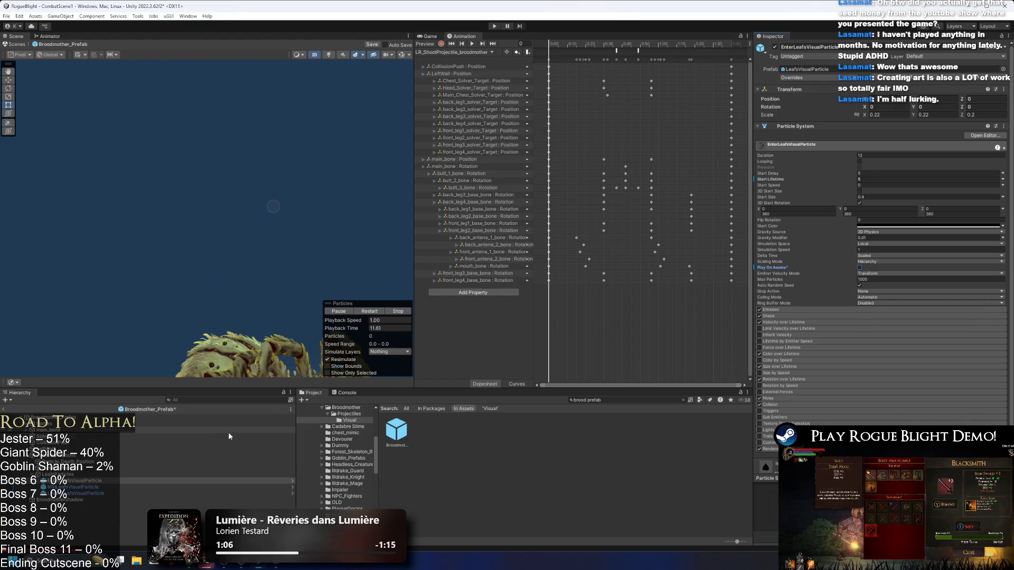
# - Turn off Play On Awake for LeaveLeafsVisualParticle and save the prefab
pyautogui.click(221, 486)
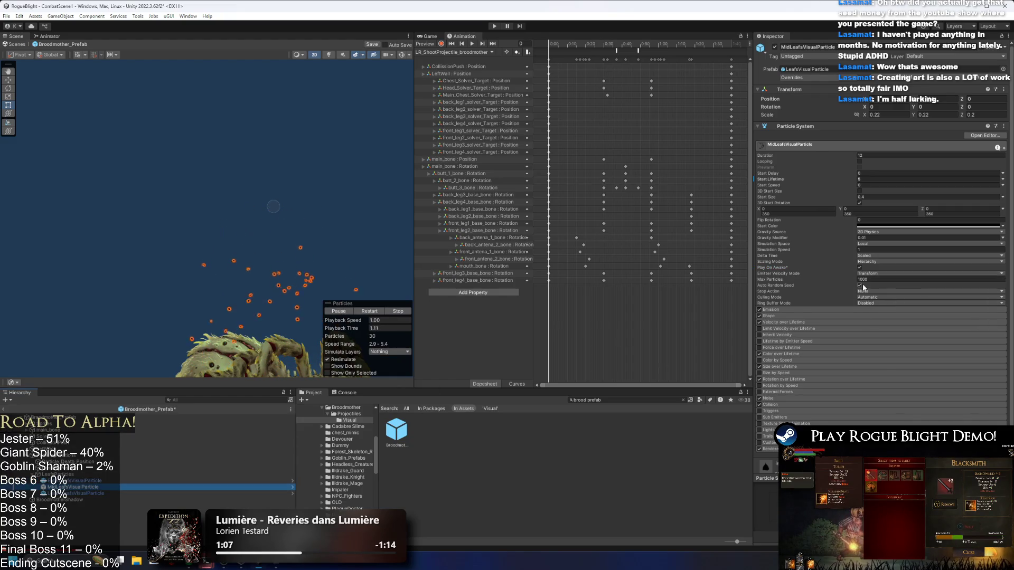
pyautogui.click(114, 493)
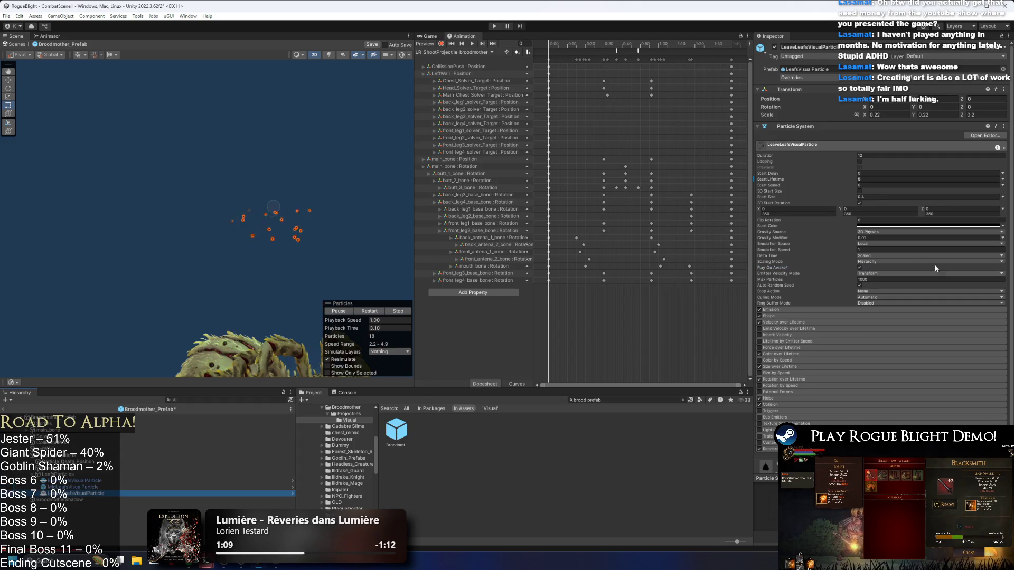
pyautogui.click(859, 268)
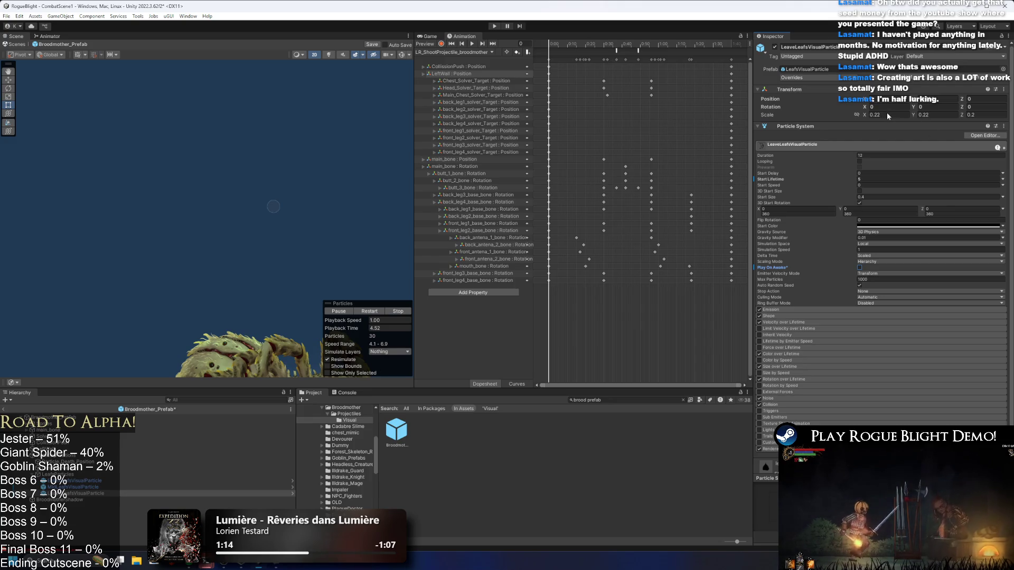
pyautogui.hotkey('ctrl', 's')
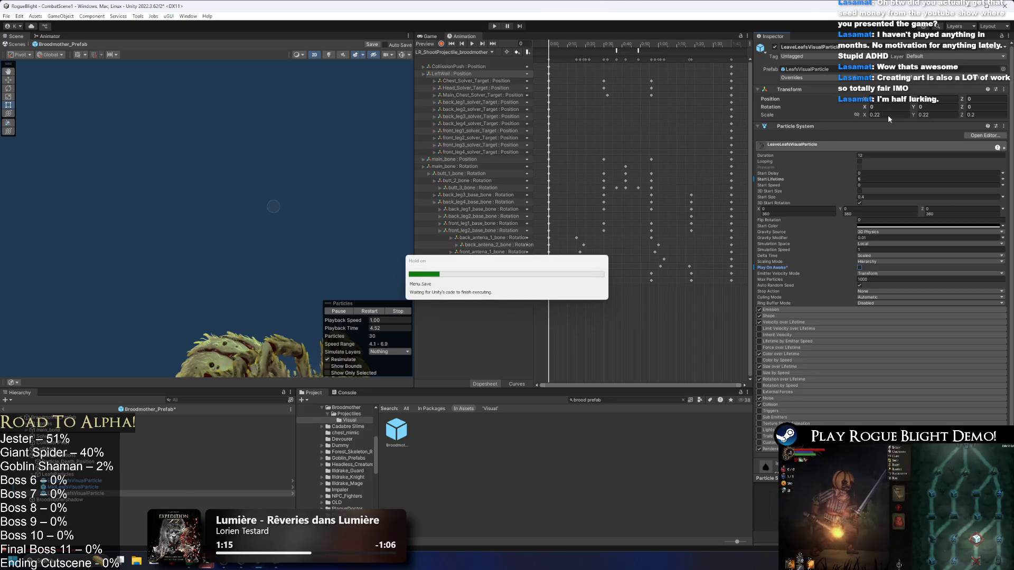
# - Scale all three leaf particles to 0.4 on X and Y, then enter Play mode
pyautogui.keyDown('shift'); pyautogui.click(91, 480); pyautogui.keyUp('shift')
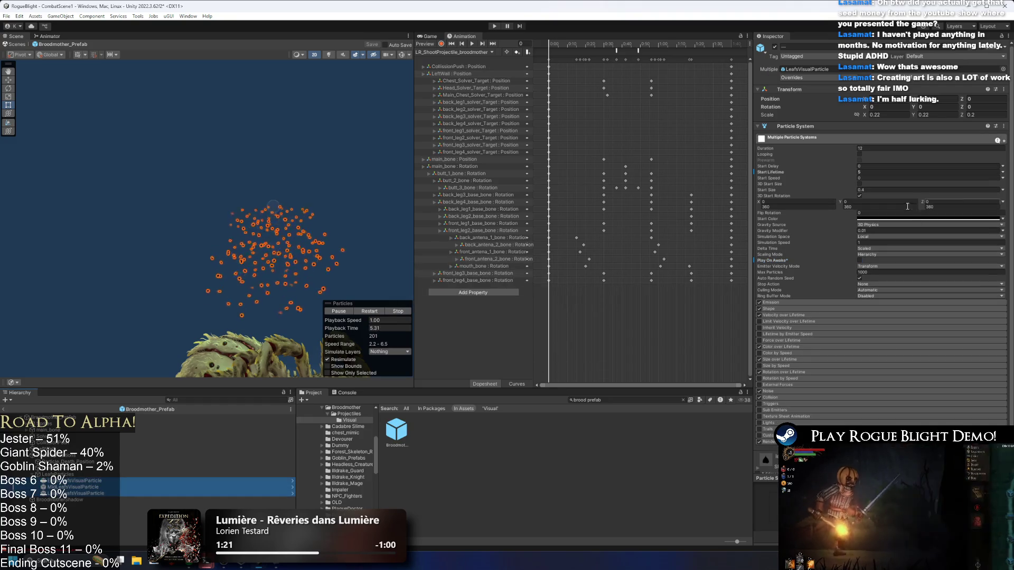
pyautogui.click(876, 115)
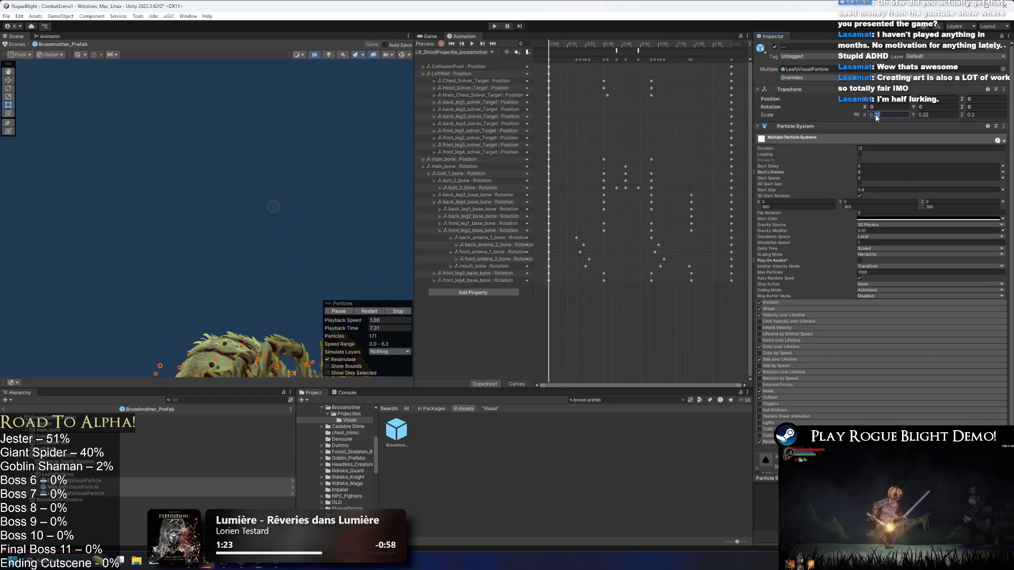
pyautogui.write('0.4')
pyautogui.click(924, 115)
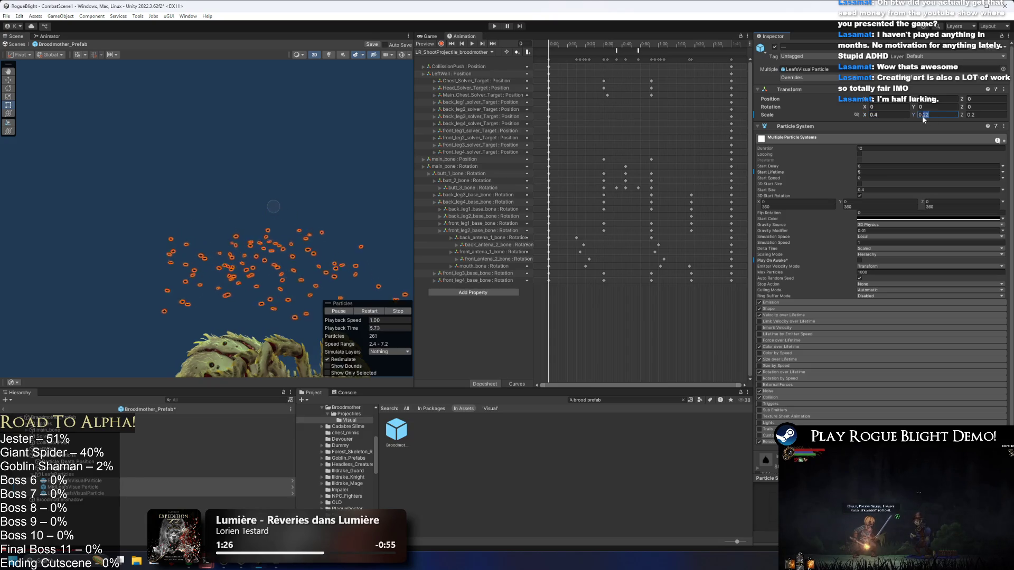
pyautogui.write('0.4')
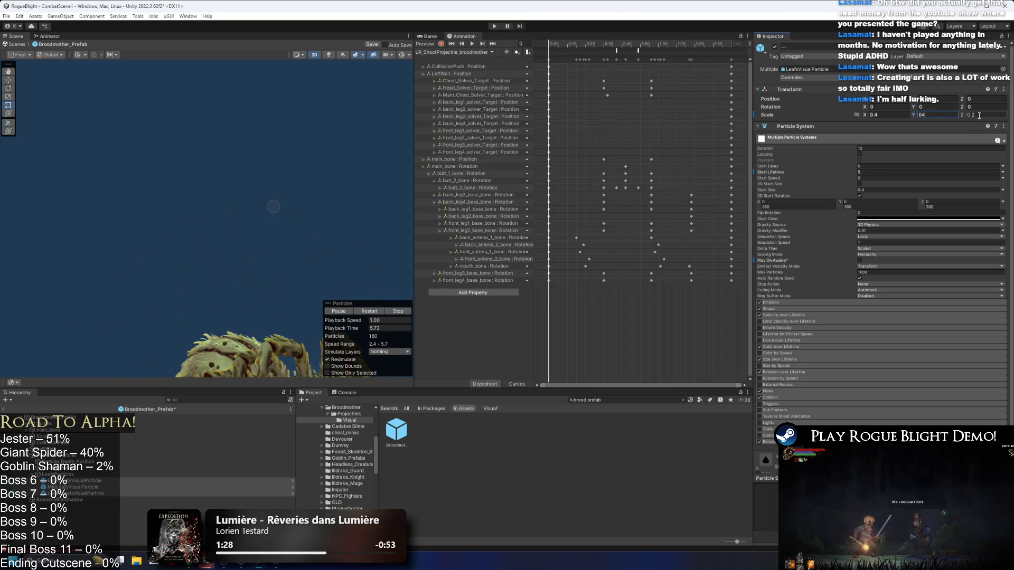
pyautogui.write('0.4')
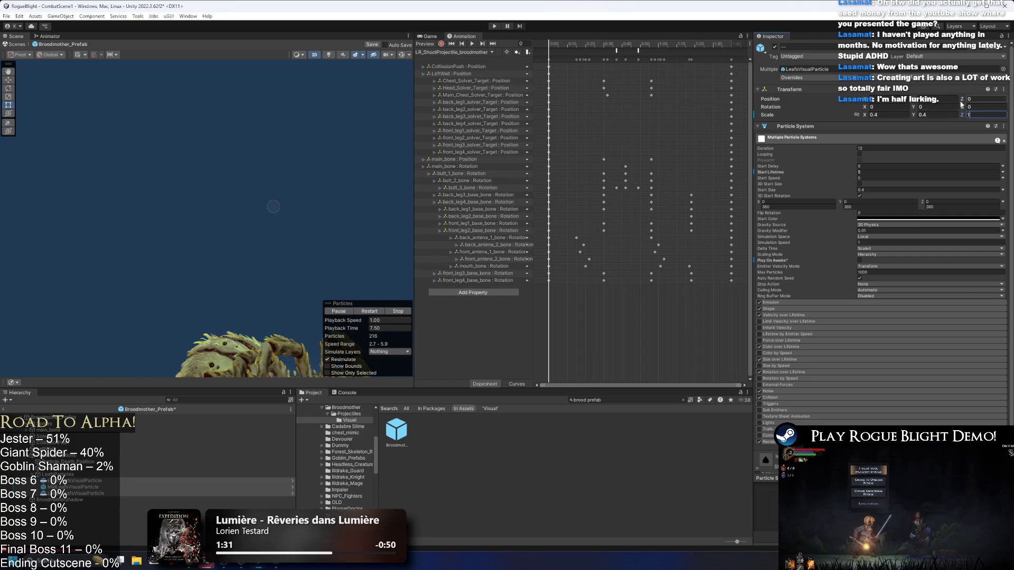
pyautogui.click(494, 27)
# - Stay in Prefab Mode, fight the Broodmother in the forest, then stop with Ctrl+P
pyautogui.press('Escape')
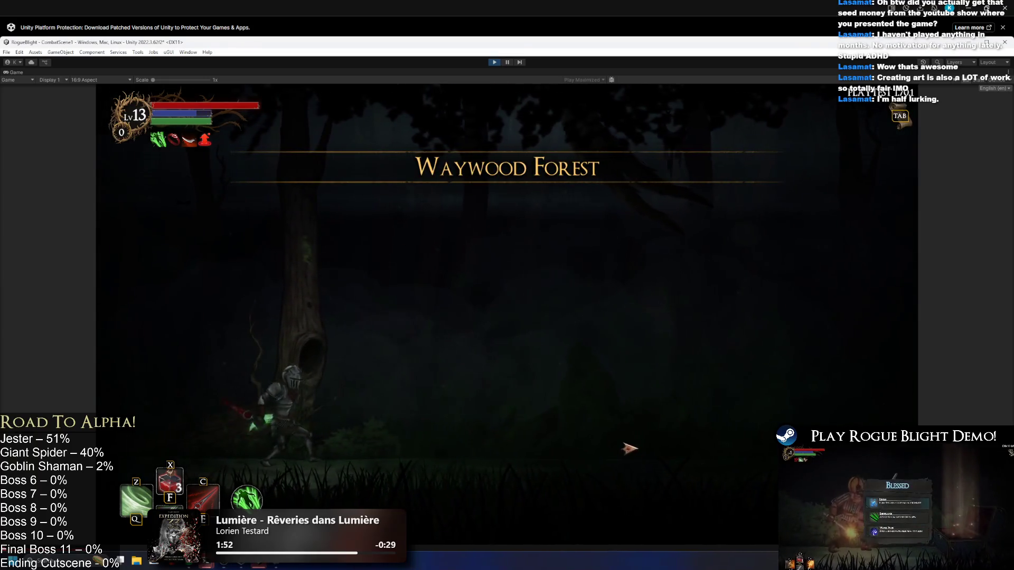
pyautogui.press('d')
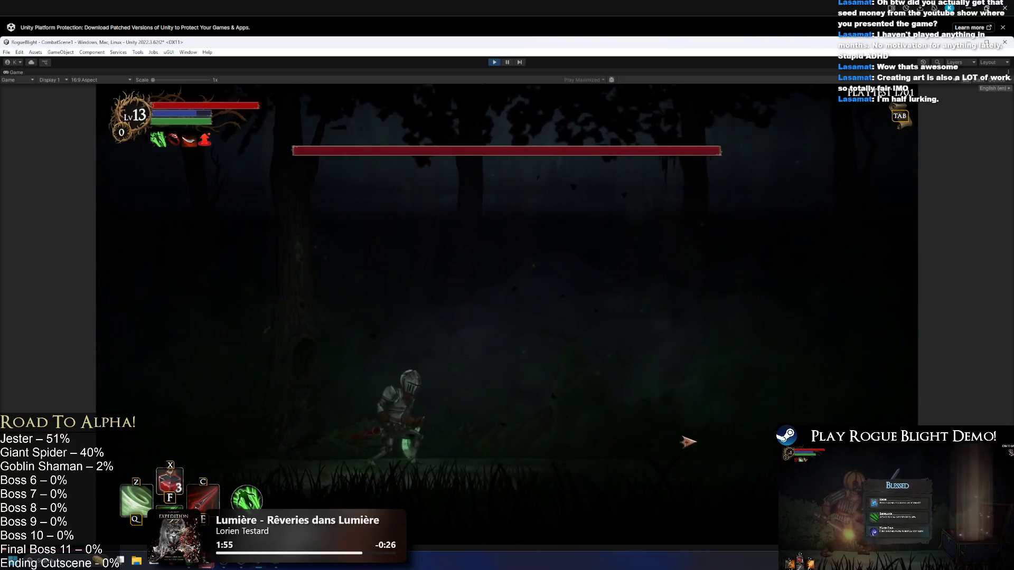
pyautogui.press('d')
pyautogui.press('d')
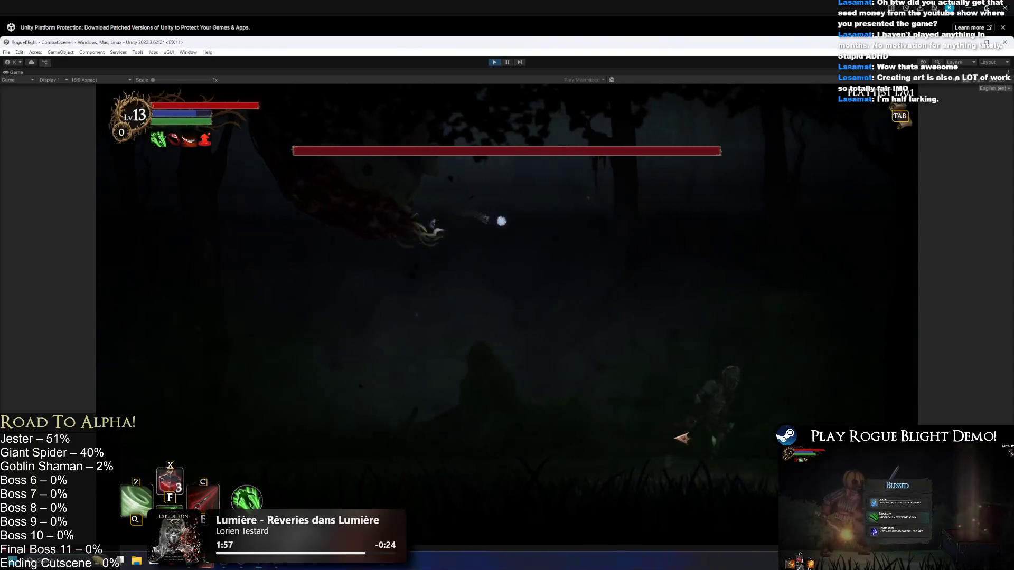
pyautogui.press('a')
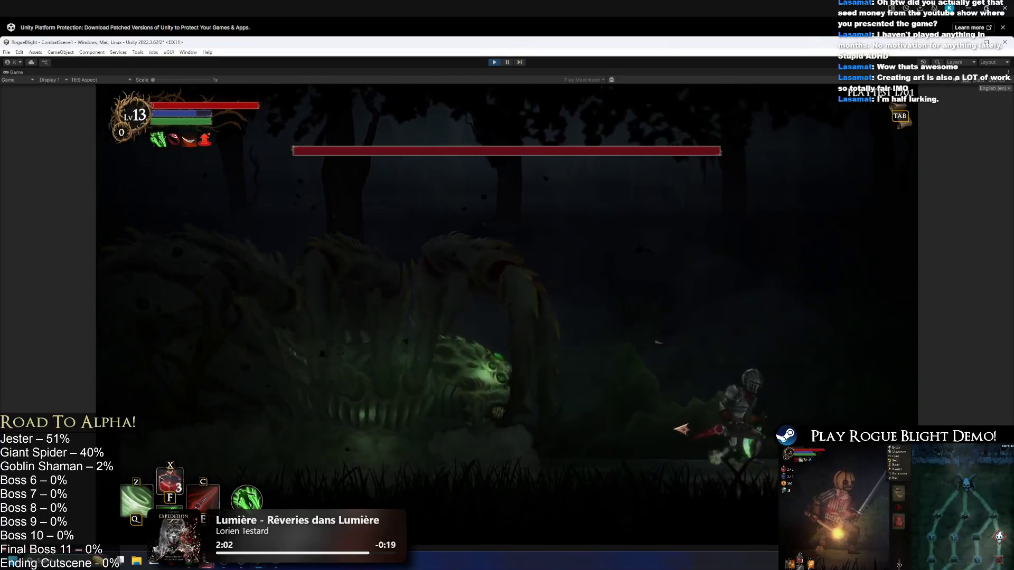
pyautogui.press('a')
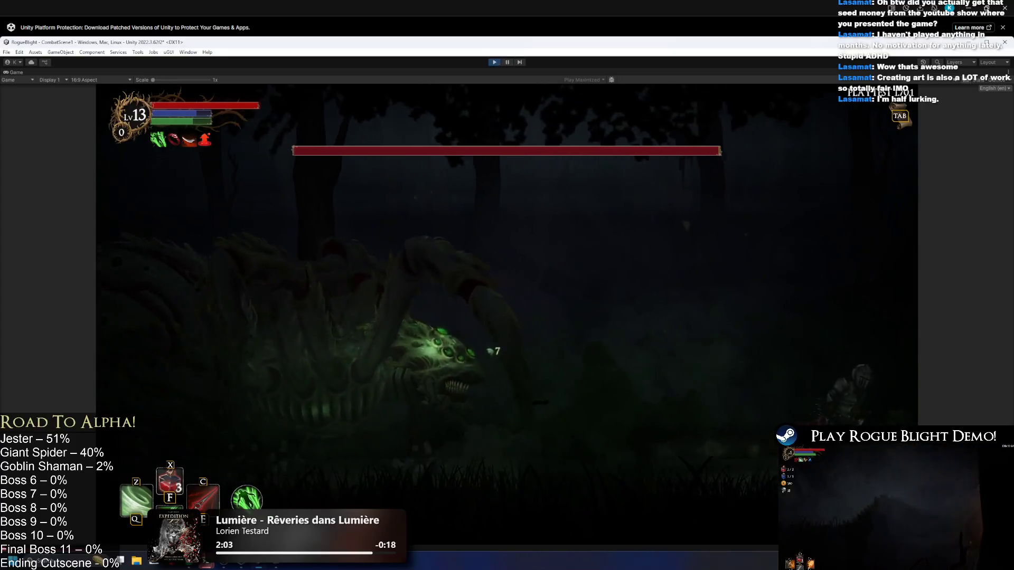
pyautogui.hotkey('ctrl', 'p')
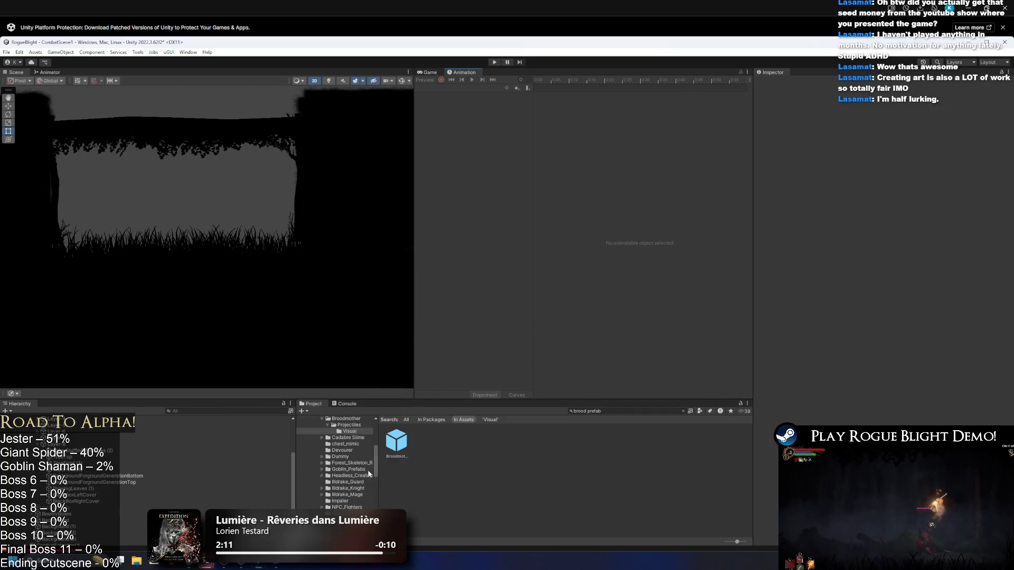
# - Open Broodmother_Prefab and delete its MidLeafsVisualParticle child
pyautogui.doubleClick(396, 441)
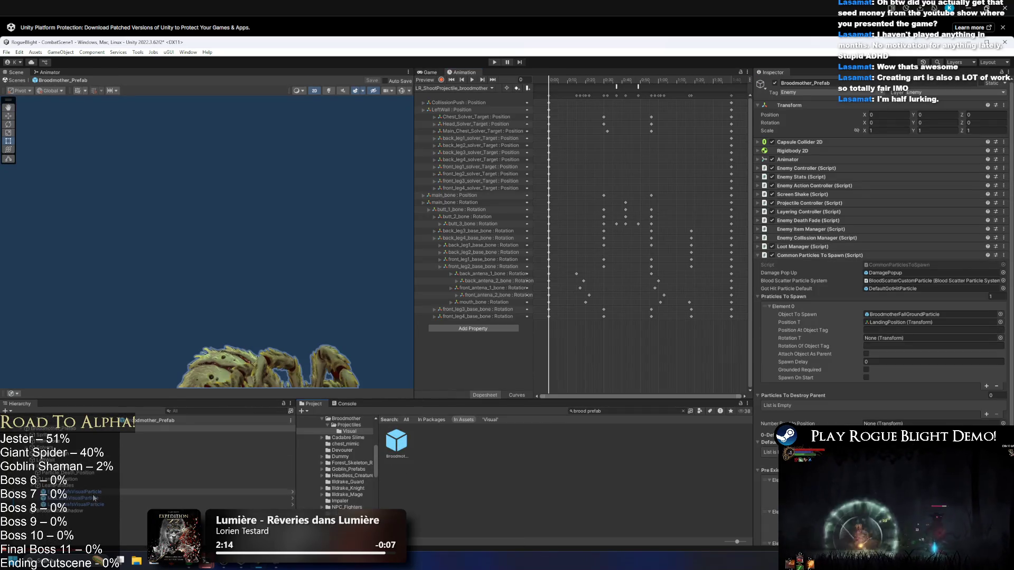
pyautogui.click(876, 113)
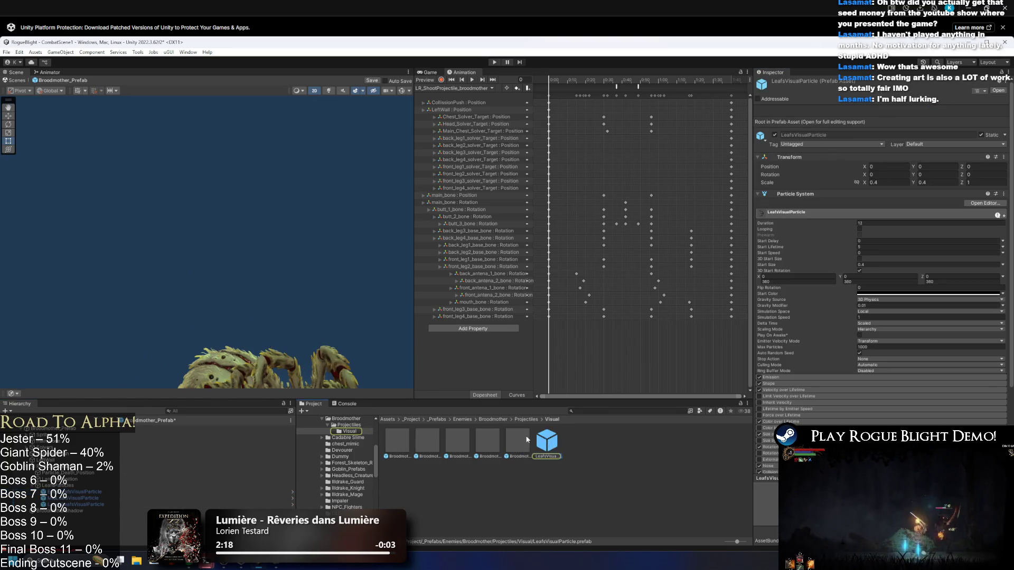
pyautogui.click(111, 493)
pyautogui.click(98, 498)
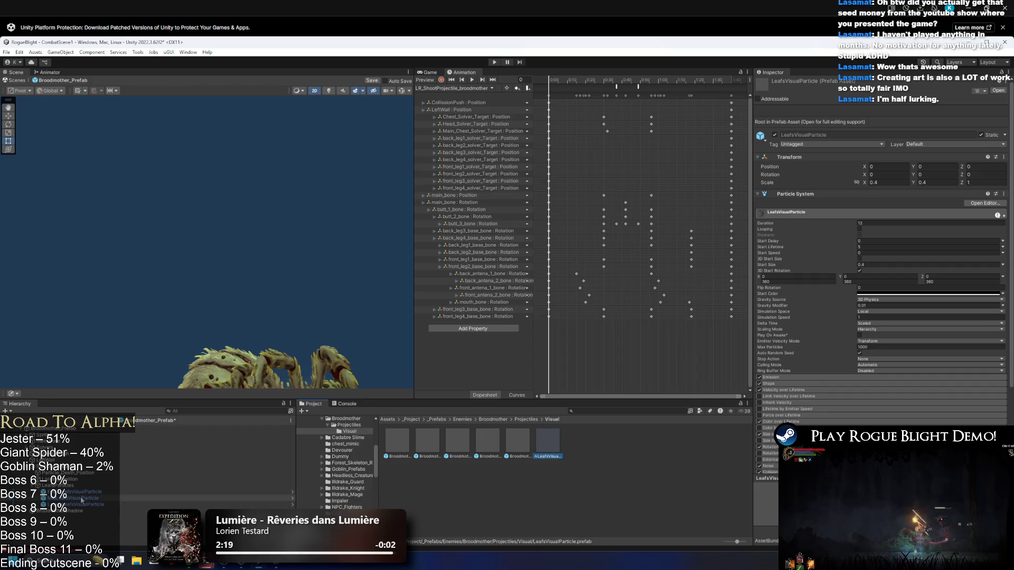
pyautogui.press('Delete')
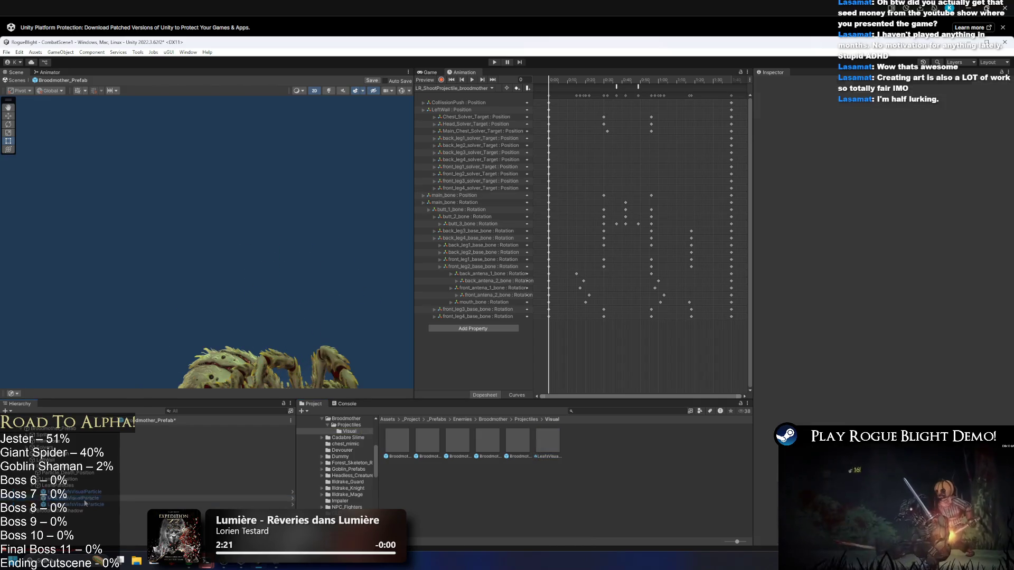
# - Drag a LeafsVisualParticle instance into the prefab, then delete that copy
pyautogui.moveTo(544, 449); pyautogui.dragTo(107, 497)
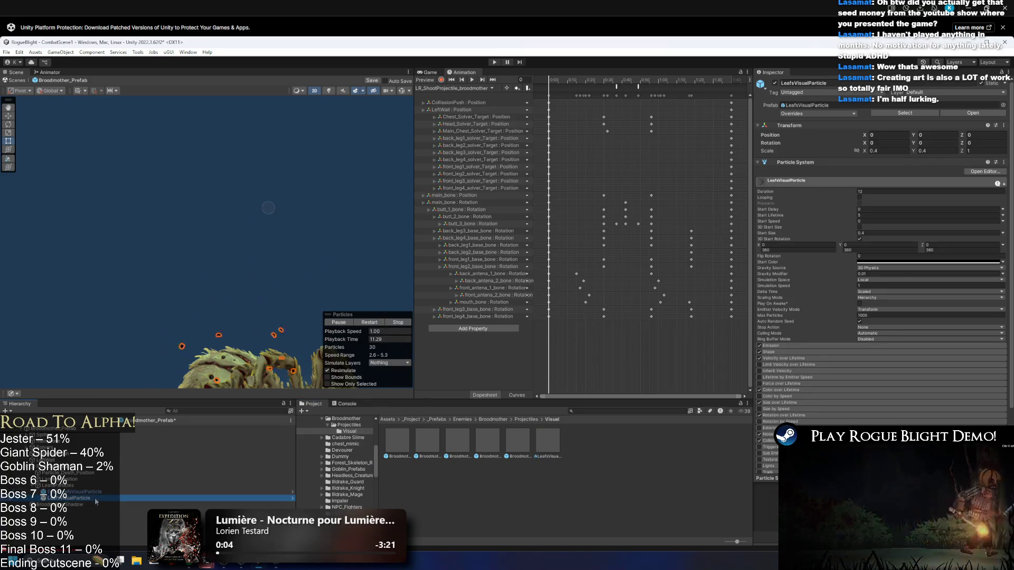
pyautogui.press('Delete')
pyautogui.rightClick(82, 497)
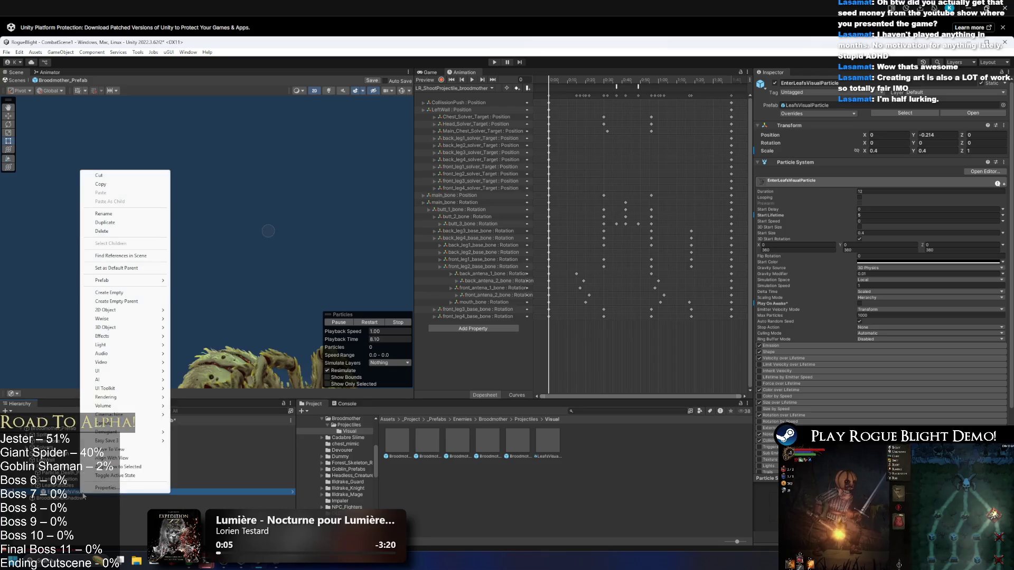
# - Assign EnterLeafsVisualParticle to Element 1 of the Broodmother's Pre Existing Particles To Play
pyautogui.press('Escape')
pyautogui.click(53, 429)
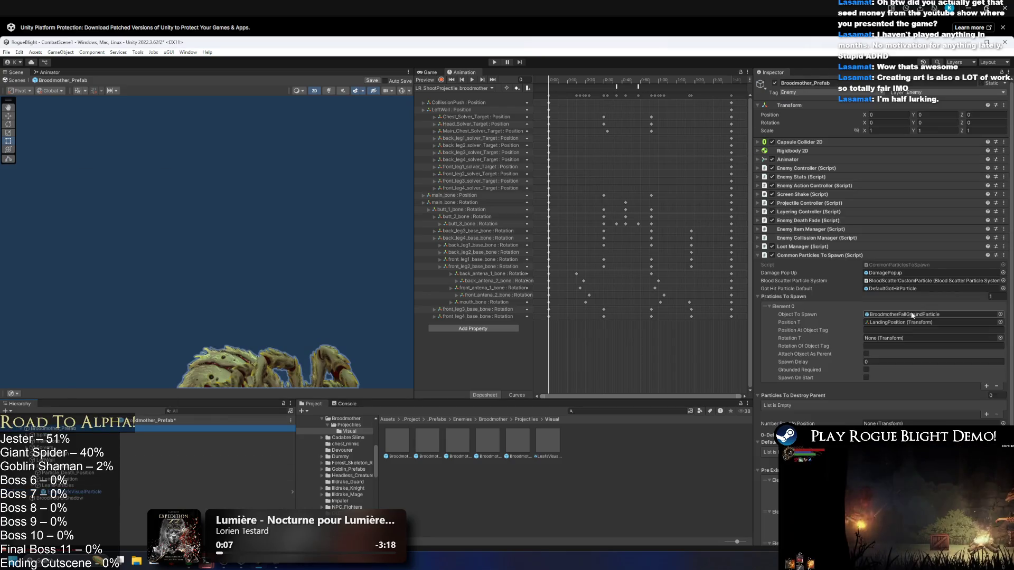
pyautogui.scroll(-10, 923, 296)
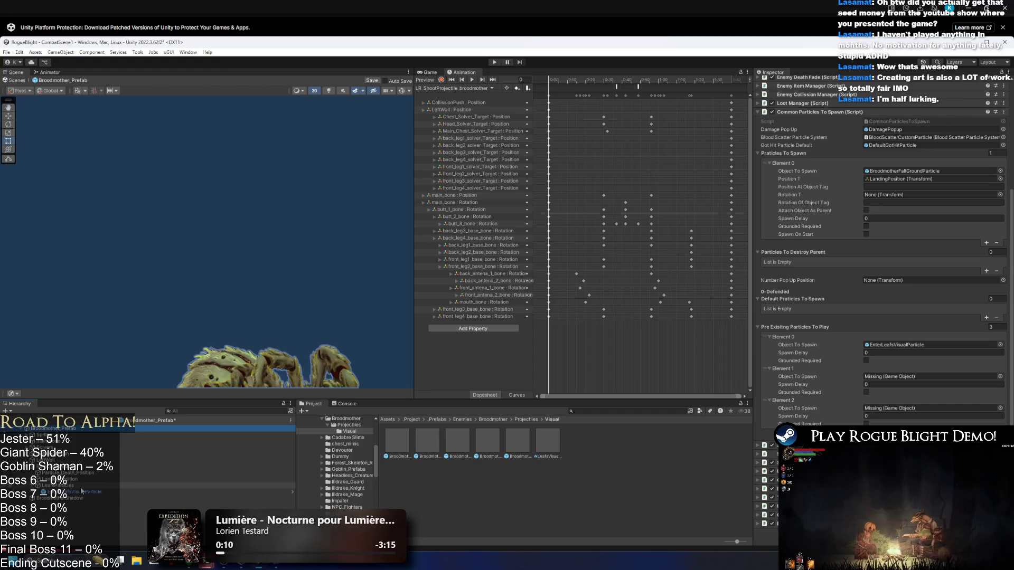
pyautogui.moveTo(79, 492); pyautogui.dragTo(930, 377)
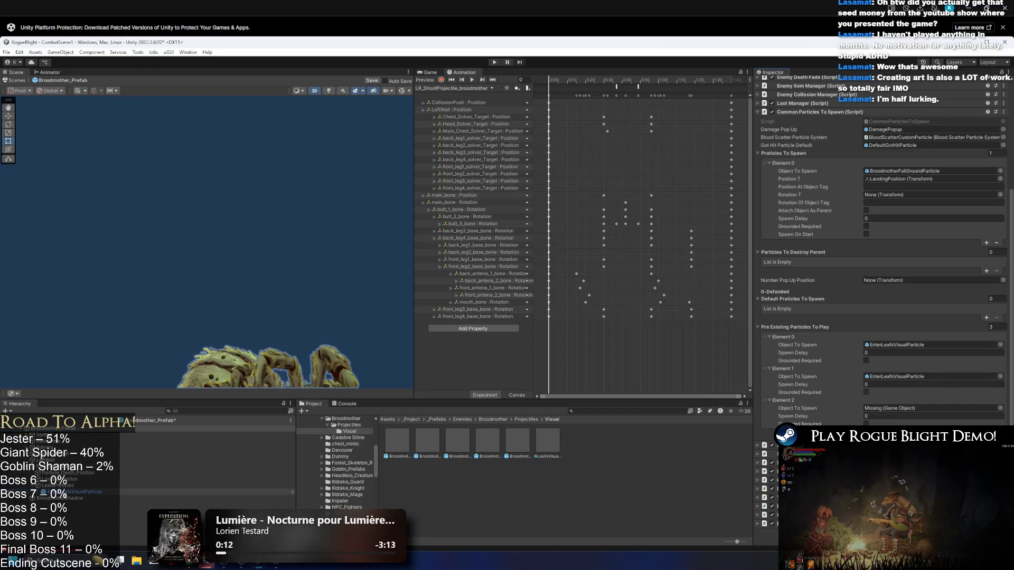
pyautogui.click(80, 491)
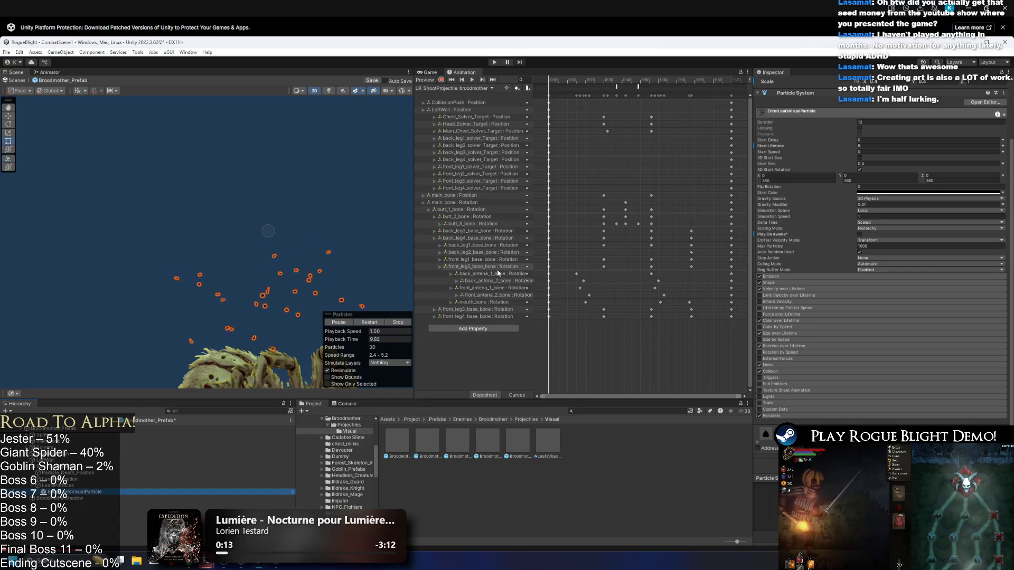
pyautogui.scroll(1, 879, 264)
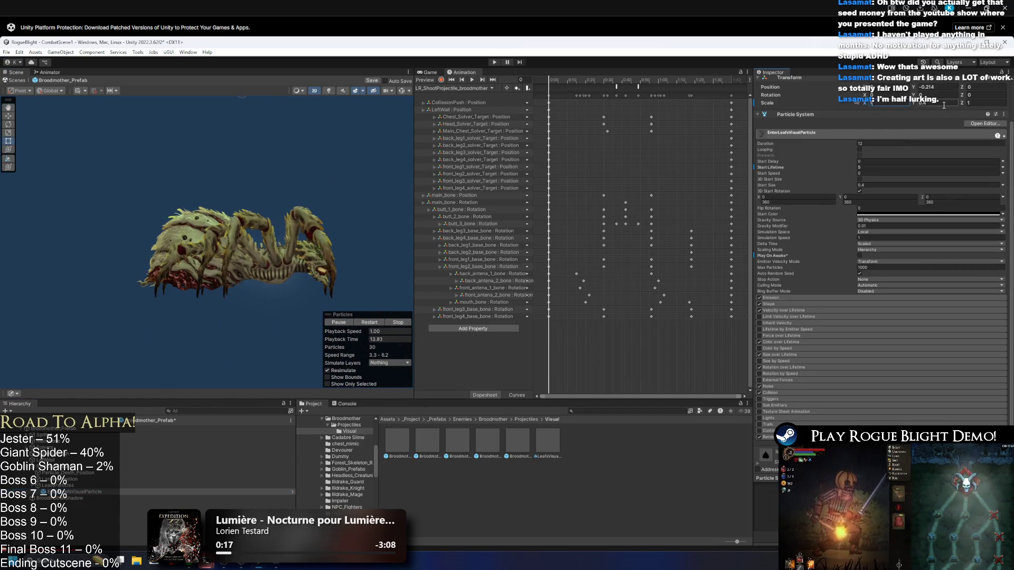
# - Change the Velocity over Lifetime Linear Y values to -2 and -3, replaying the leaves after each
pyautogui.click(370, 322)
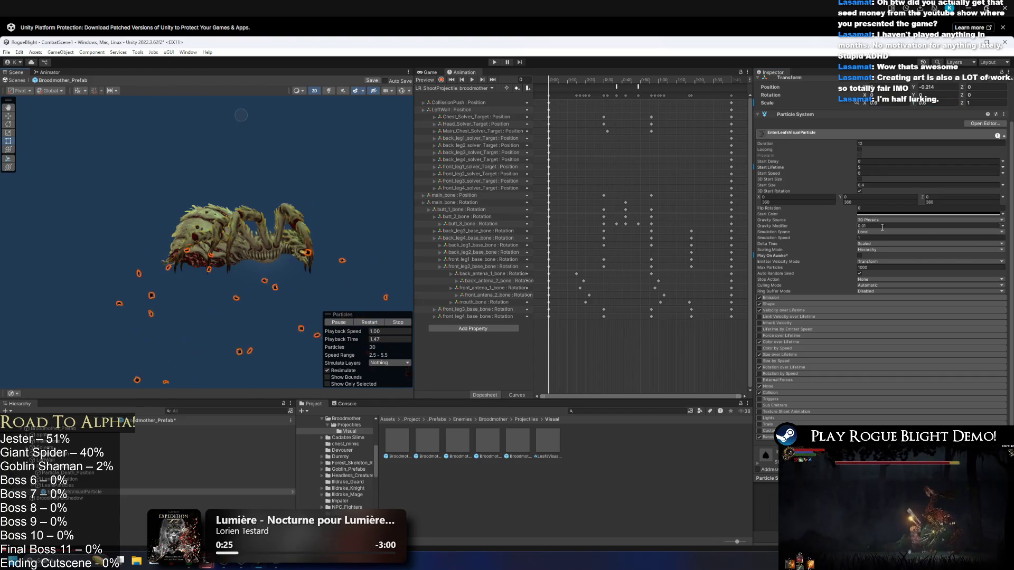
pyautogui.click(787, 311)
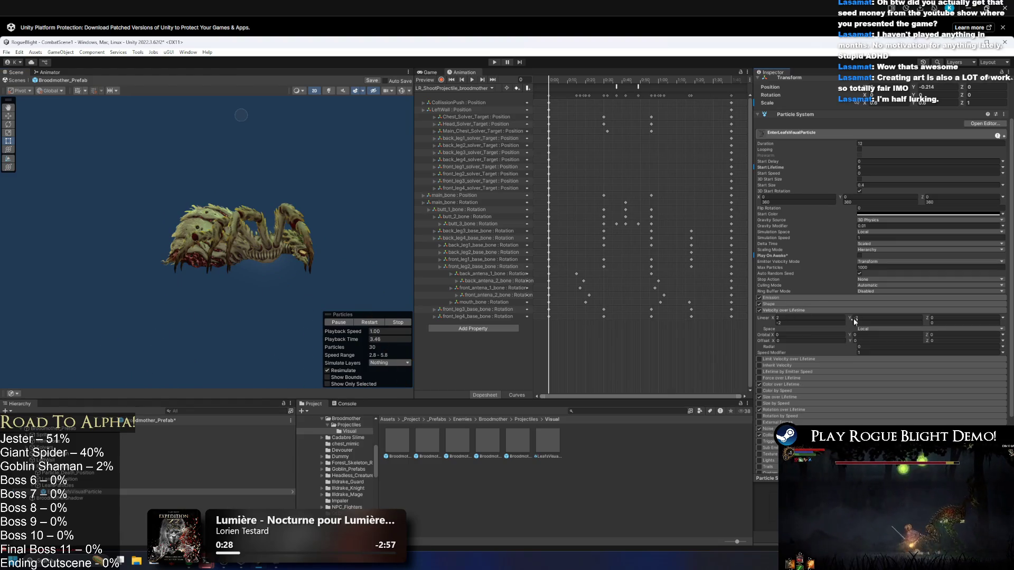
pyautogui.write('-2')
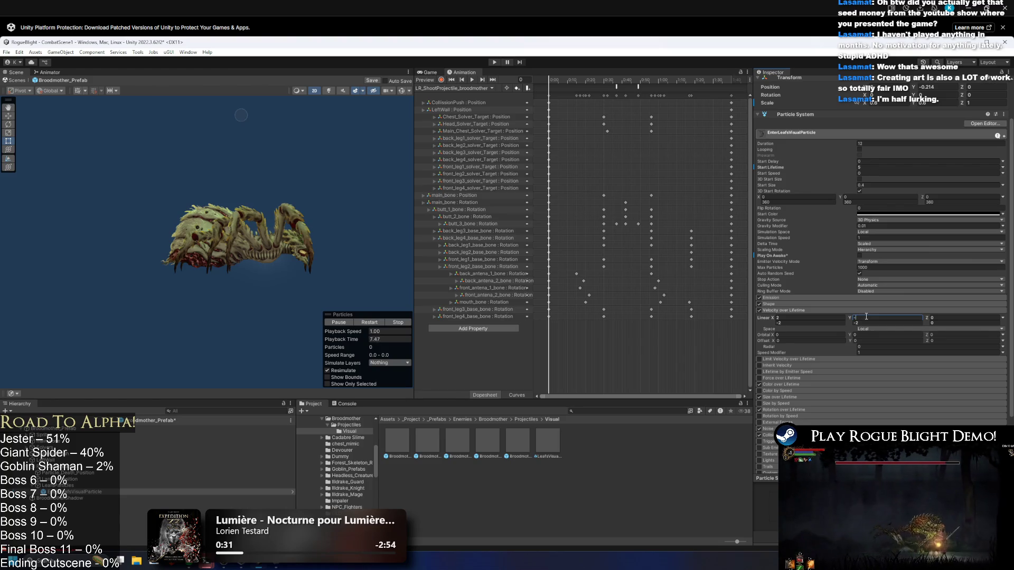
pyautogui.write('0.5')
pyautogui.click(366, 323)
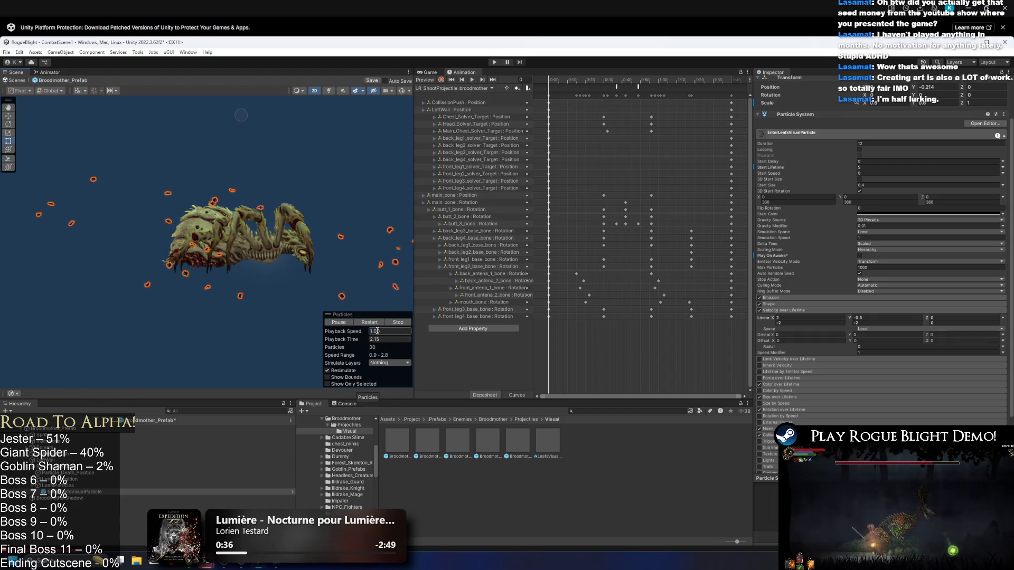
pyautogui.click(768, 321)
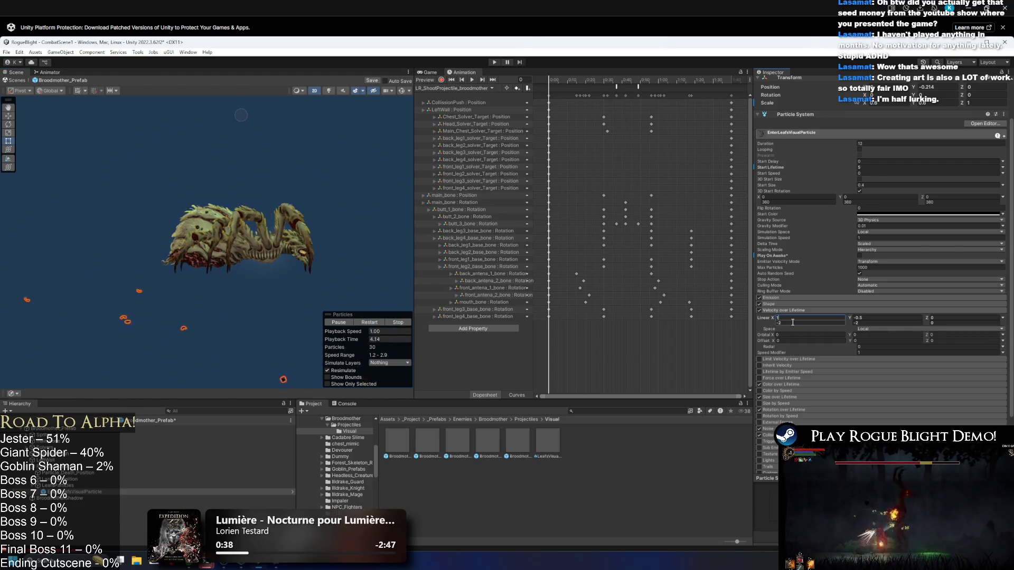
pyautogui.click(372, 324)
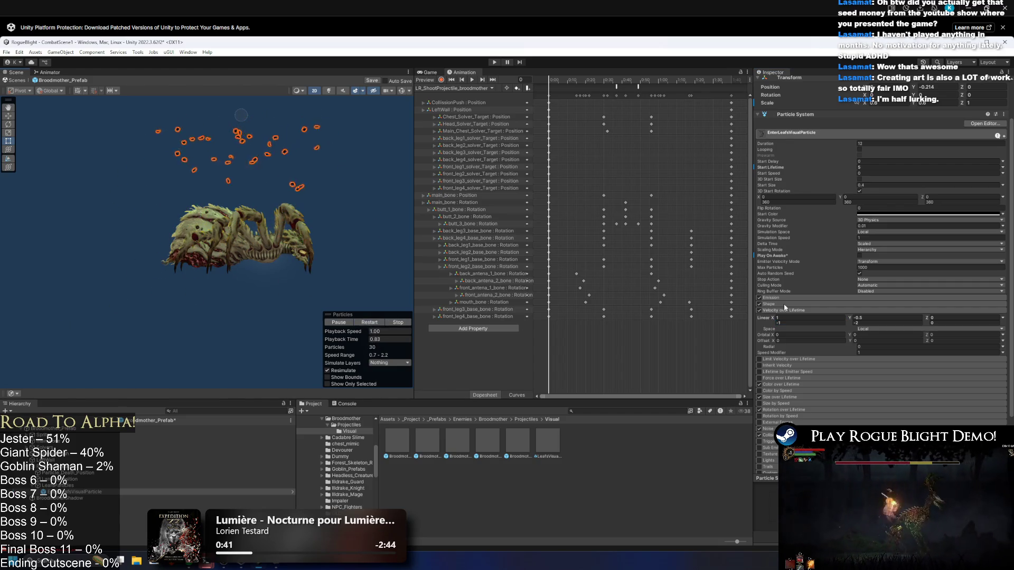
pyautogui.write('-3')
pyautogui.click(374, 325)
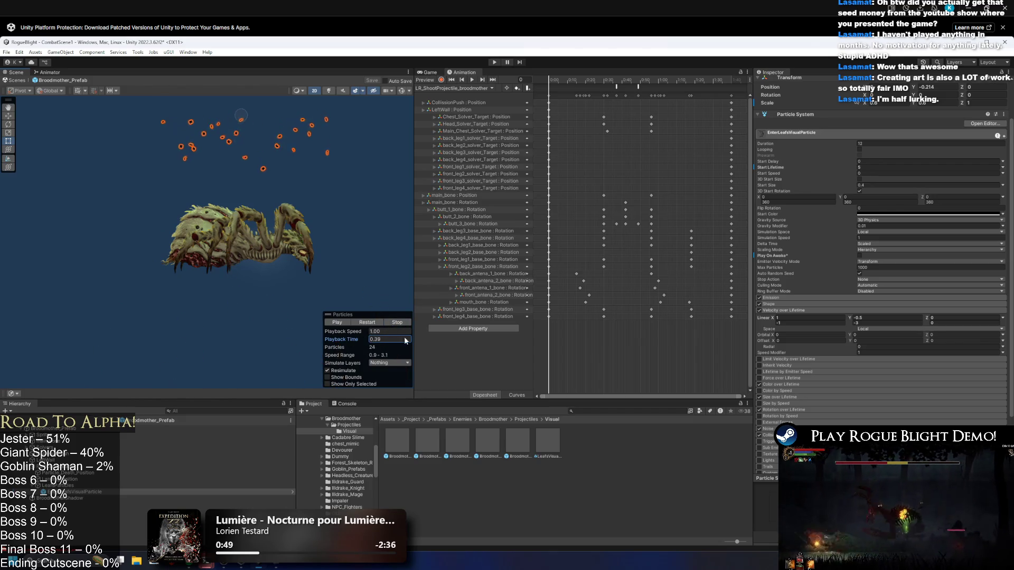
pyautogui.click(582, 80)
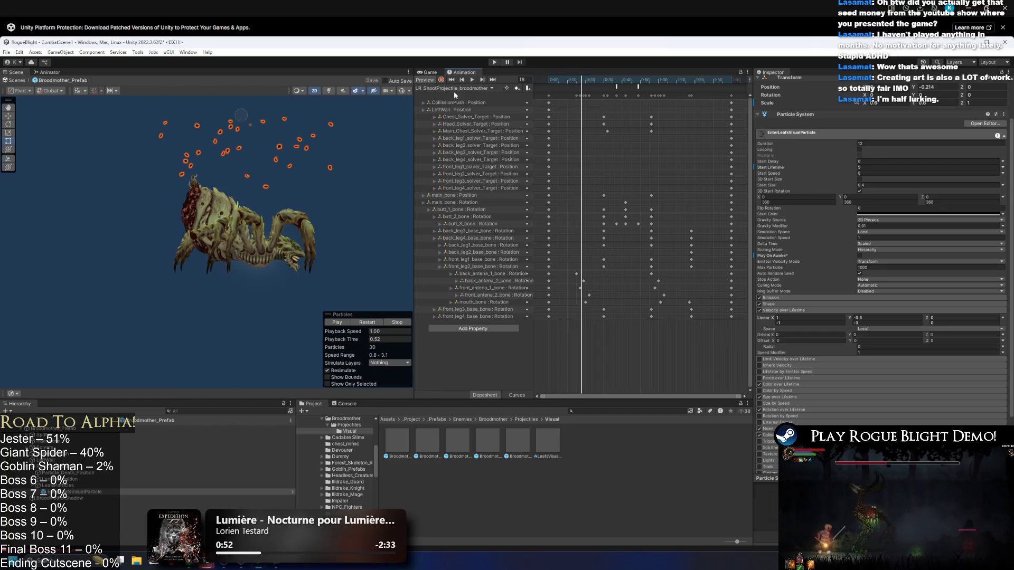
# - Load the up_broodmother clip in the Animation window and scrub toward frame 288
pyautogui.click(455, 89)
pyautogui.click(447, 193)
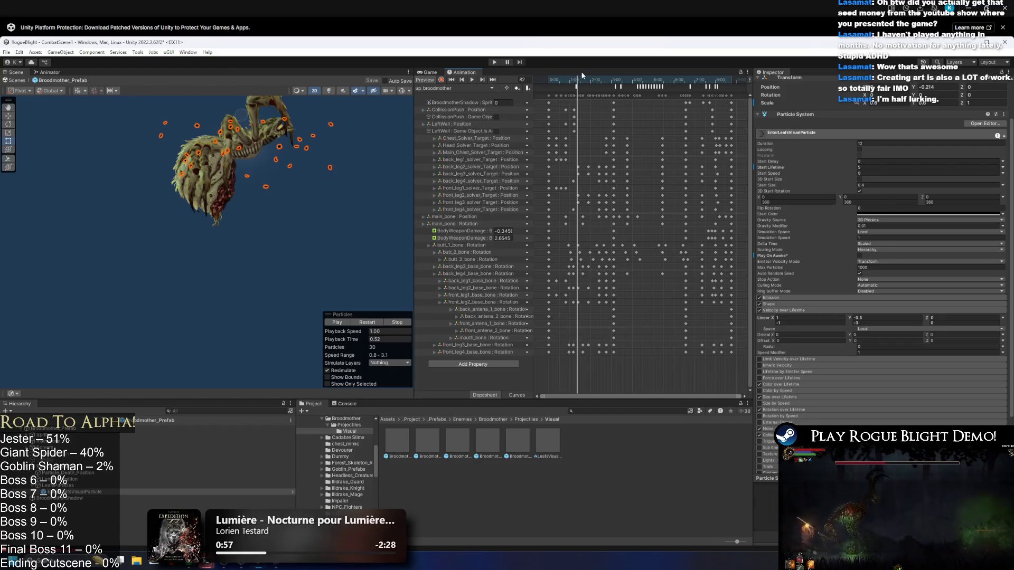
pyautogui.moveTo(585, 78); pyautogui.dragTo(644, 76)
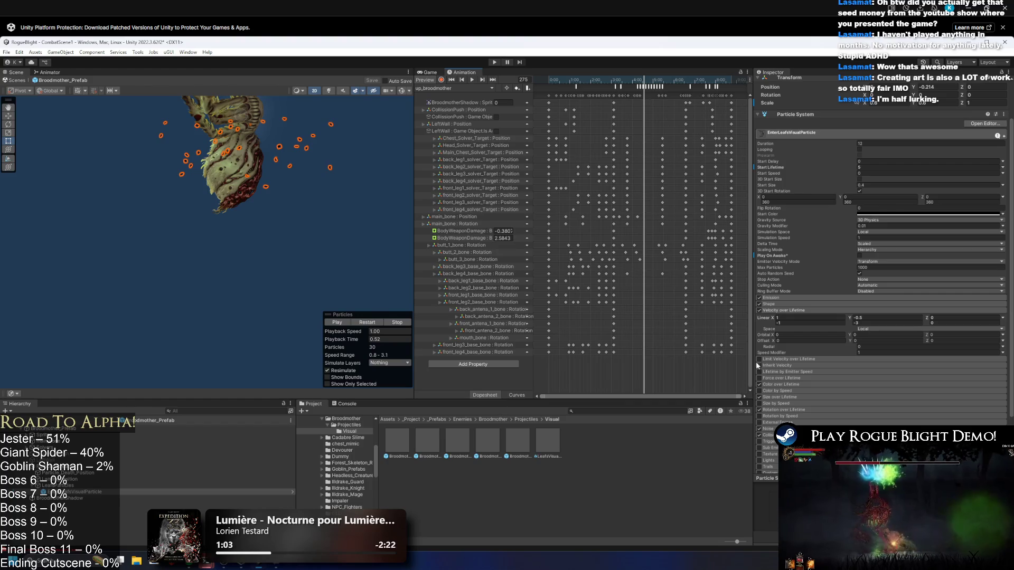
# - Playtest the spider boss fight, dashing the knight right past the boss and back
pyautogui.click(494, 62)
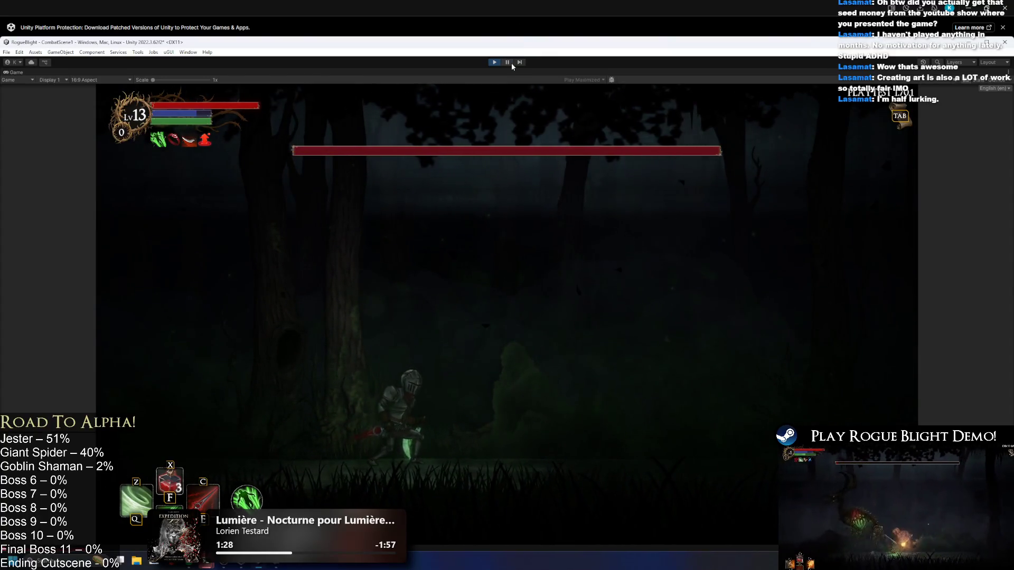
pyautogui.press('Right')
pyautogui.press('Right')
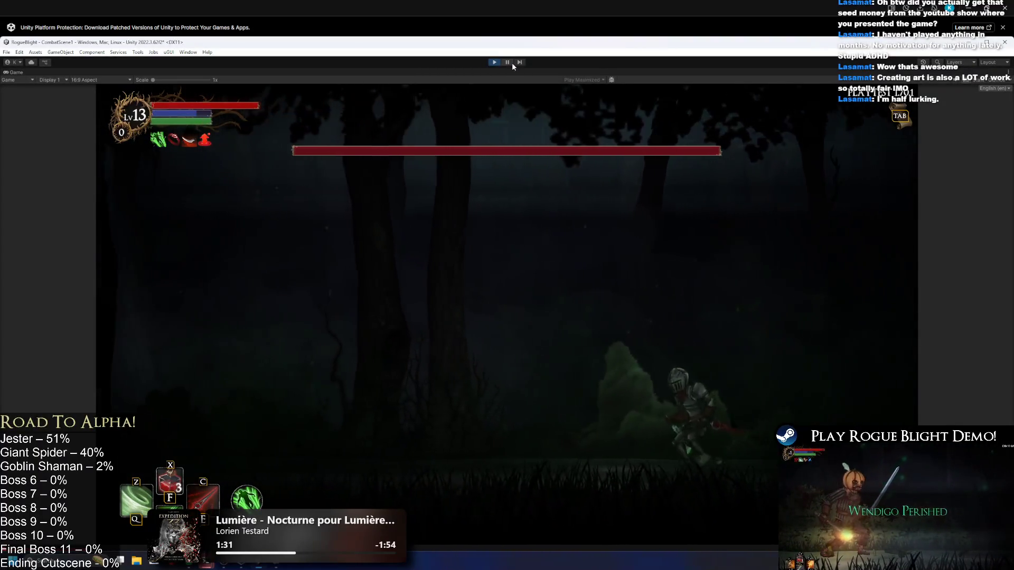
pyautogui.press('Right')
pyautogui.press('Left')
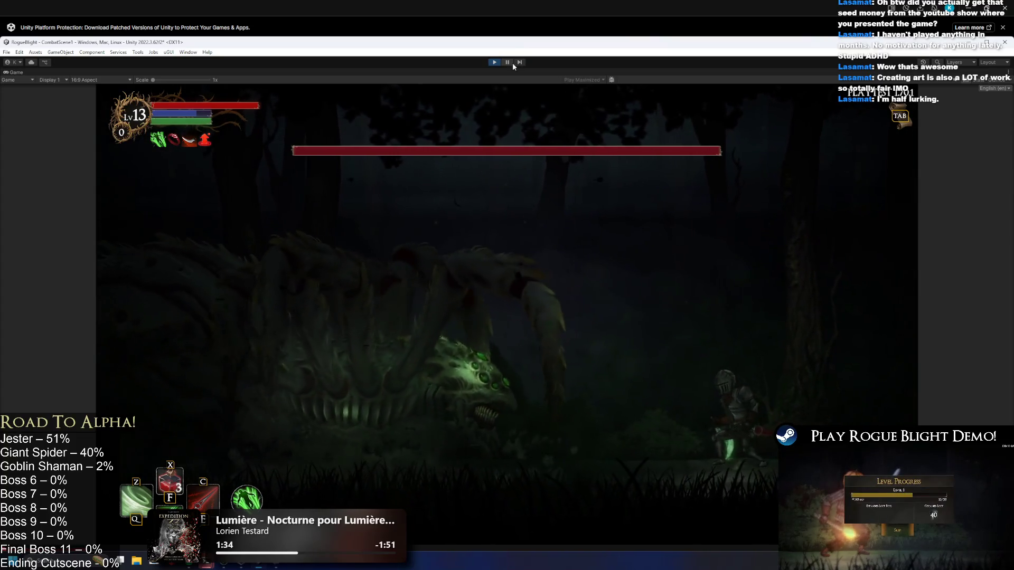
pyautogui.press('Right')
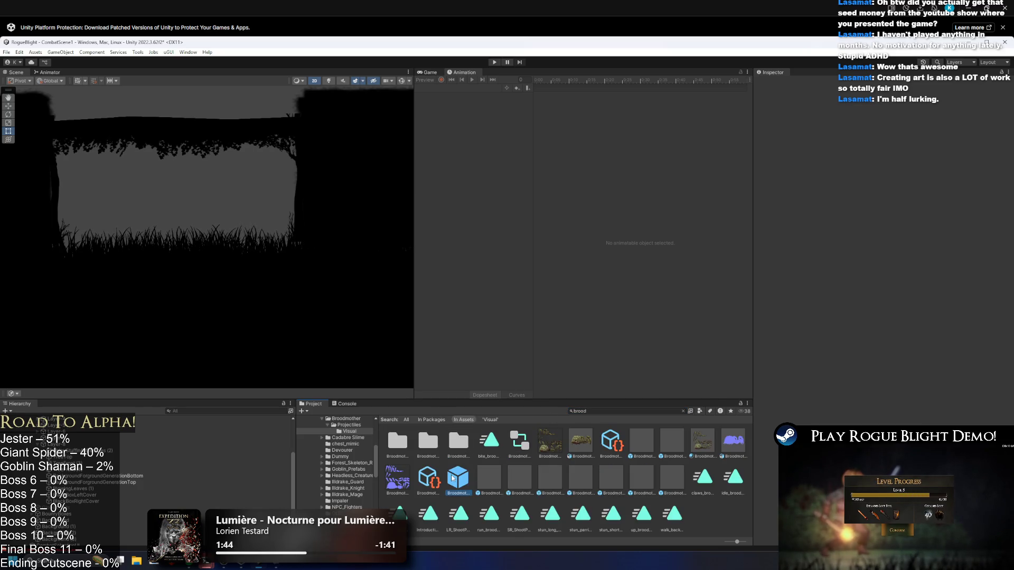
# - In Broodmother_Prefab, expand the leaf particle modules and set the vertical velocity to 0
pyautogui.doubleClick(452, 478)
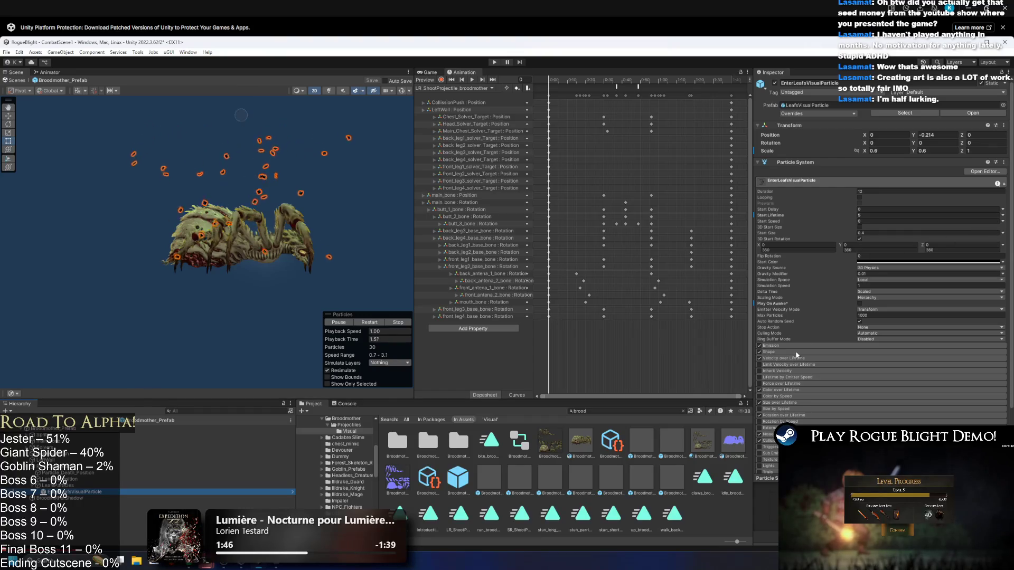
pyautogui.click(796, 346)
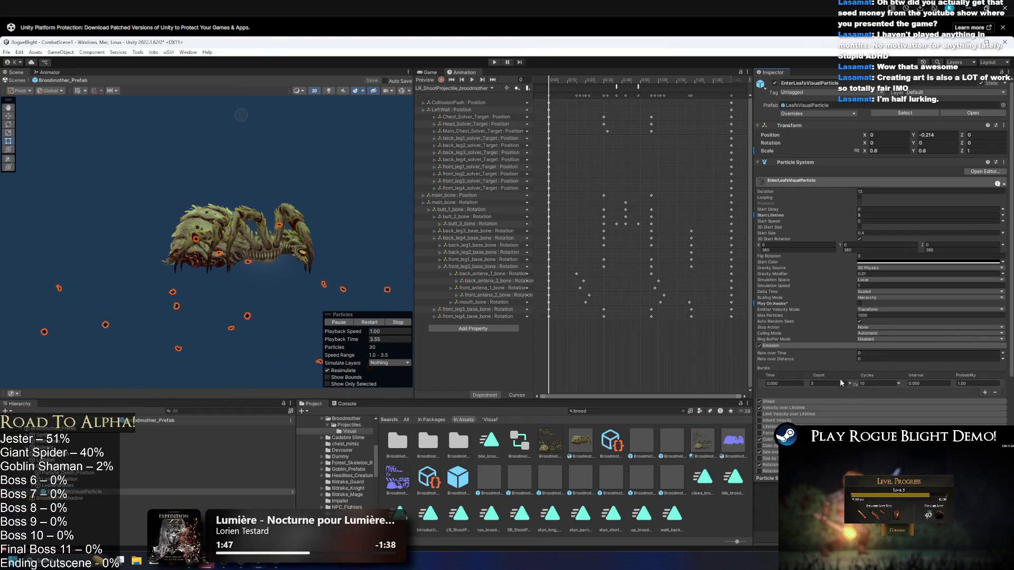
pyautogui.click(858, 408)
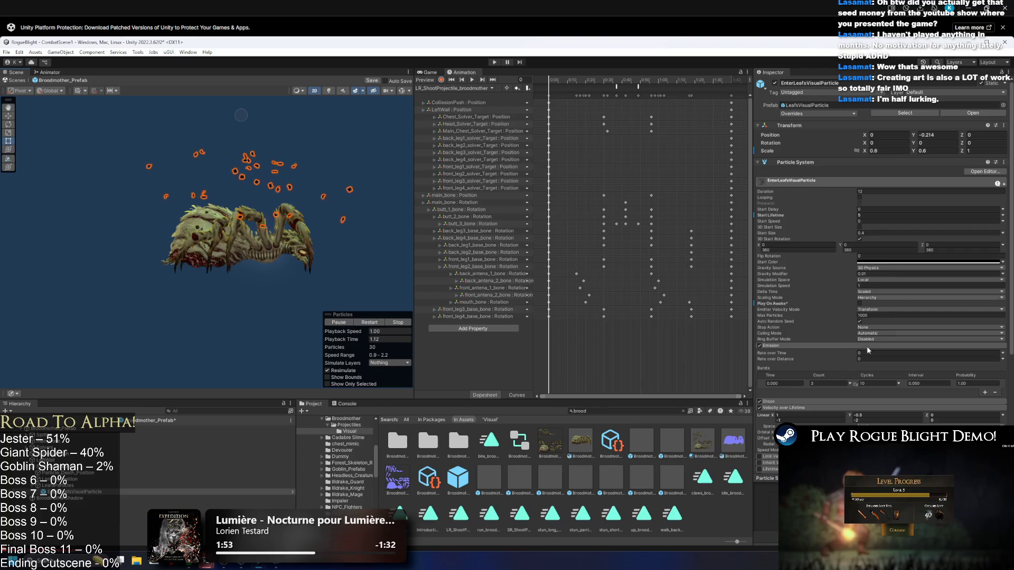
pyautogui.scroll(-4, 866, 347)
pyautogui.click(786, 295)
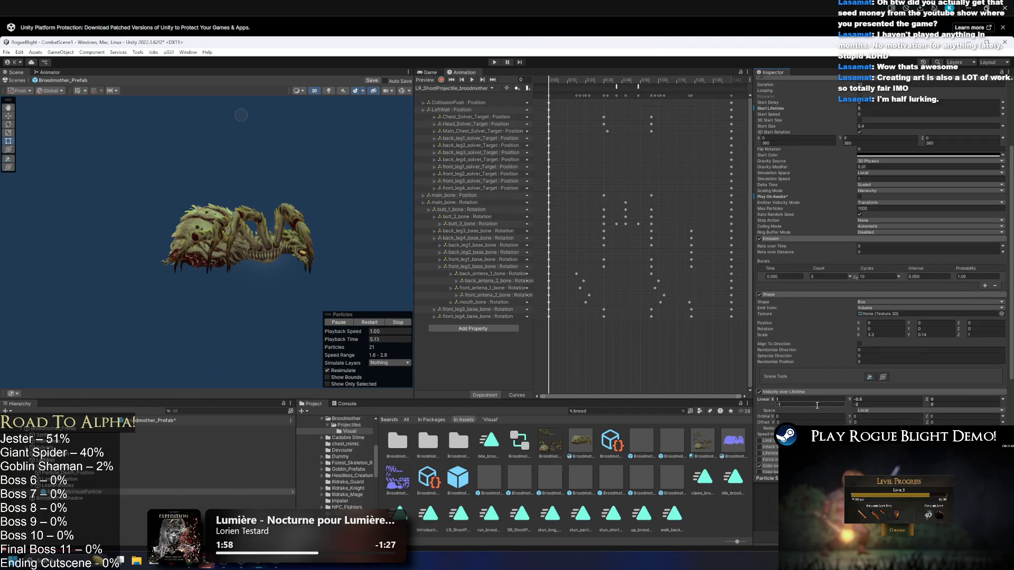
pyautogui.click(867, 400)
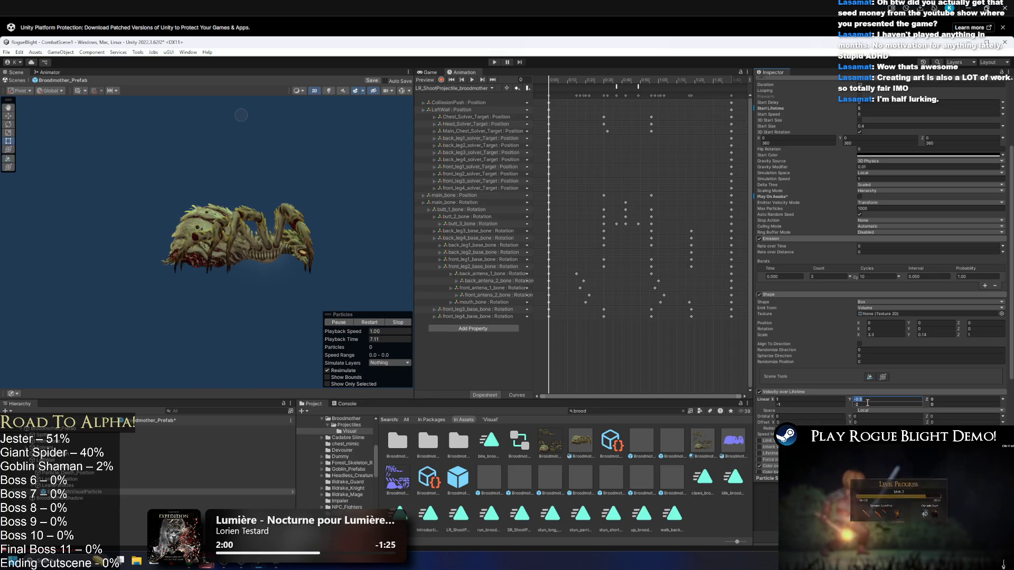
pyautogui.write('0')
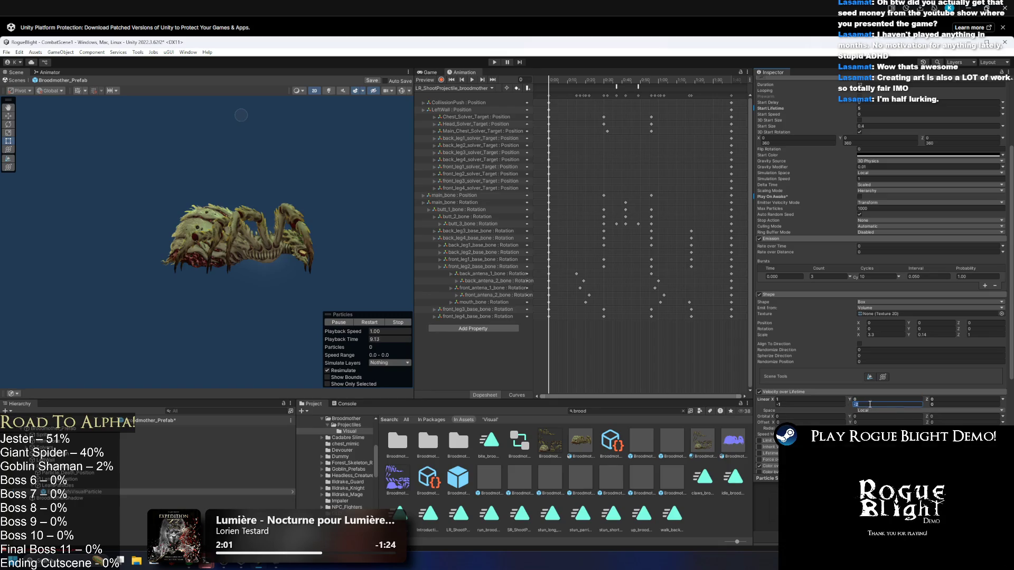
pyautogui.scroll(-3, 876, 386)
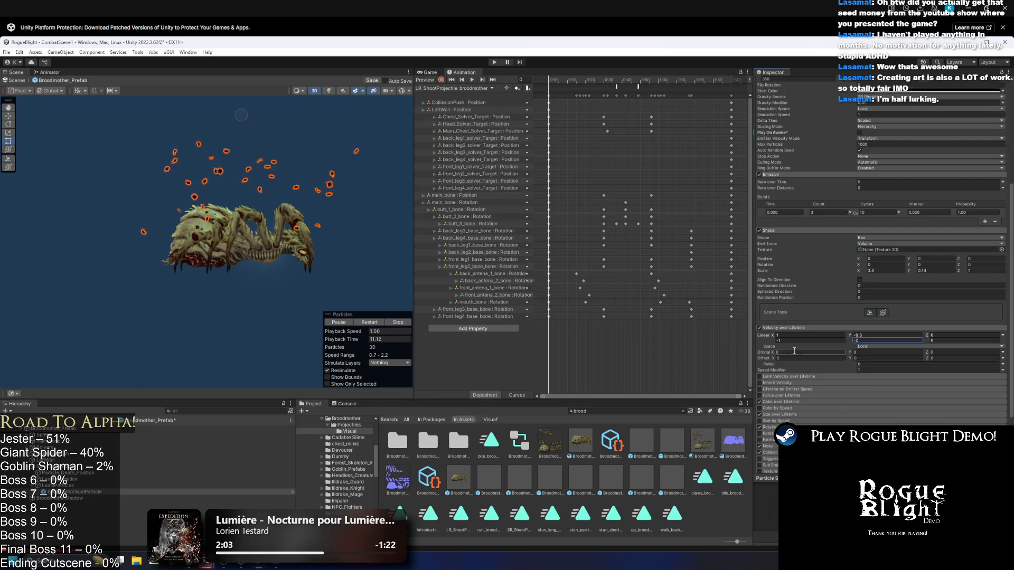
# - Set the Shape scale to 0.1 on Y and 1.5 on X, then start Play mode
pyautogui.click(930, 271)
pyautogui.write('0')
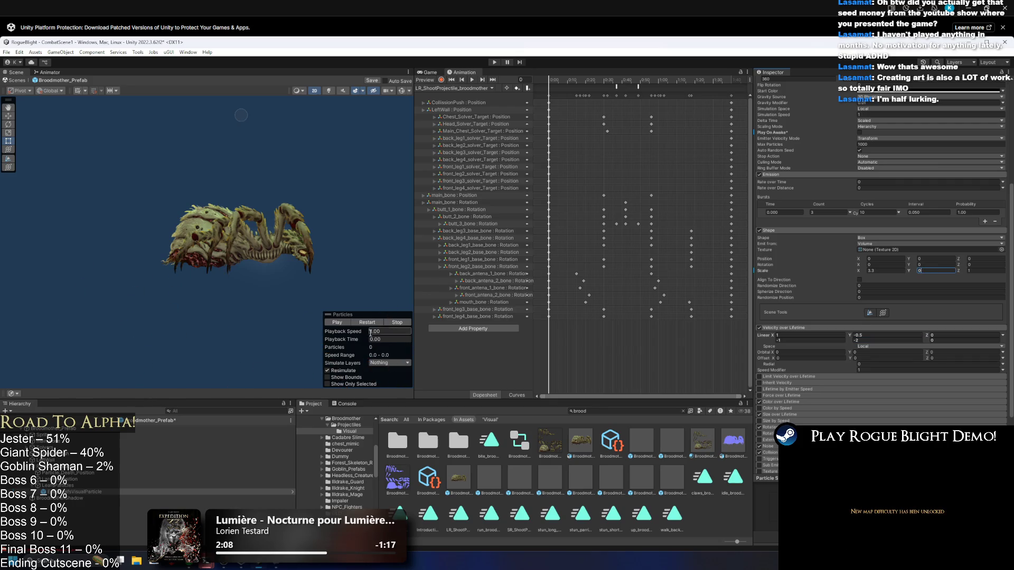
pyautogui.click(955, 271)
pyautogui.write('0.1')
pyautogui.click(365, 330)
pyautogui.click(868, 271)
pyautogui.write('2')
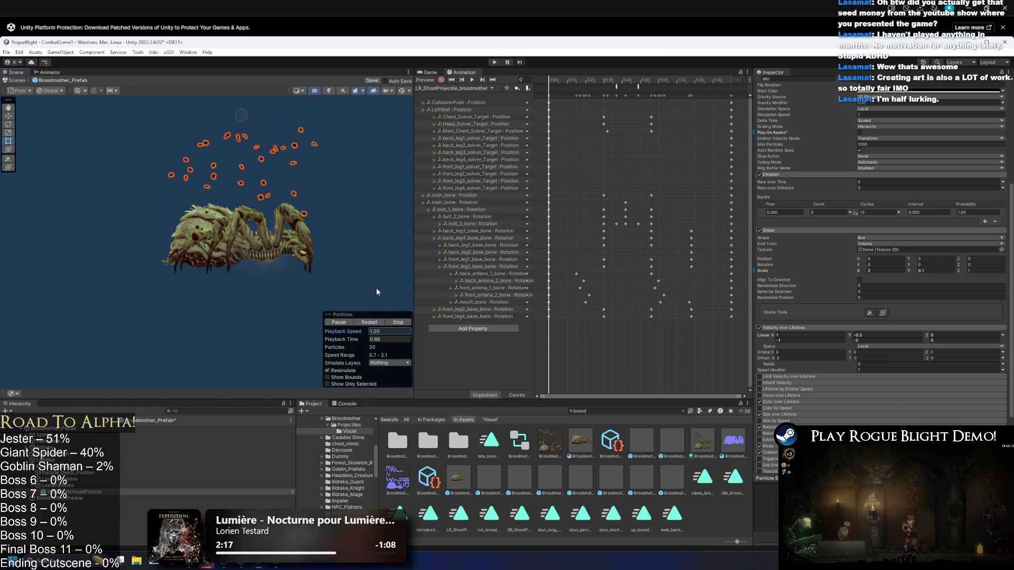
pyautogui.click(881, 271)
pyautogui.write('1.5')
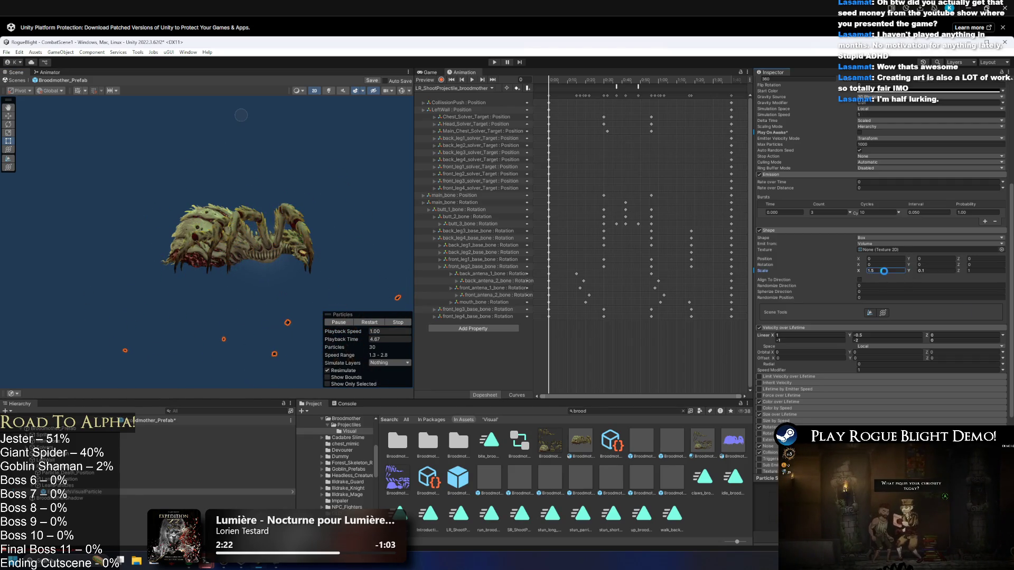
pyautogui.click(493, 61)
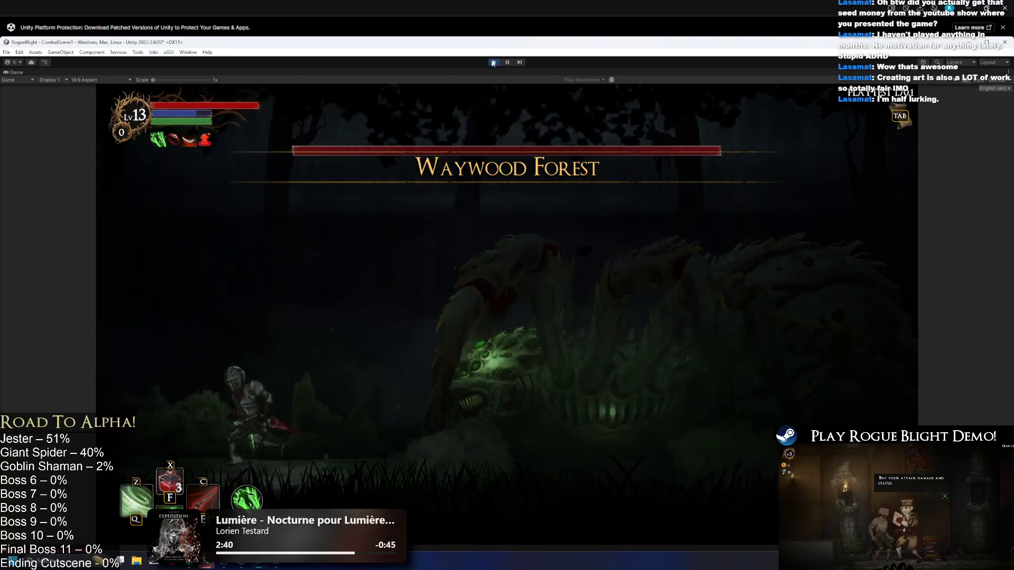
# - Fight the emerging spider boss, moving the knight left and right, then exit with Ctrl+P
pyautogui.press('Right')
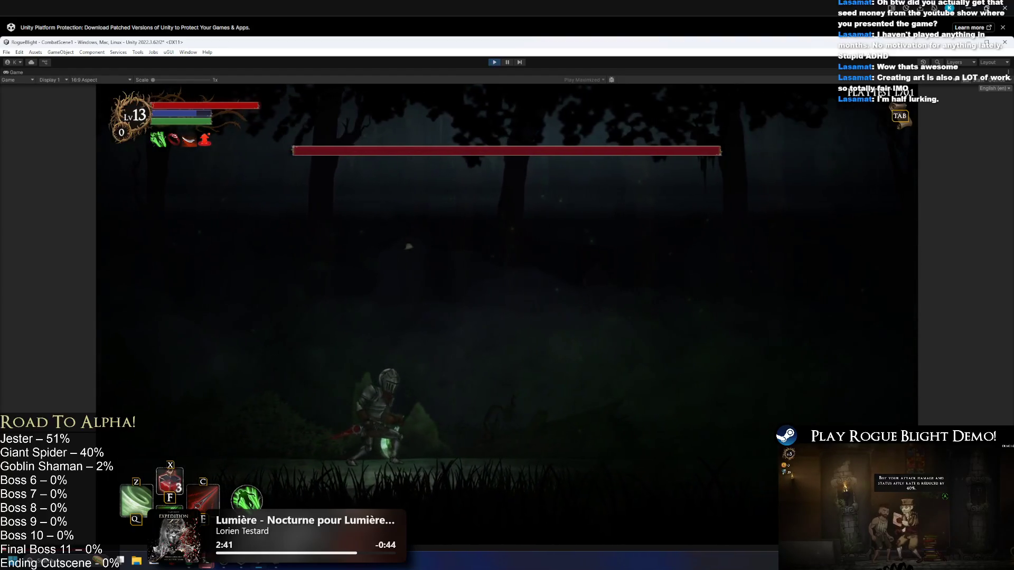
pyautogui.press('Right')
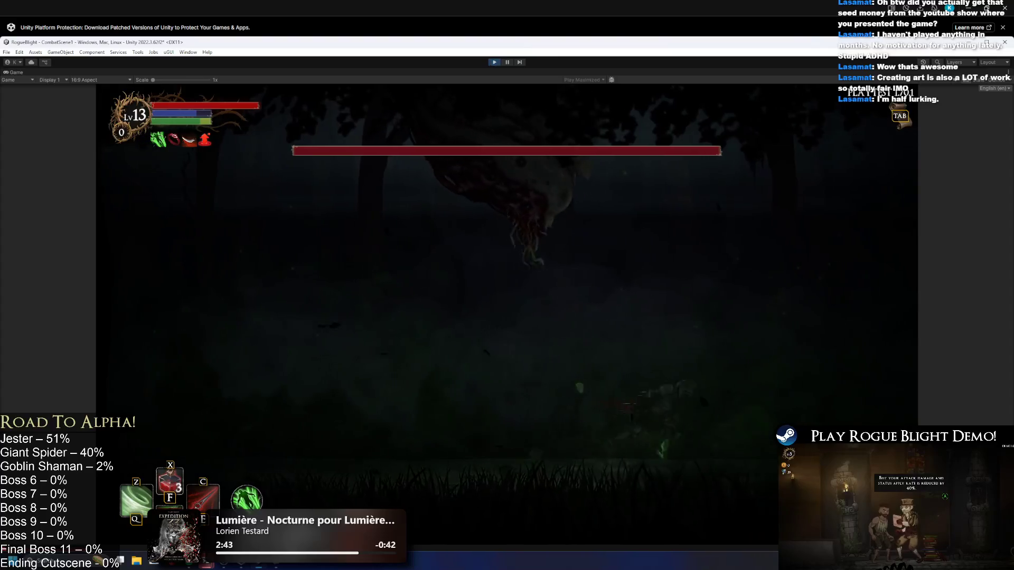
pyautogui.press('Right')
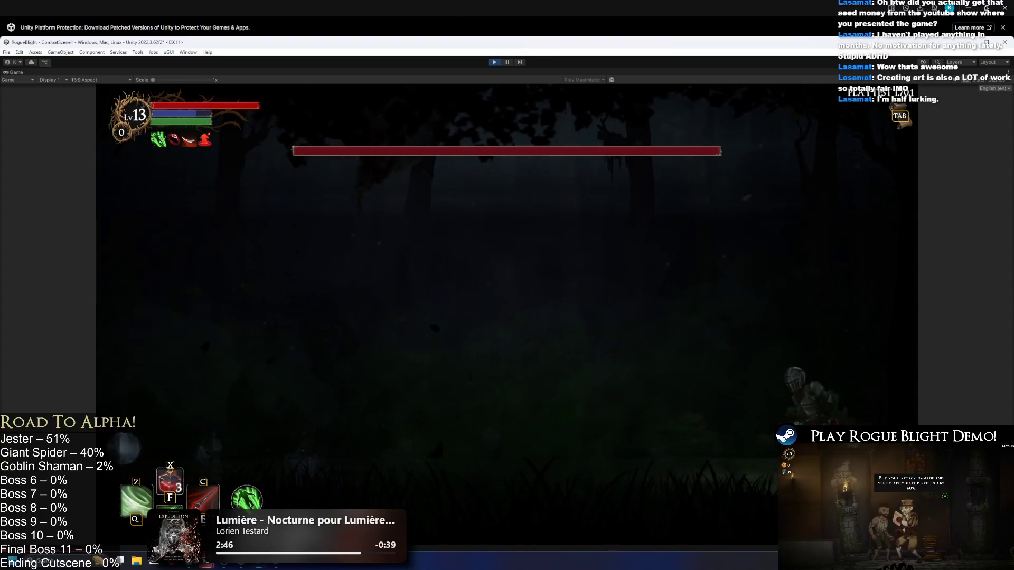
pyautogui.press('Left')
pyautogui.press('Right')
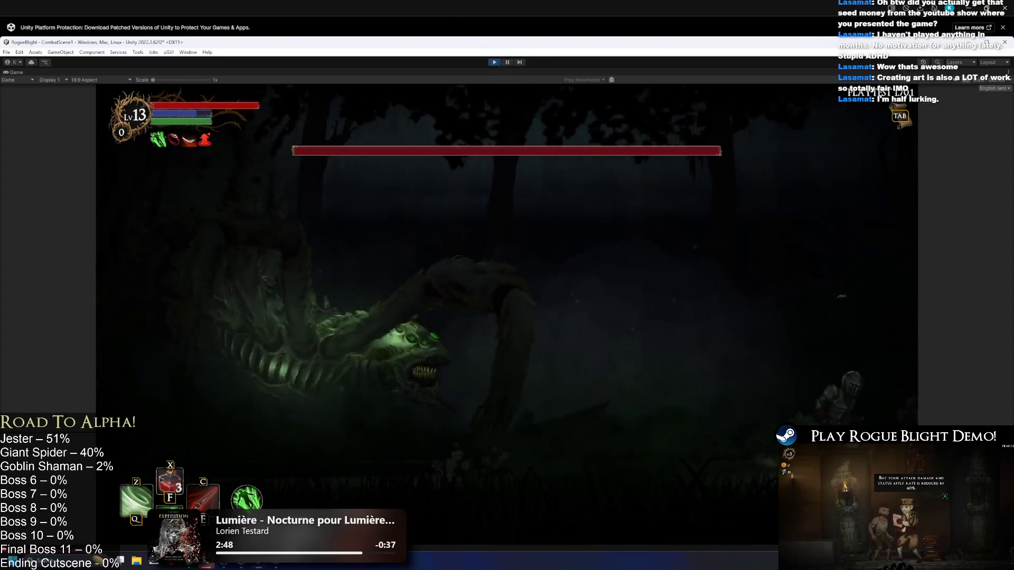
pyautogui.press('Left')
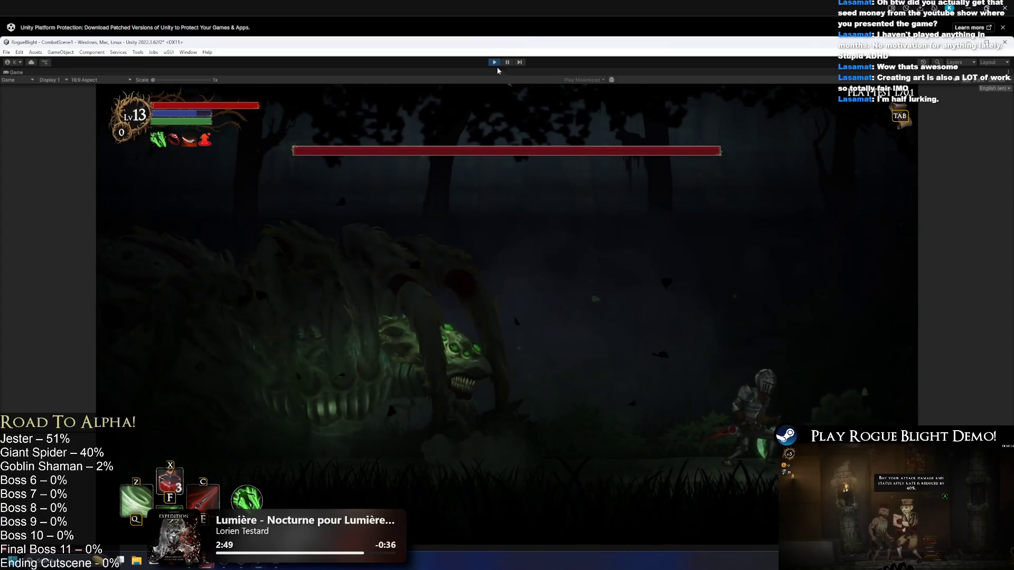
pyautogui.press('Left')
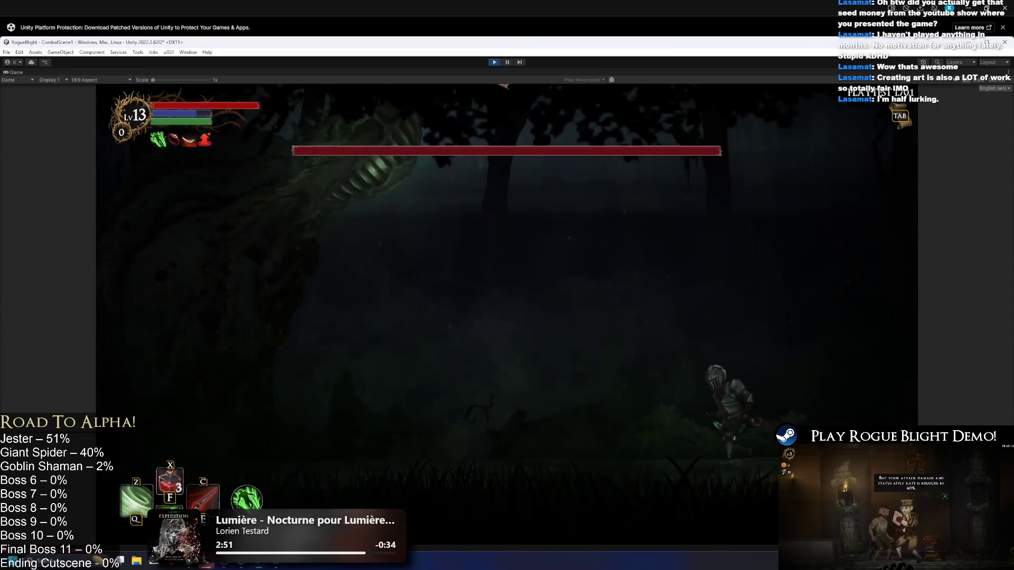
pyautogui.press('Left')
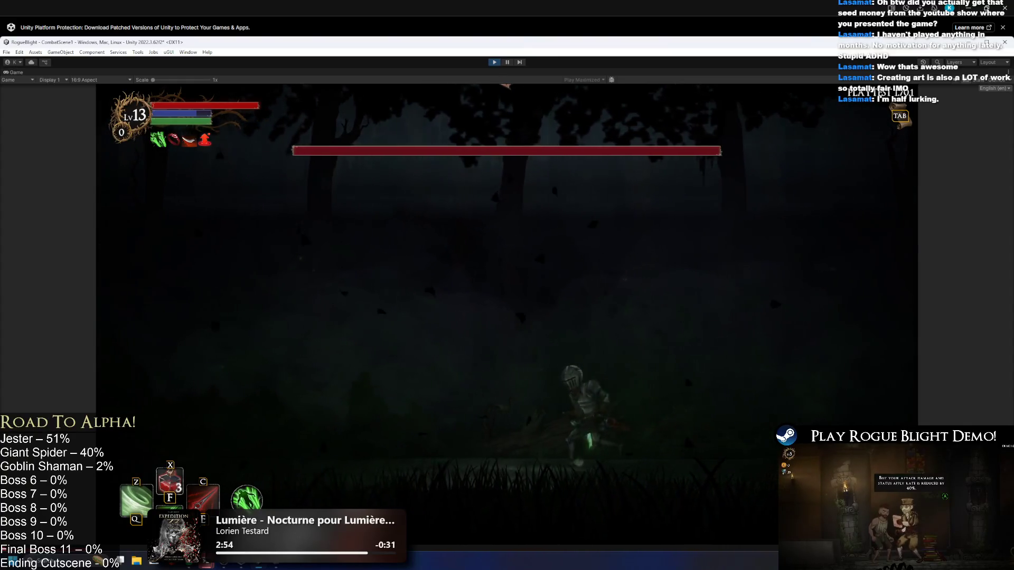
pyautogui.press('Left')
pyautogui.press('Right')
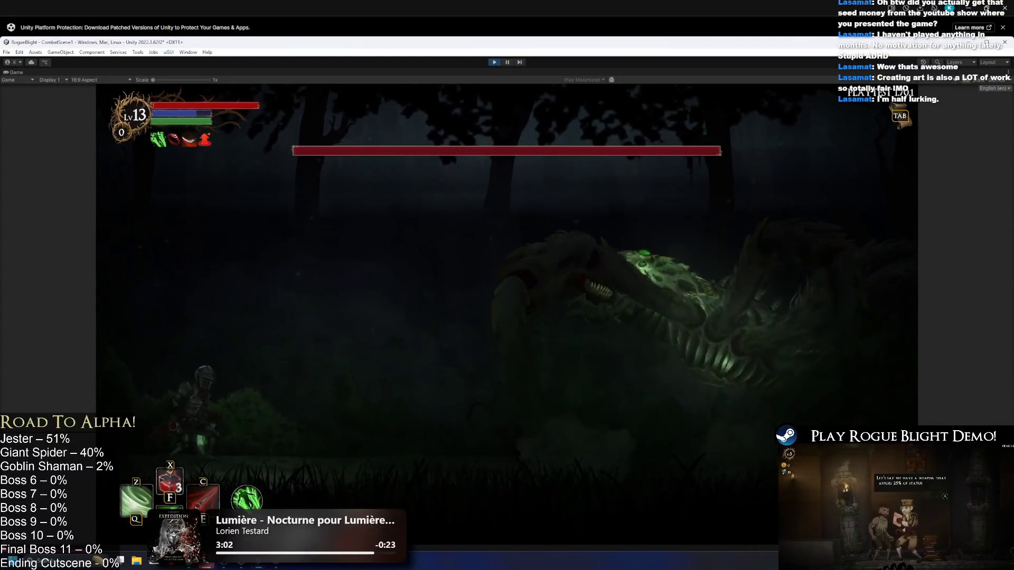
pyautogui.hotkey('ctrl', 'p')
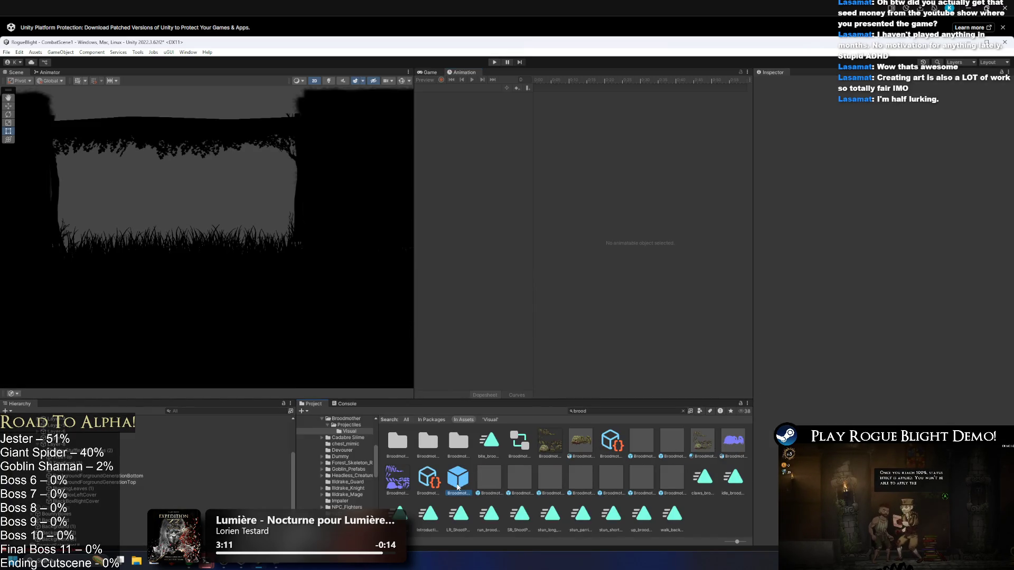
# - In the Broodmother prefab, set EnterLeafsVisualParticle's Shape Scale X to 1.25 and save
pyautogui.doubleClick(458, 478)
pyautogui.click(158, 492)
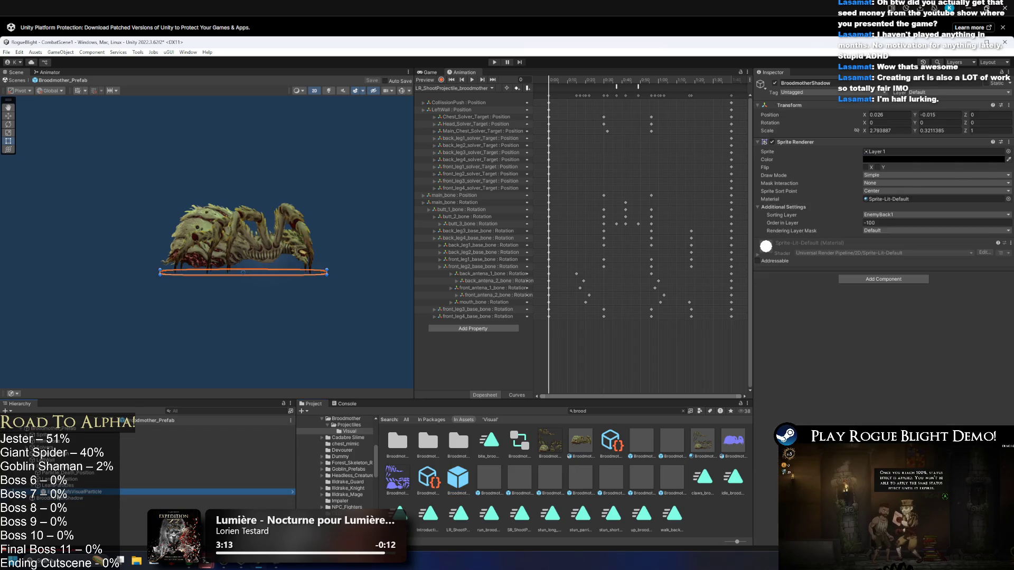
pyautogui.click(783, 309)
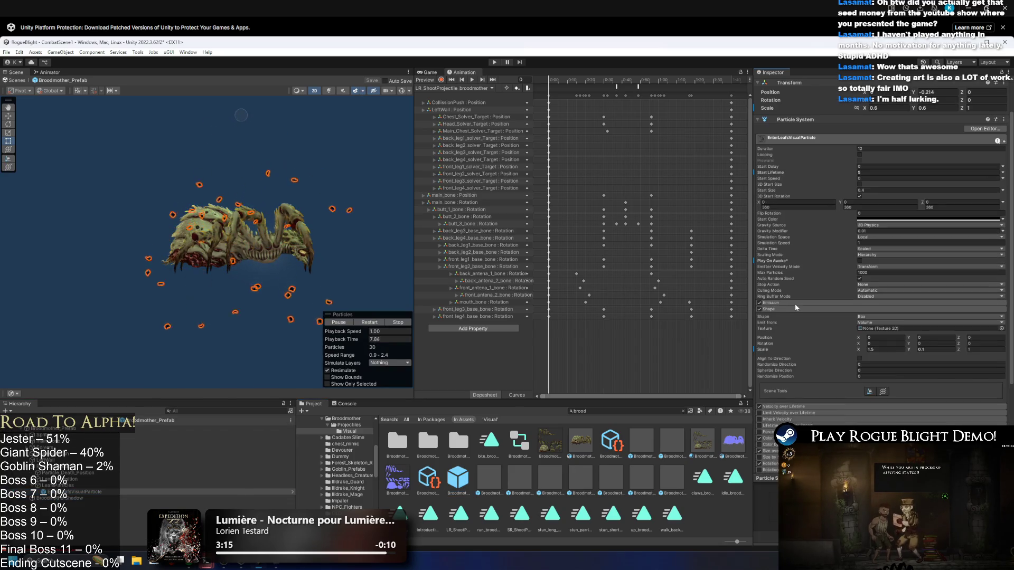
pyautogui.click(794, 303)
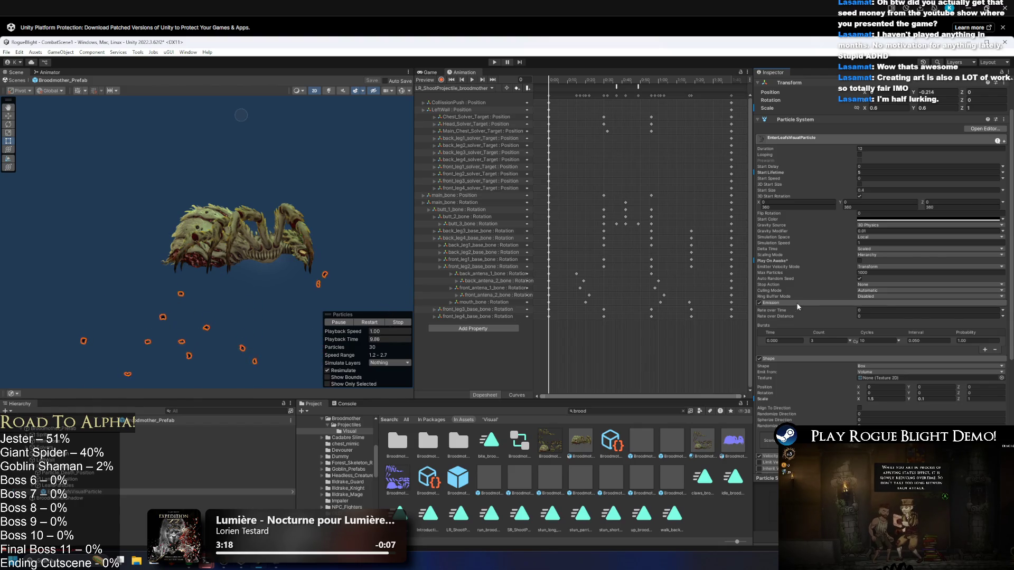
pyautogui.click(796, 303)
pyautogui.click(871, 350)
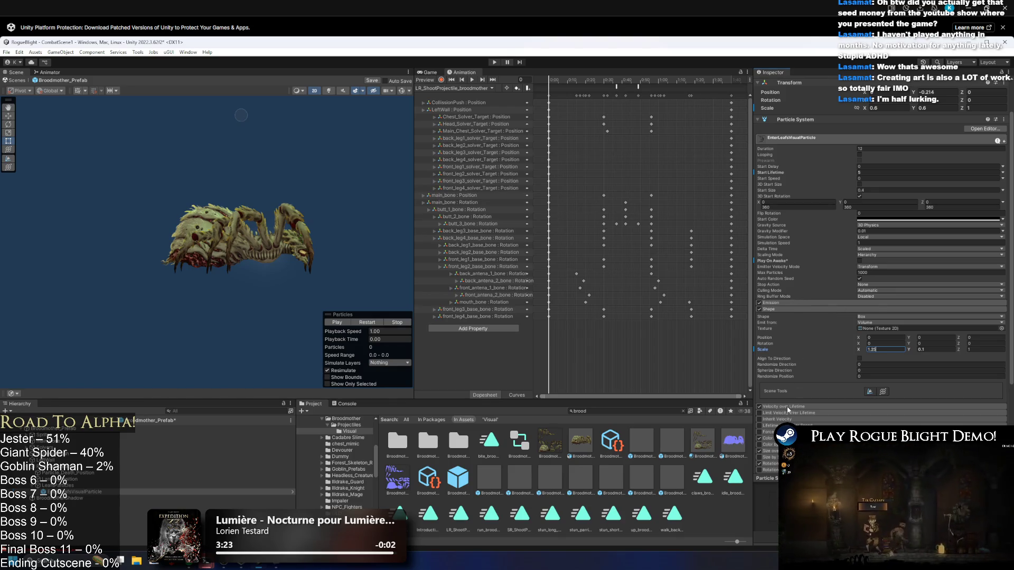
pyautogui.hotkey('ctrl', 's')
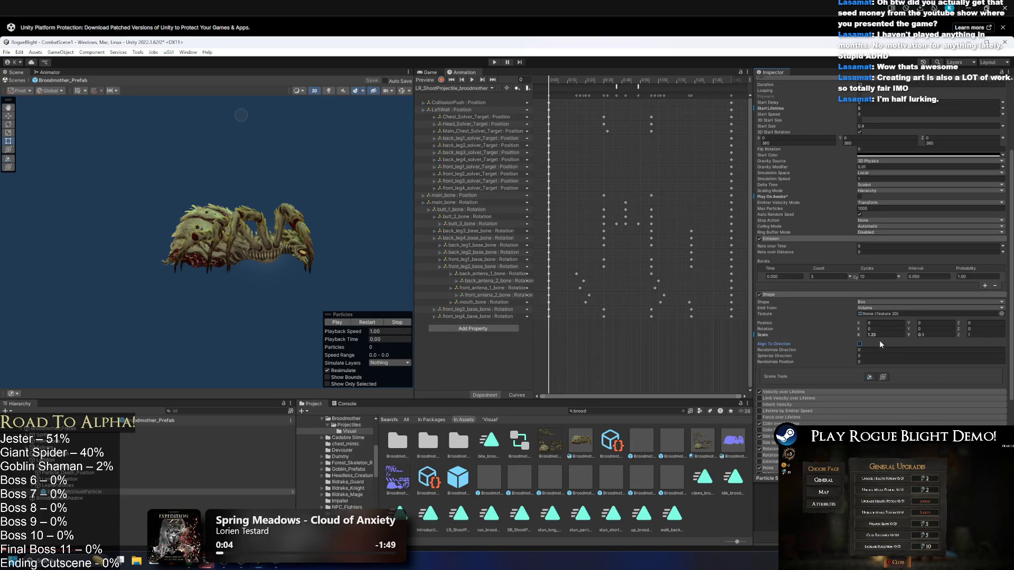
pyautogui.scroll(-3, 821, 327)
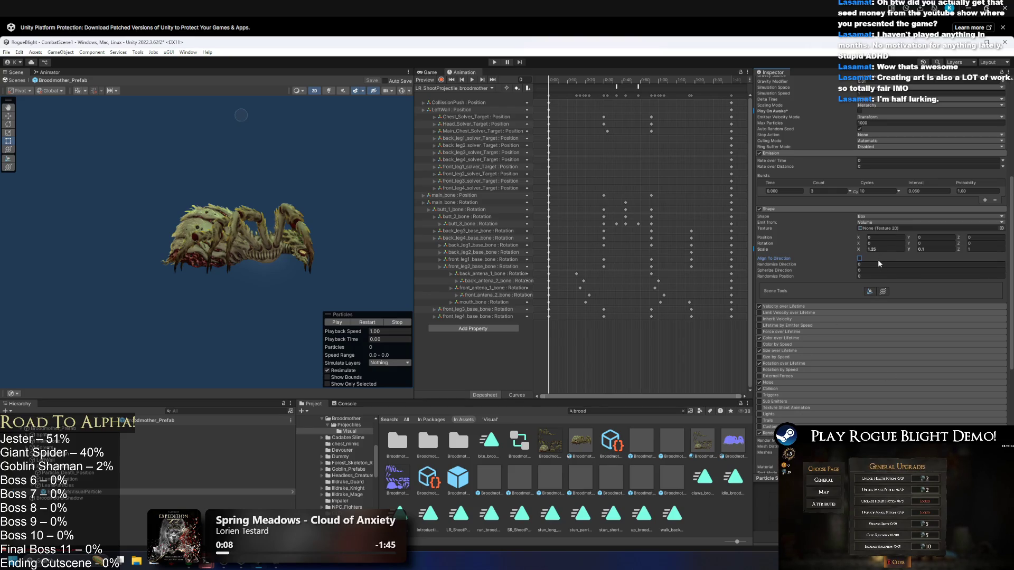
pyautogui.scroll(2, 880, 260)
pyautogui.click(904, 135)
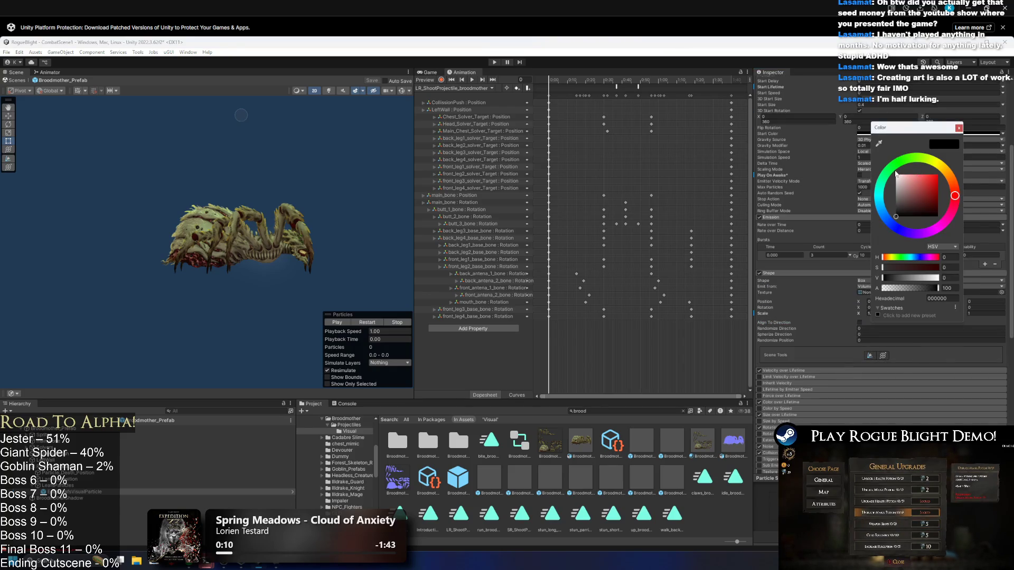
pyautogui.click(903, 160)
pyautogui.moveTo(898, 182); pyautogui.dragTo(896, 199)
pyautogui.click(366, 324)
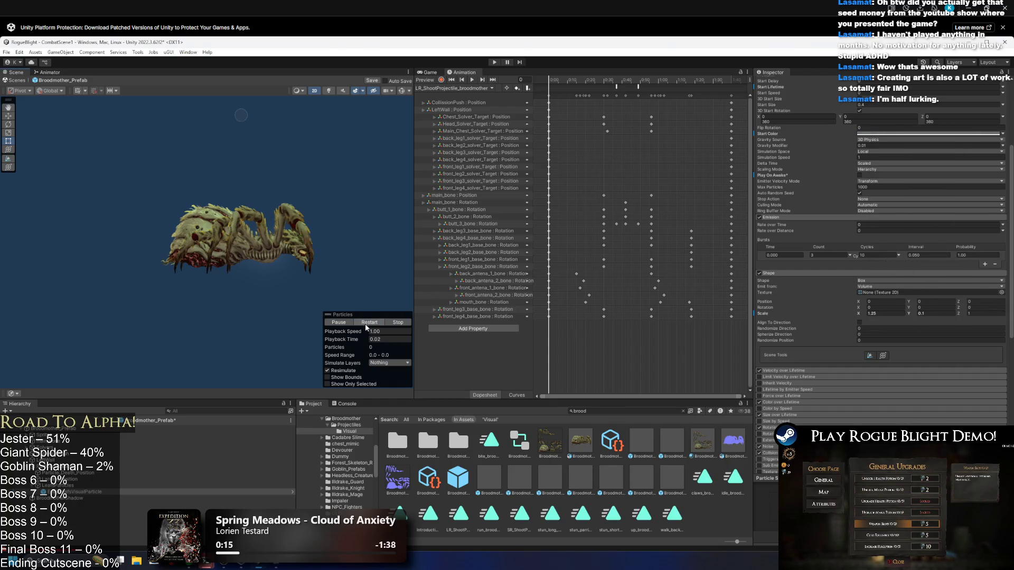
pyautogui.scroll(8, 258, 163)
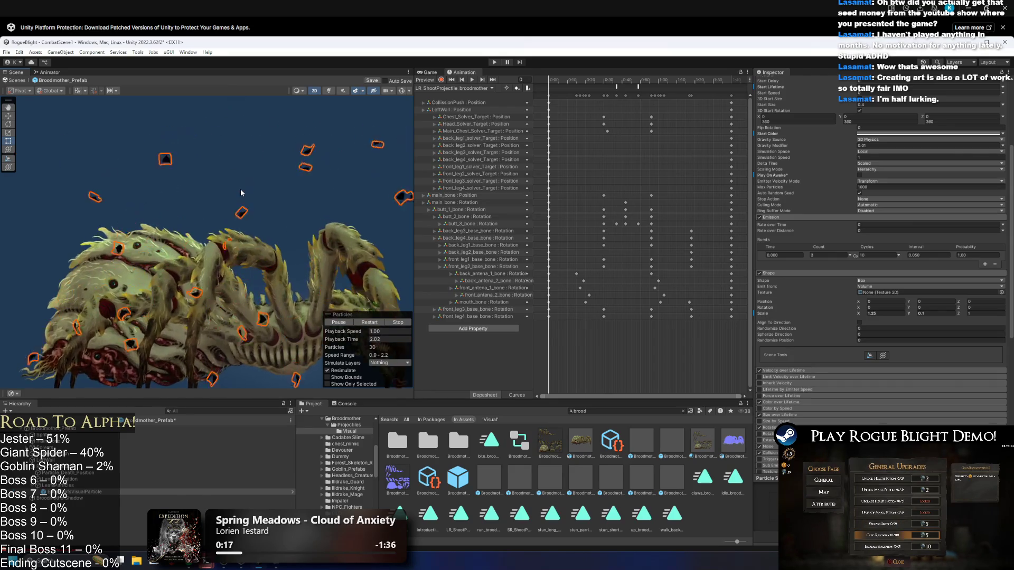
pyautogui.scroll(4, 885, 136)
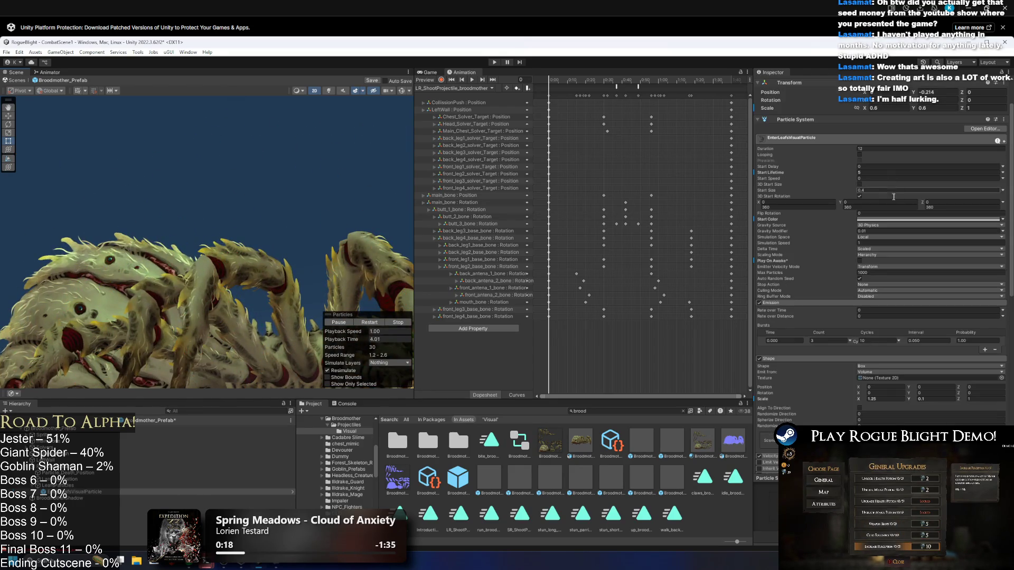
pyautogui.scroll(-3, 815, 329)
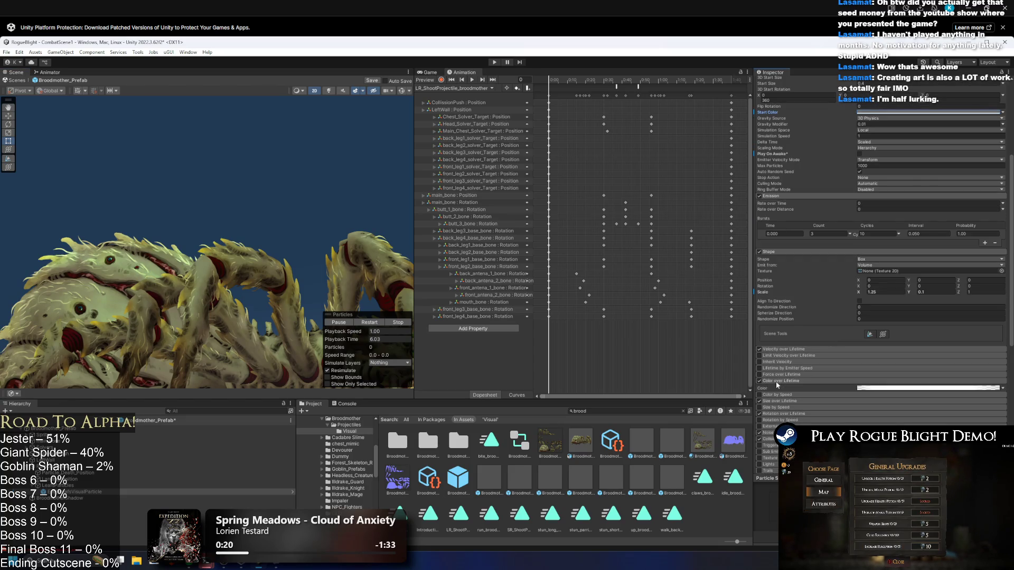
pyautogui.scroll(3, 791, 360)
pyautogui.click(887, 198)
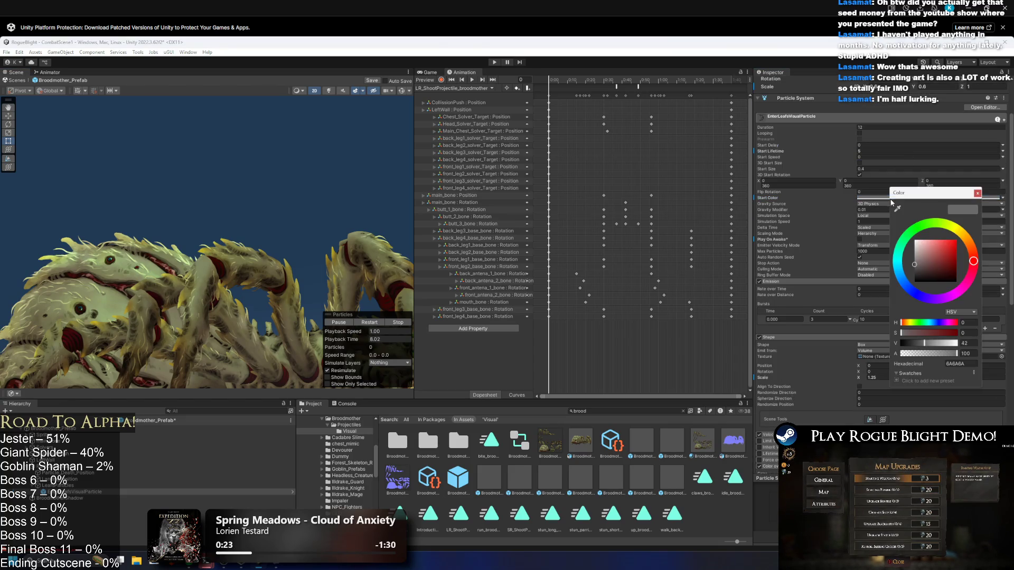
pyautogui.click(927, 223)
pyautogui.click(376, 322)
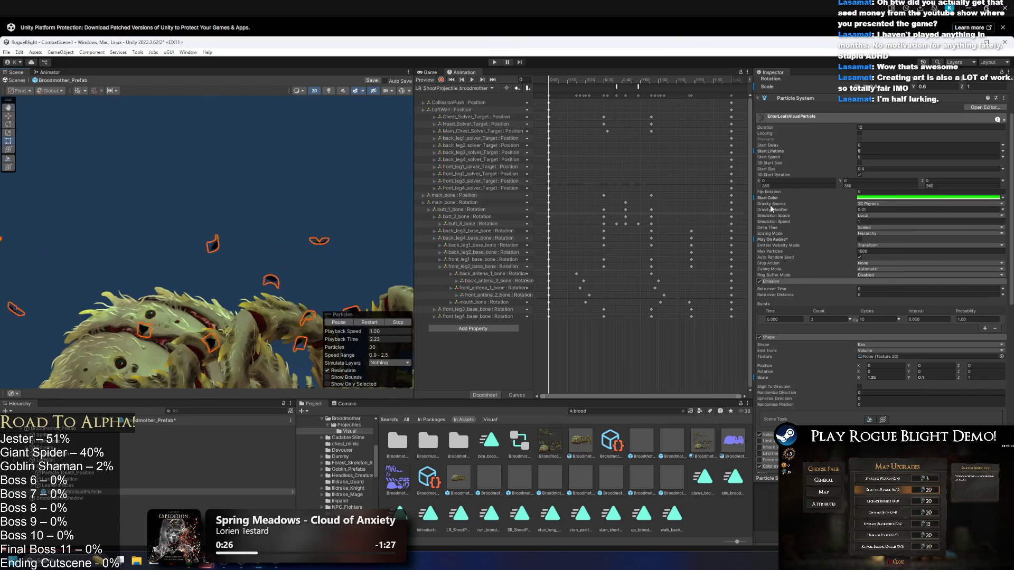
pyautogui.click(878, 198)
pyautogui.moveTo(922, 262); pyautogui.dragTo(902, 281)
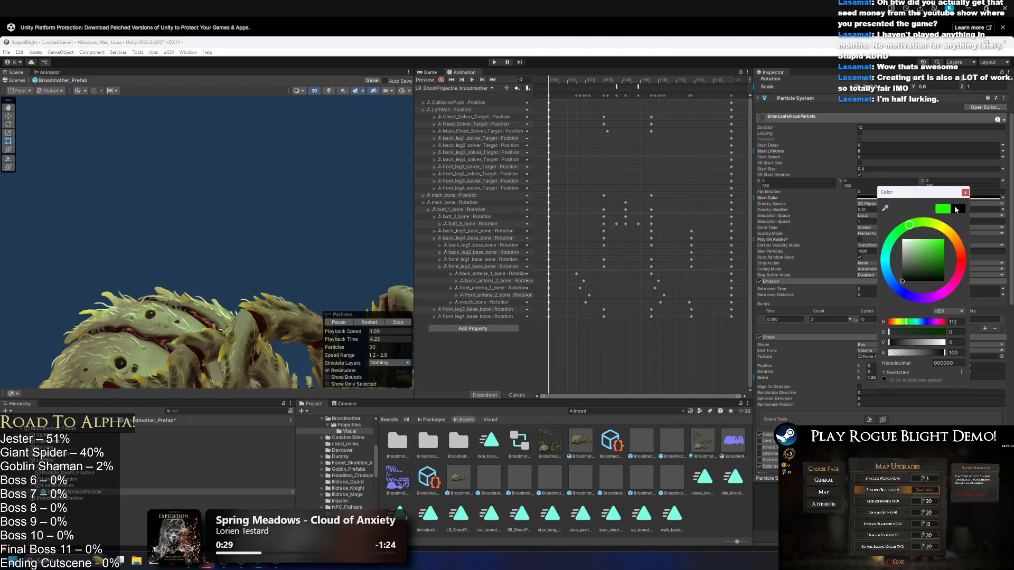
pyautogui.click(965, 193)
pyautogui.scroll(-5, 851, 248)
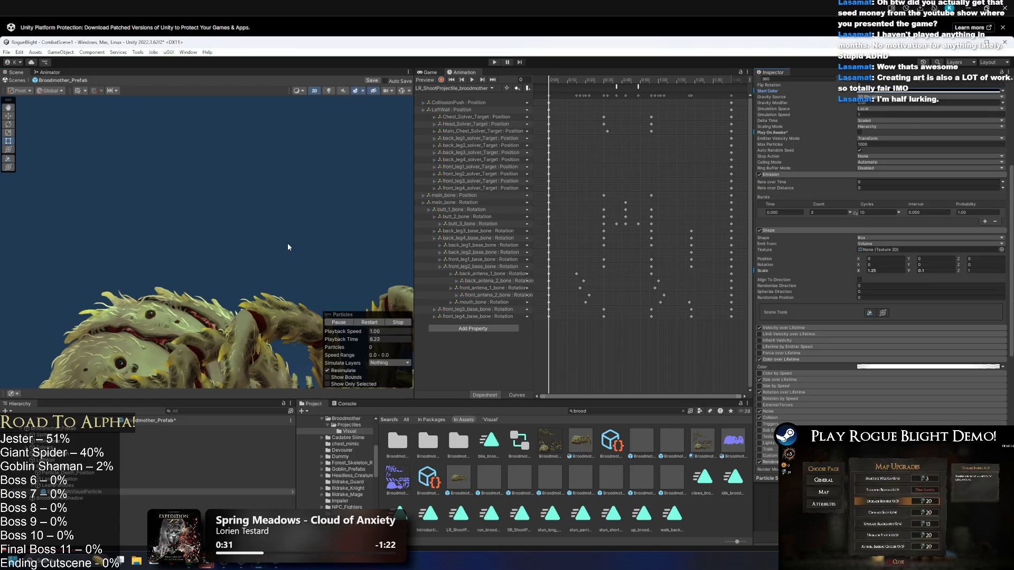
# - Enable Velocity over Lifetime with Linear Y from -0.25 to -1.5 and save the prefab
pyautogui.click(374, 323)
pyautogui.scroll(2, 262, 237)
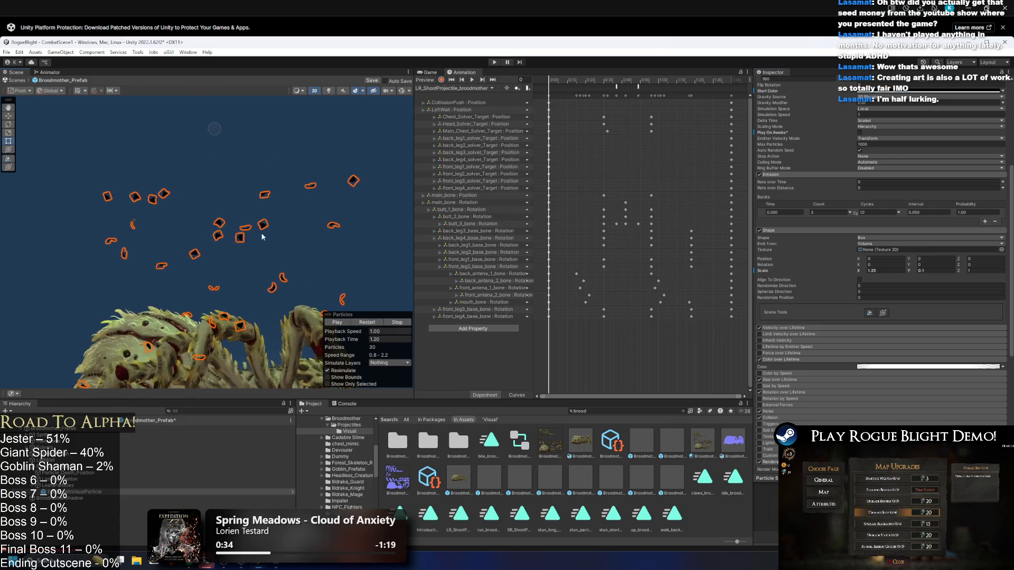
pyautogui.scroll(2, 232, 164)
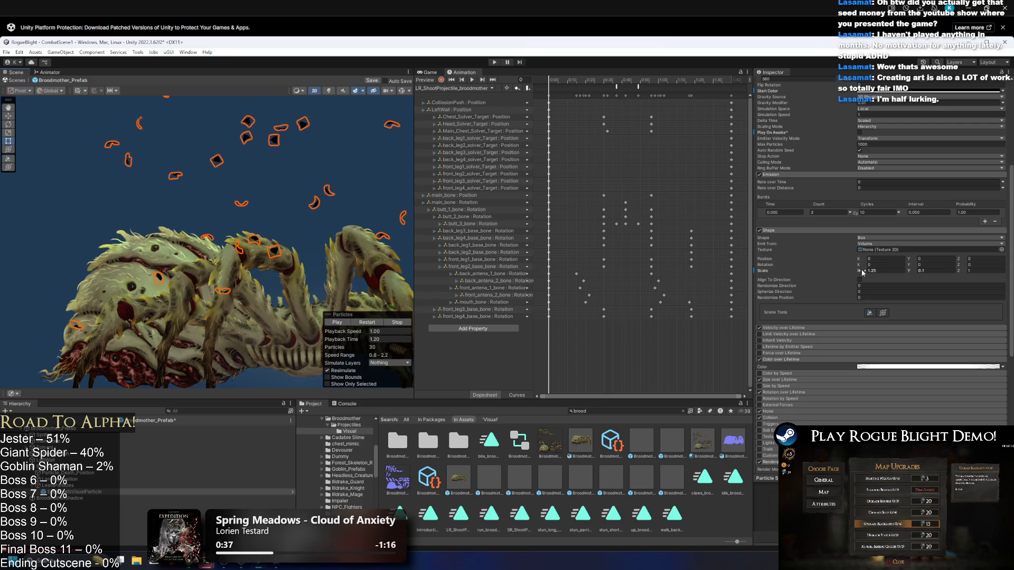
pyautogui.click(777, 328)
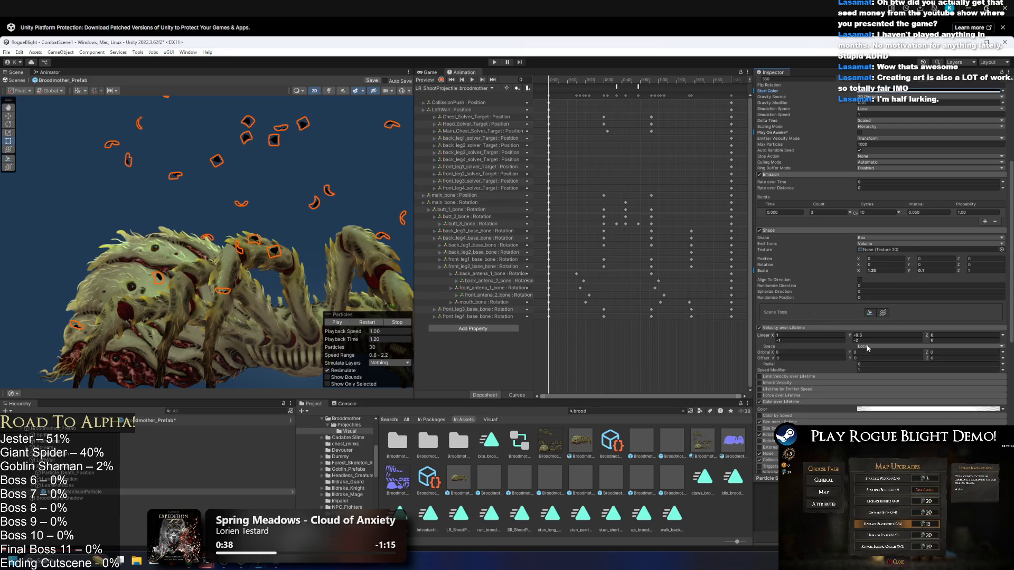
pyautogui.write('-1.5')
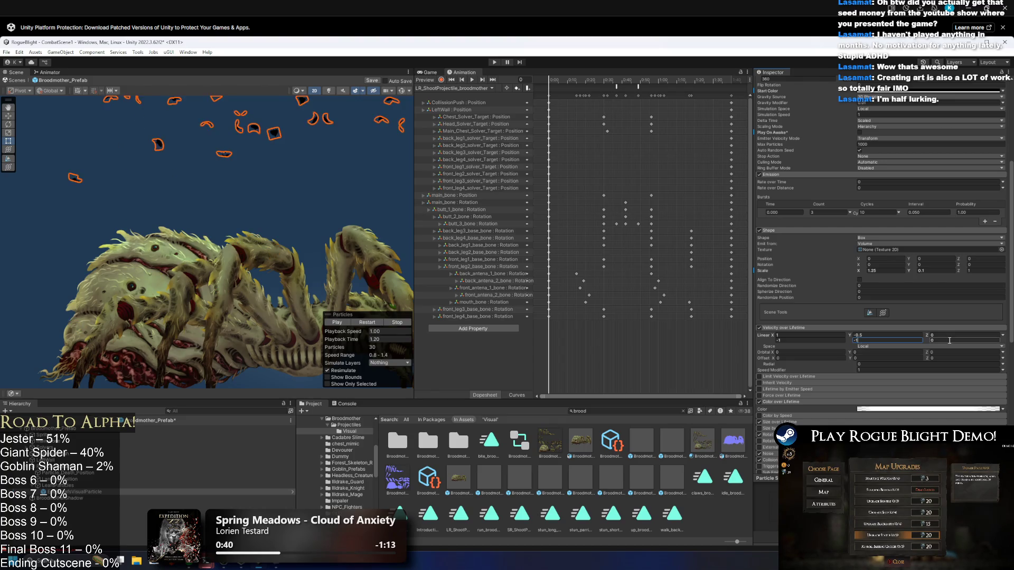
pyautogui.click(346, 320)
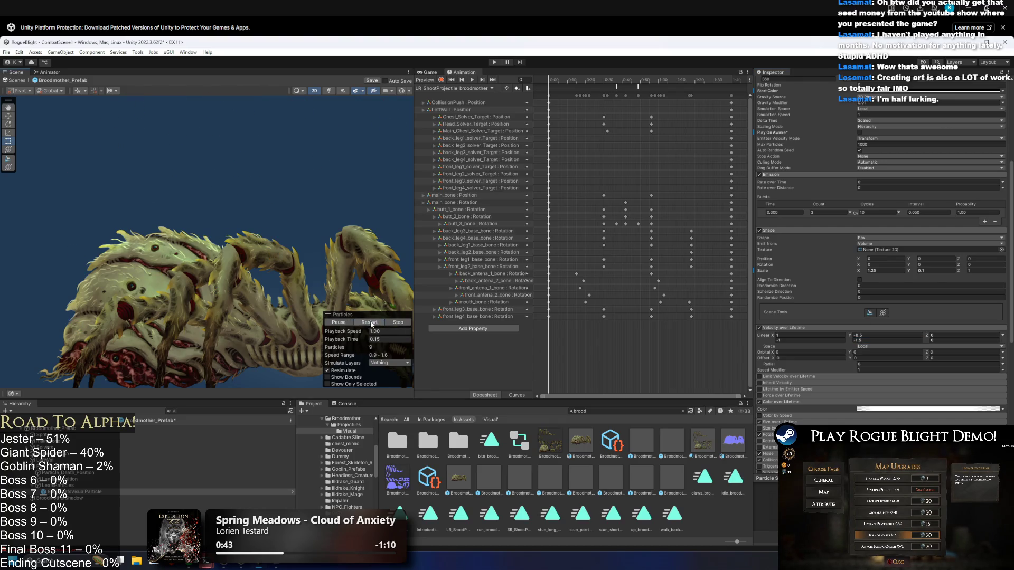
pyautogui.scroll(-3, 316, 275)
pyautogui.click(858, 341)
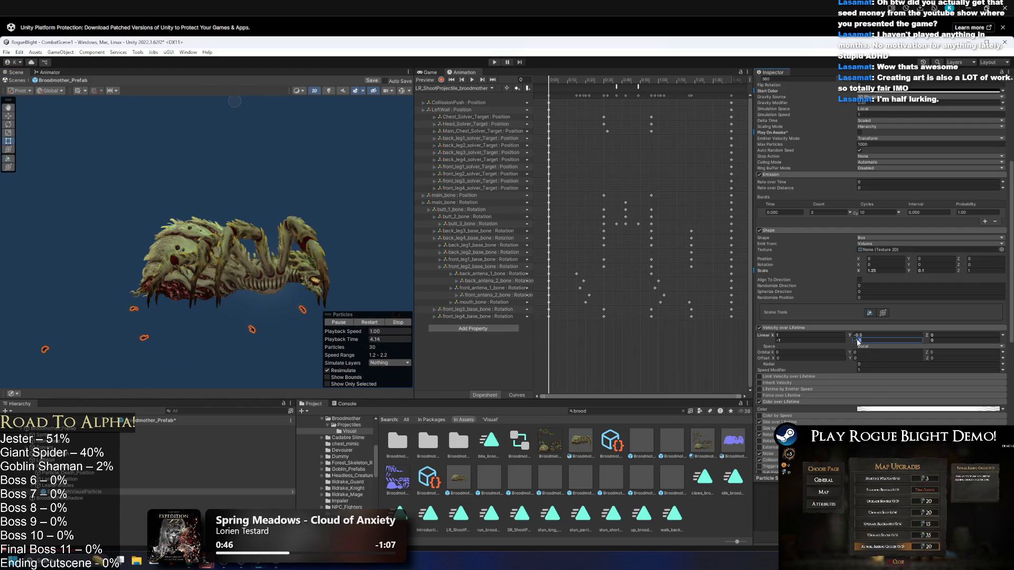
pyautogui.click(376, 323)
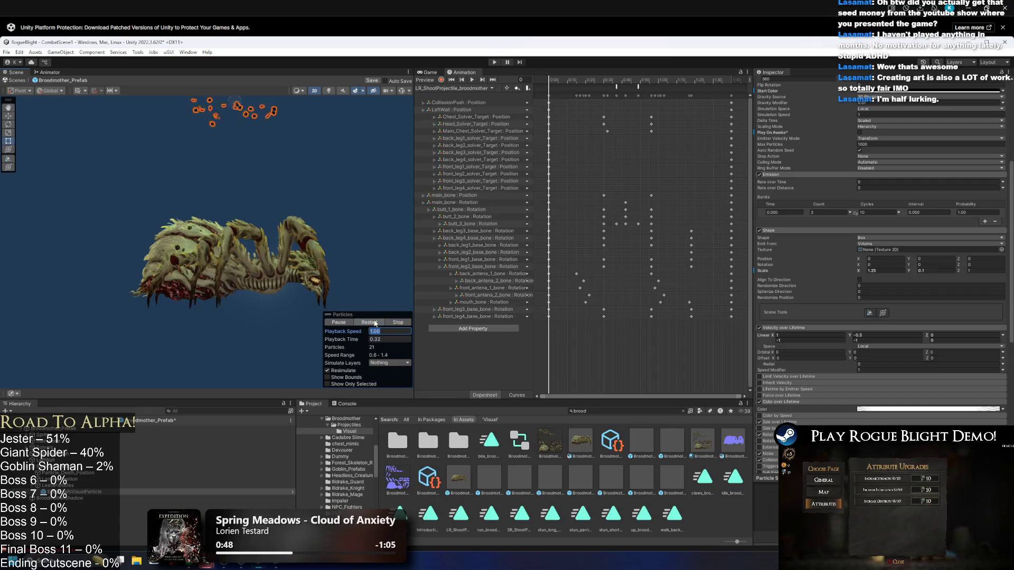
pyautogui.click(859, 336)
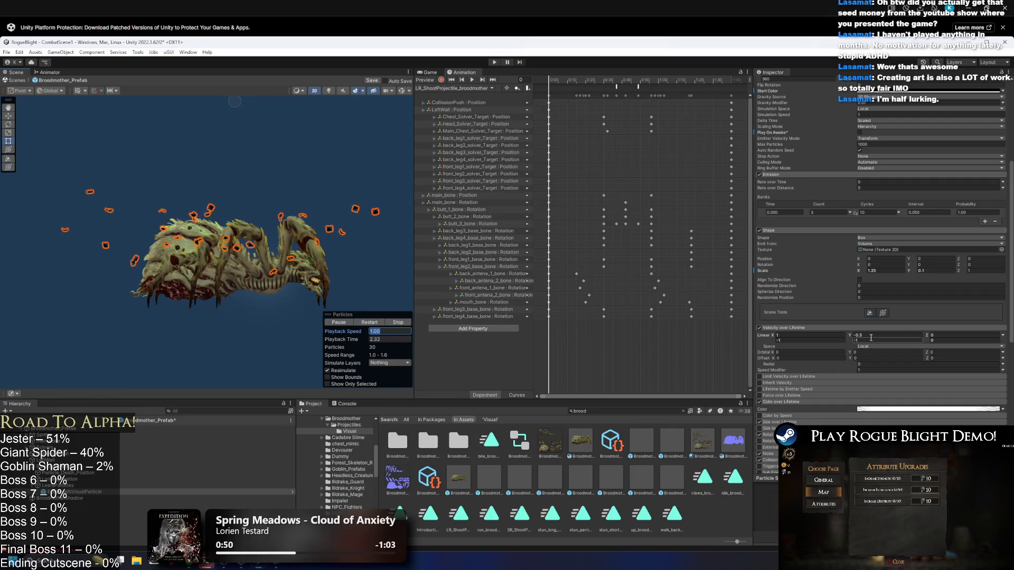
pyautogui.press('BackSpace')
pyautogui.write('2')
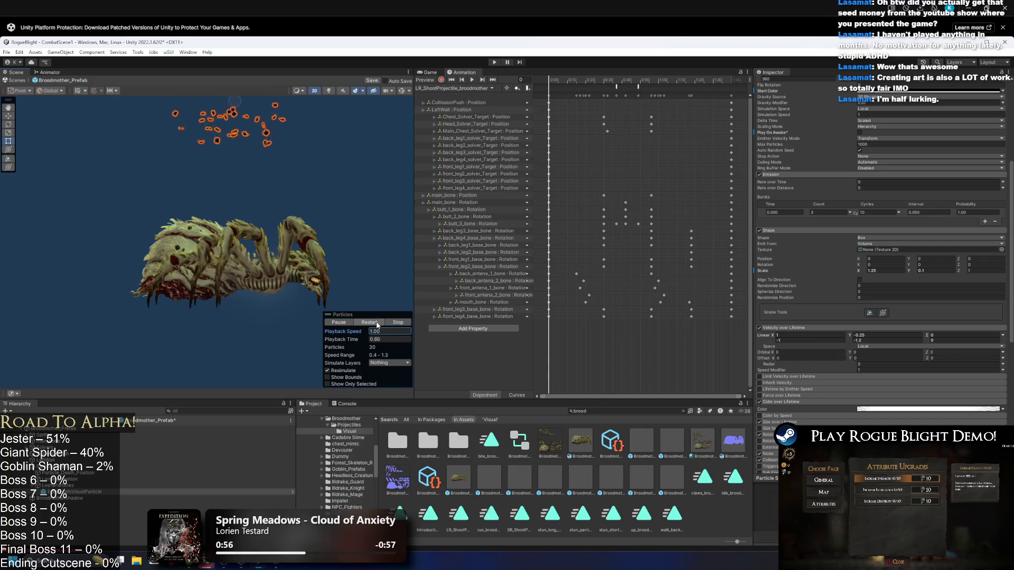
pyautogui.hotkey('ctrl', 's')
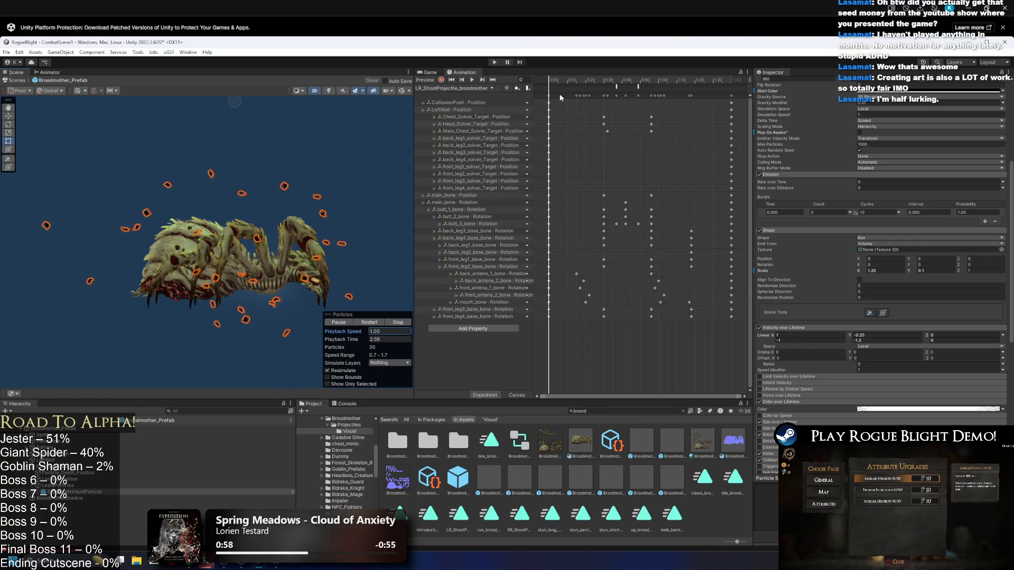
# - Duplicate the Enter leaf particle, giving two EnterLeafsVisualParticle copies in the prefab
pyautogui.click(84, 492)
pyautogui.hotkey('ctrl', 'd')
pyautogui.hotkey('ctrl', 'd')
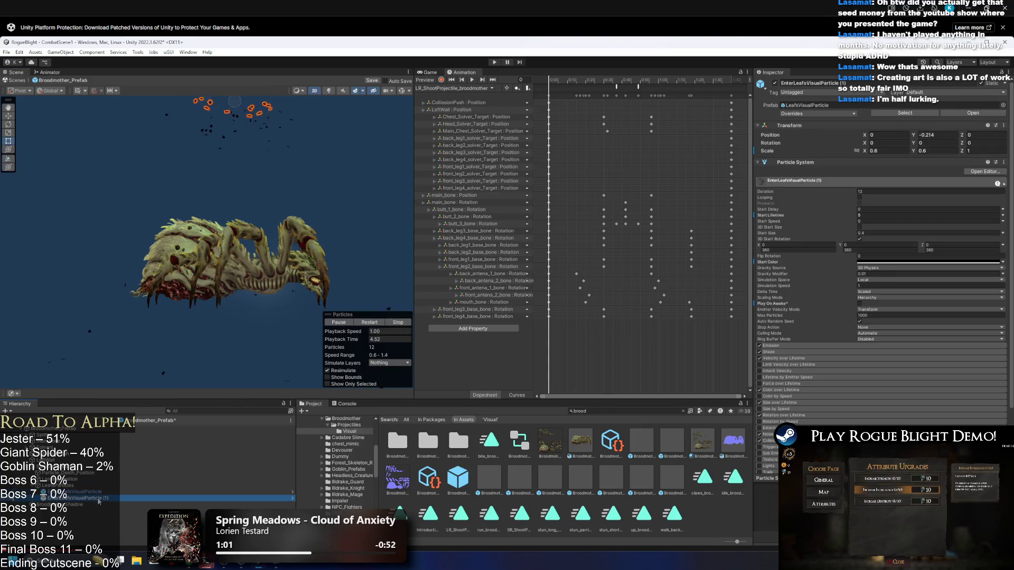
pyautogui.rightClick(97, 498)
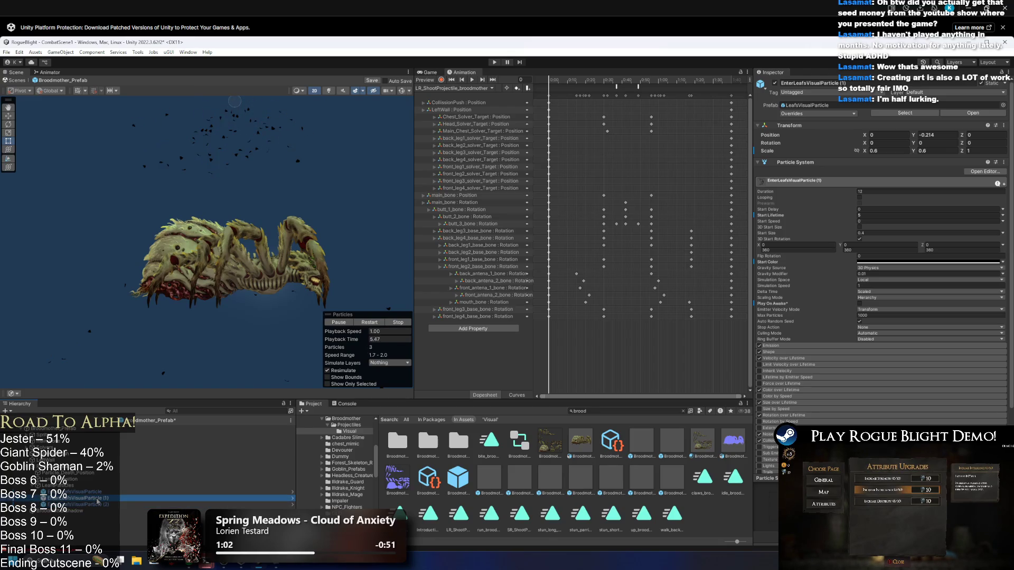
pyautogui.click(48, 428)
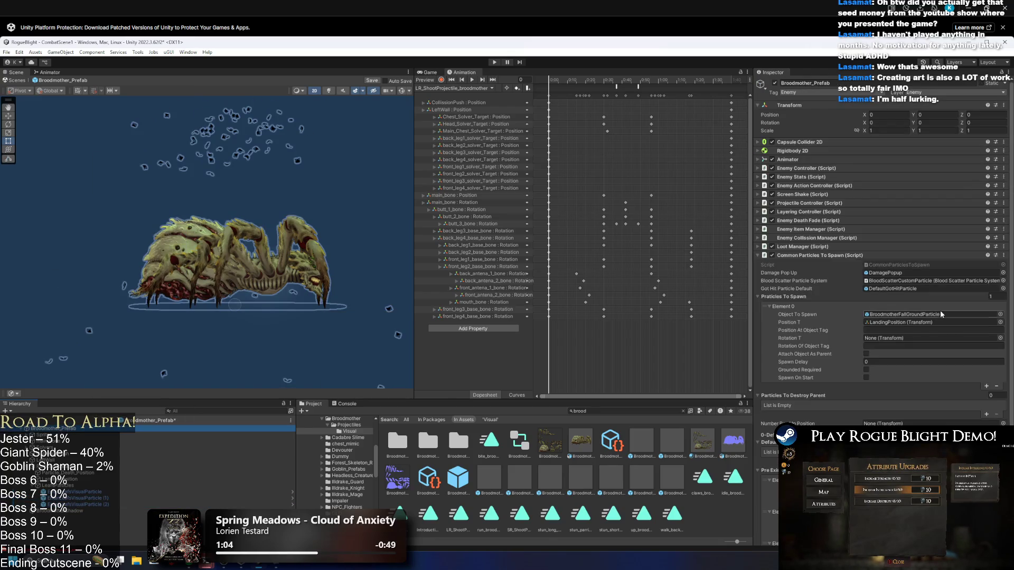
# - Assign EnterLeafsVisualParticle (2) to Pre Existing Particles To Play Element 2
pyautogui.scroll(-3, 910, 297)
pyautogui.scroll(-3, 909, 298)
pyautogui.moveTo(79, 498); pyautogui.dragTo(902, 381)
pyautogui.moveTo(88, 505); pyautogui.dragTo(370, 488)
# - Load the up_broodmother clip and inspect its PlayPreExistingParticle events around frames 84–450
pyautogui.click(449, 88)
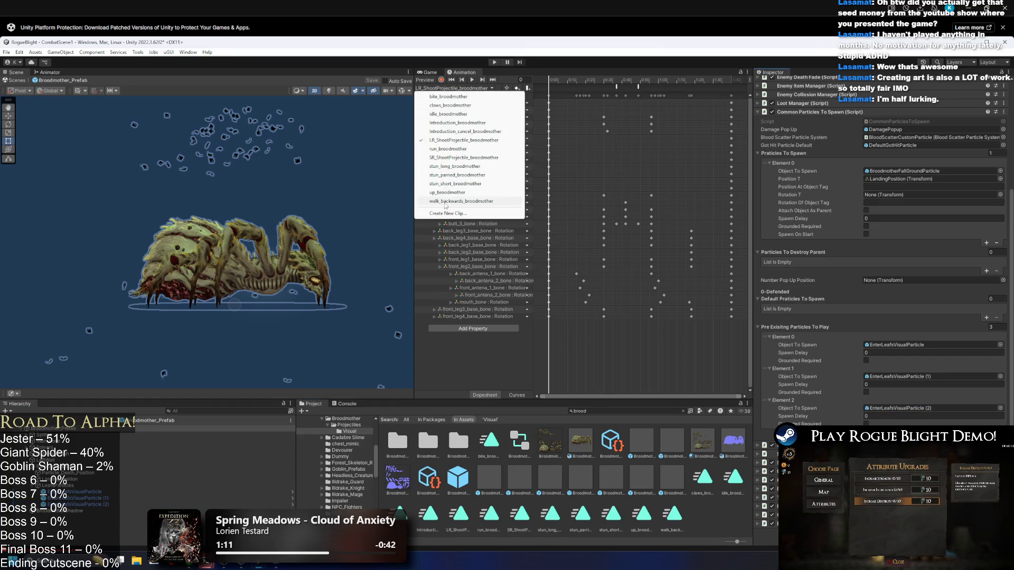
pyautogui.click(475, 183)
pyautogui.click(678, 82)
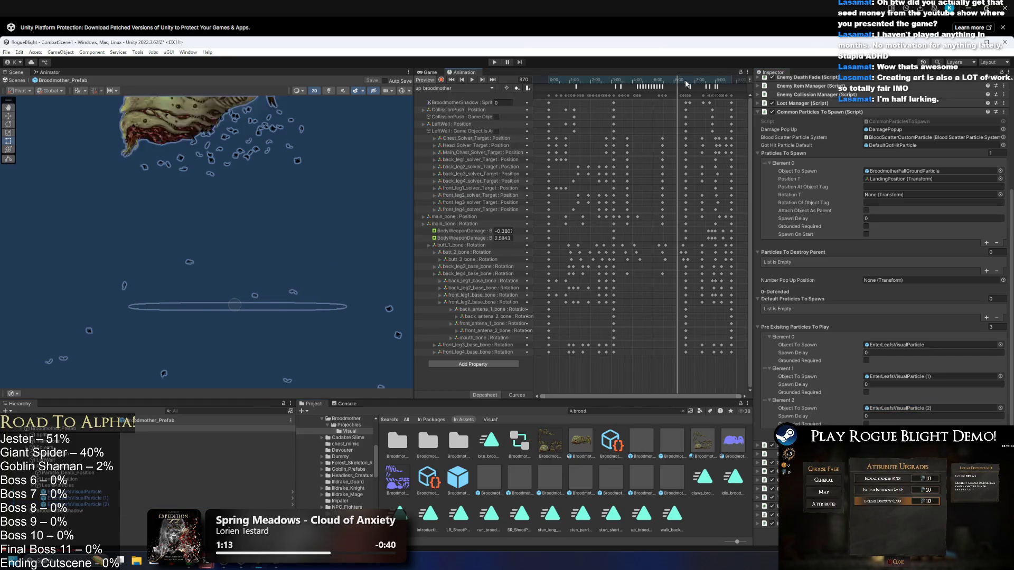
pyautogui.click(687, 84)
pyautogui.click(692, 84)
pyautogui.click(700, 85)
pyautogui.moveTo(700, 84); pyautogui.dragTo(578, 81)
pyautogui.click(577, 87)
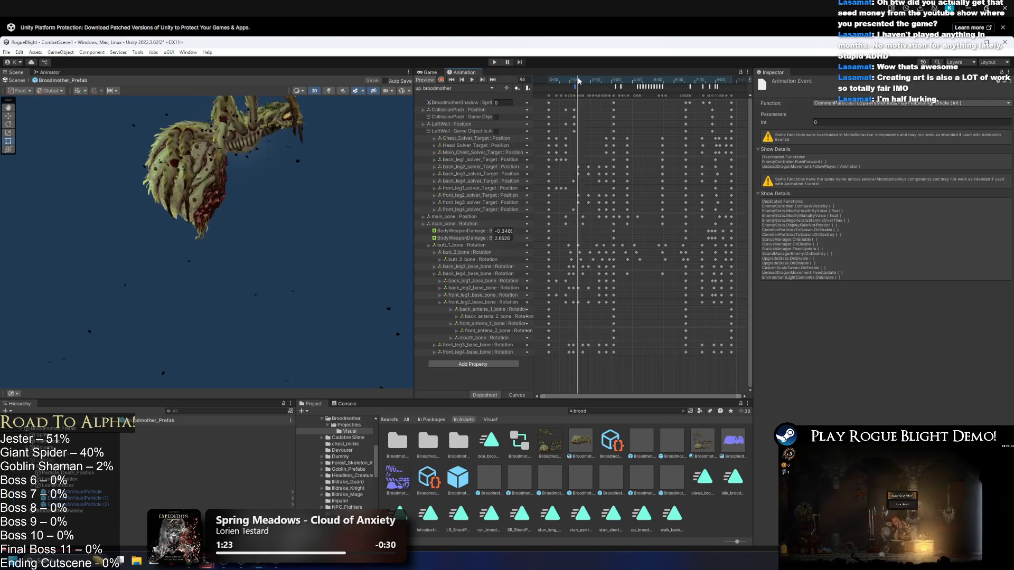
# - Check the TeleportAbovePlayer event and the Int 1 particle event, then save the prefab
pyautogui.click(581, 81)
pyautogui.click(616, 87)
pyautogui.click(622, 86)
pyautogui.moveTo(616, 81); pyautogui.dragTo(621, 80)
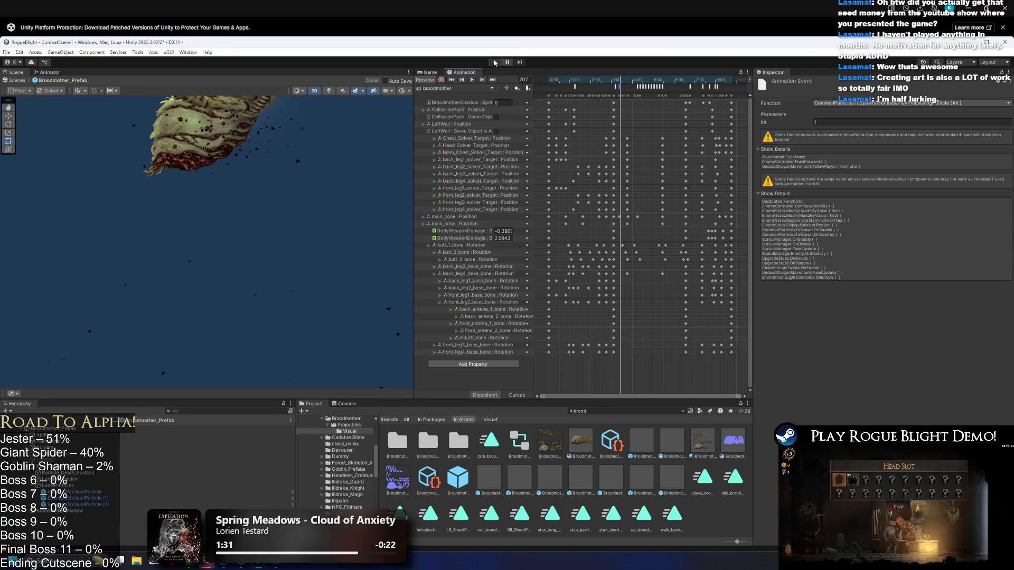
pyautogui.hotkey('ctrl', 's')
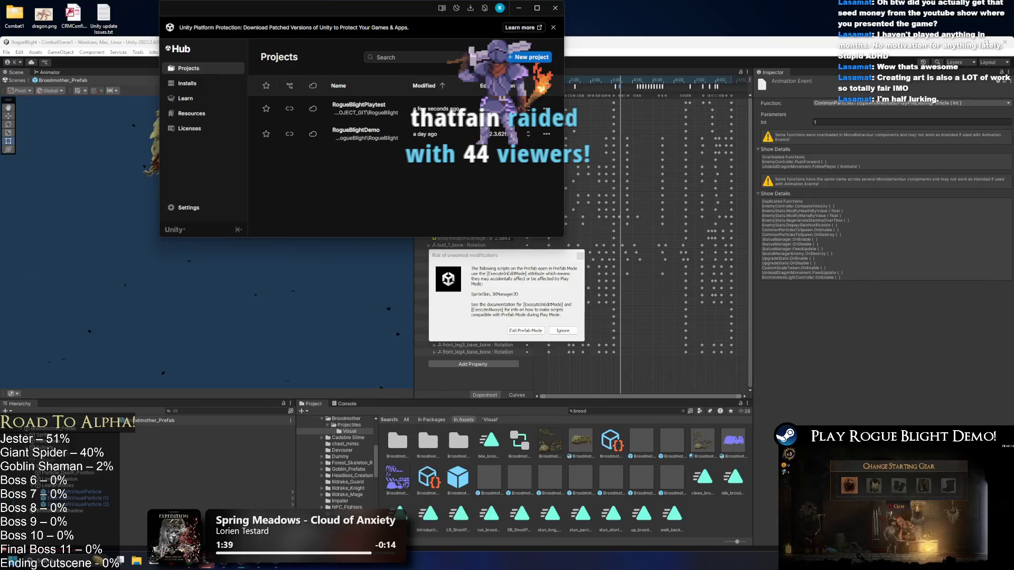
# - Choose Ignore on the unwanted-modifications warning to enter Play mode
pyautogui.click(693, 40)
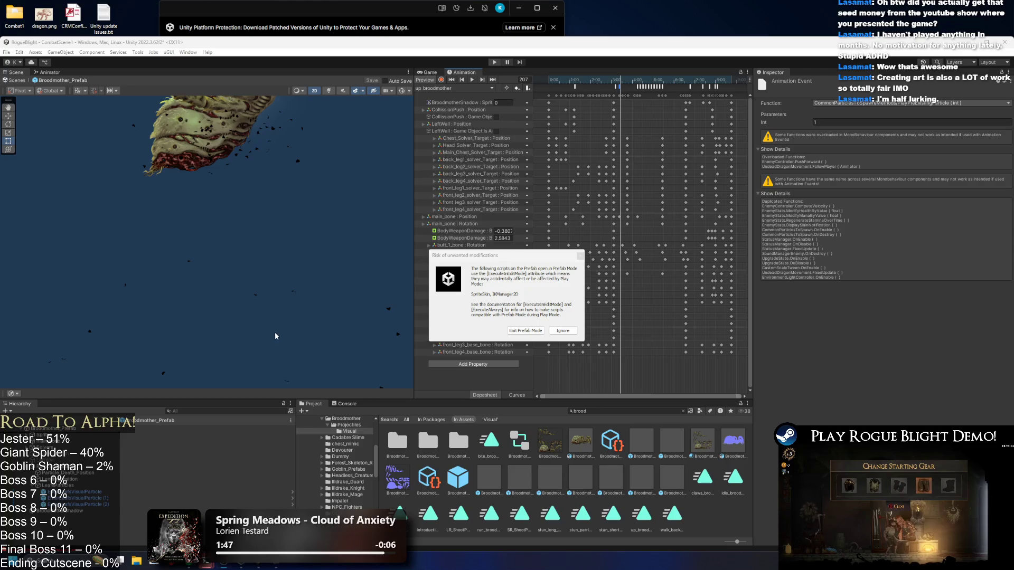
pyautogui.click(563, 330)
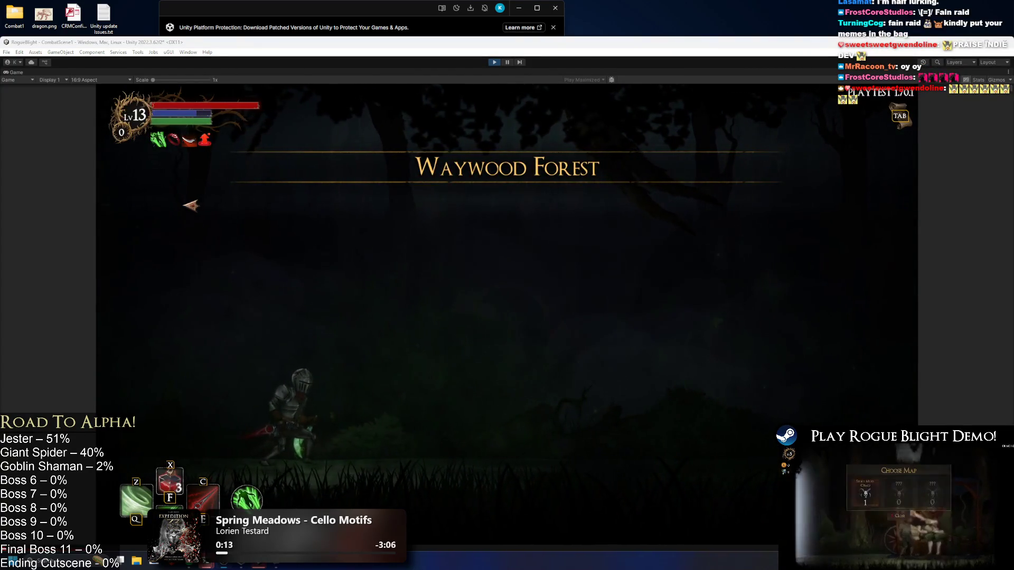
# - Walk the knight left through Waywood Forest, switch to the blue potion, and leap into the boss arena
pyautogui.press('a')
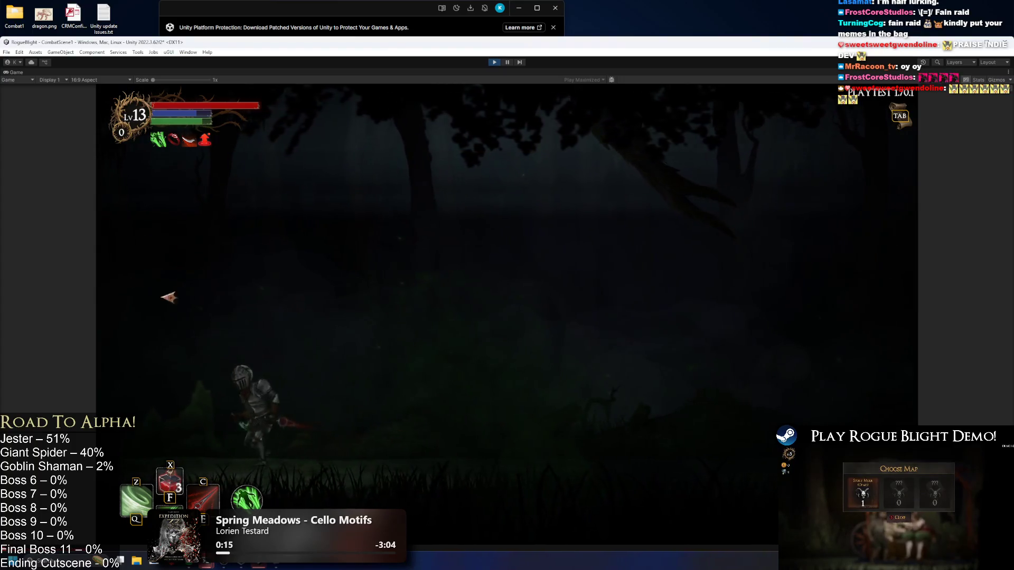
pyautogui.press('a')
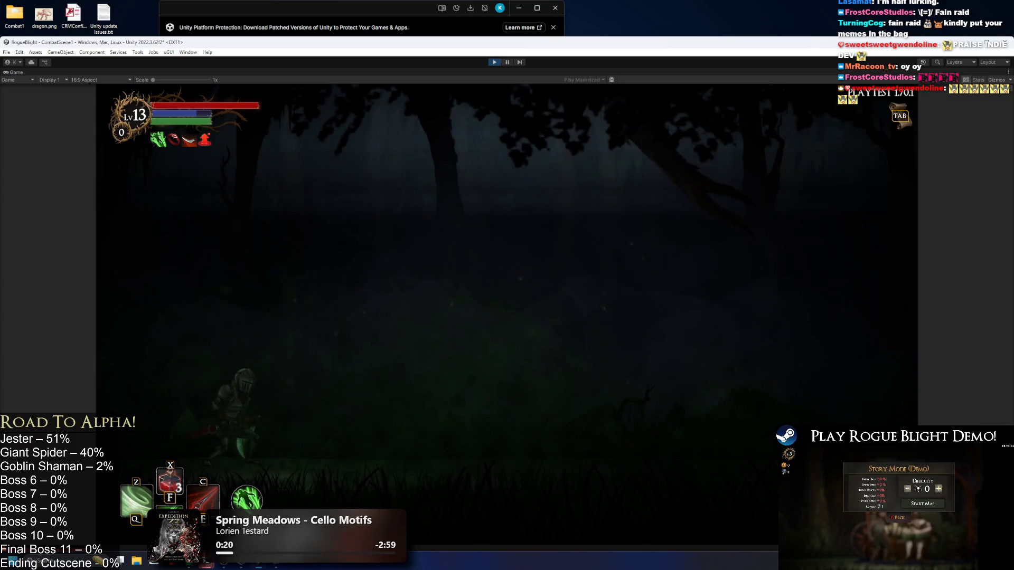
pyautogui.press('x')
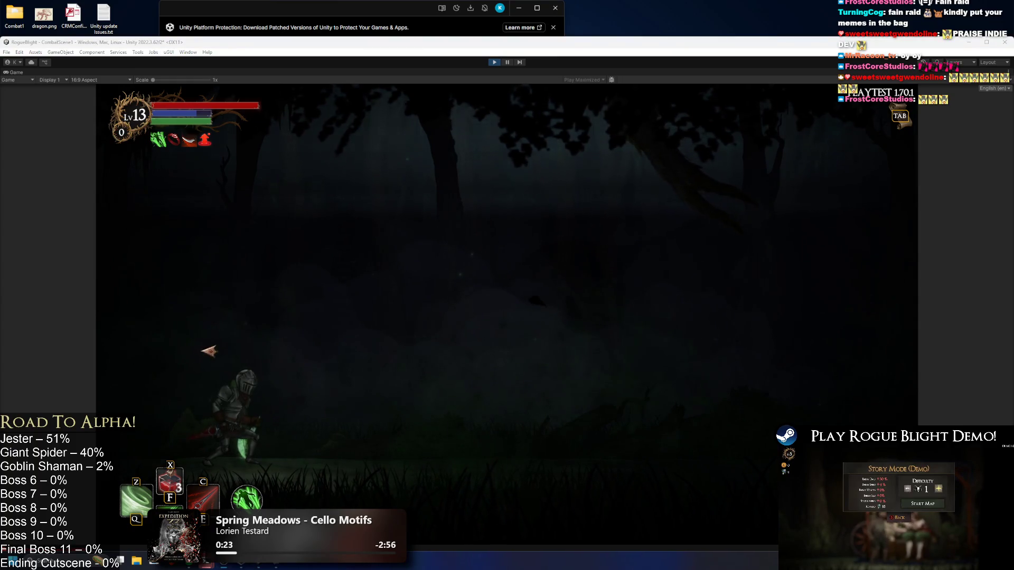
pyautogui.press('a')
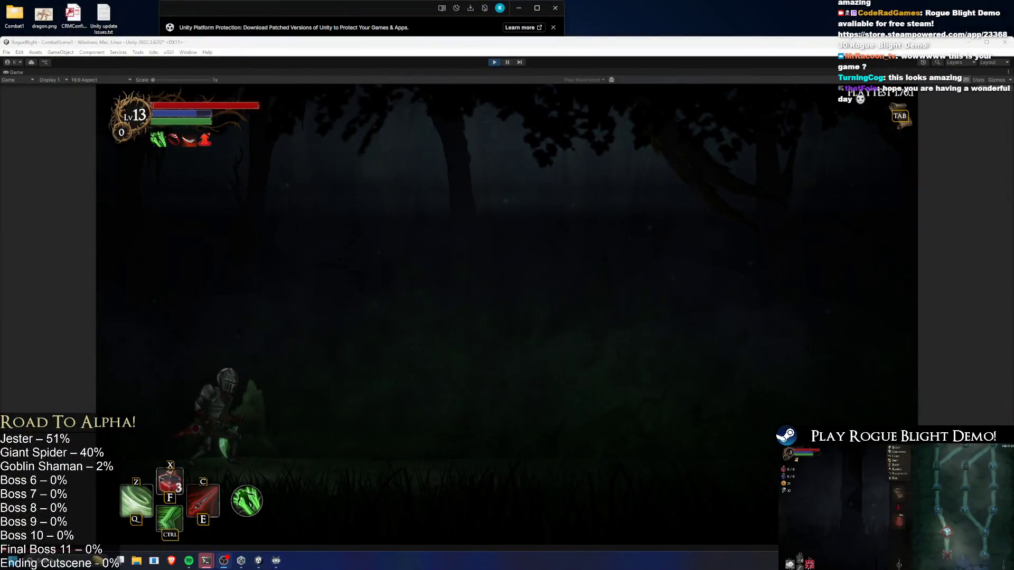
pyautogui.press('a')
pyautogui.press('space')
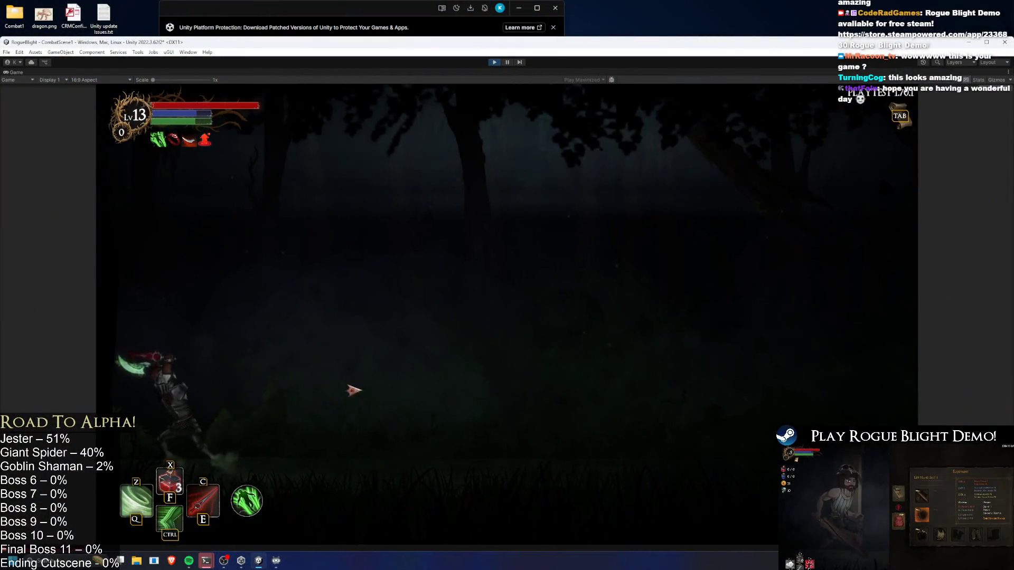
pyautogui.press('d')
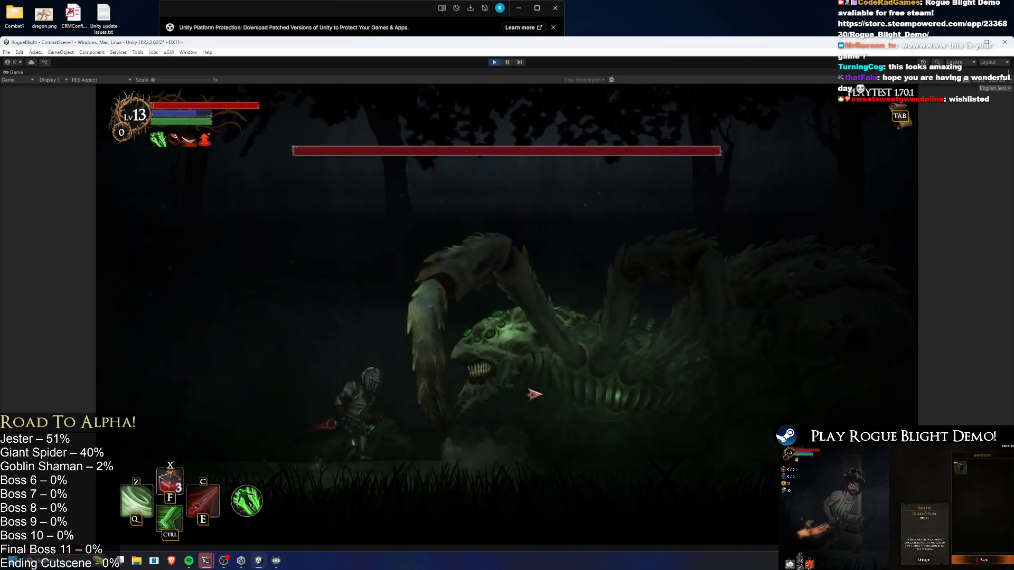
# - Dodge the Broodmother's orbs and dash-slash into the spider boss
pyautogui.press('d')
pyautogui.press('d')
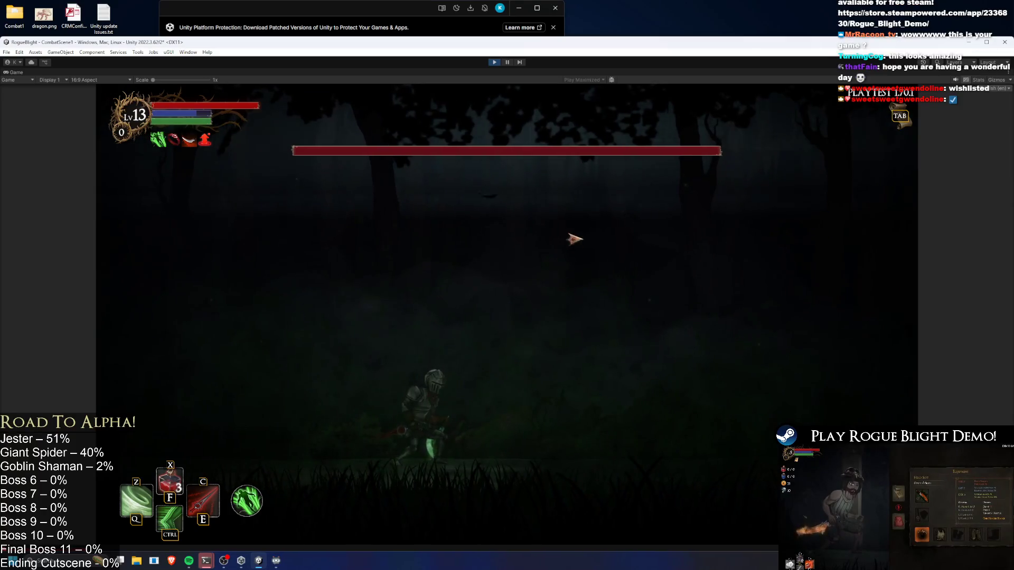
pyautogui.press('d')
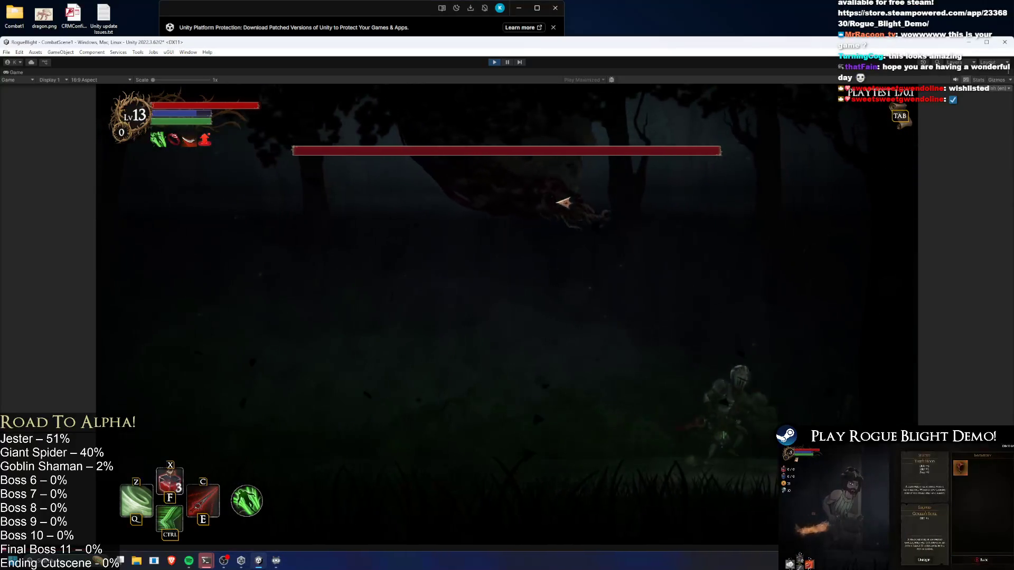
pyautogui.press('space')
pyautogui.click(519, 206)
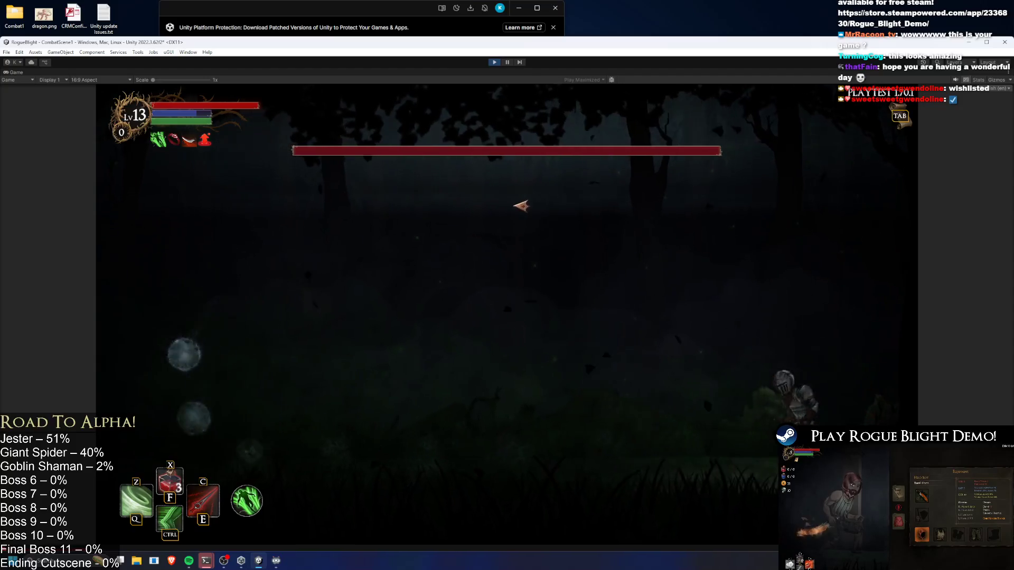
pyautogui.press('a')
pyautogui.press('d')
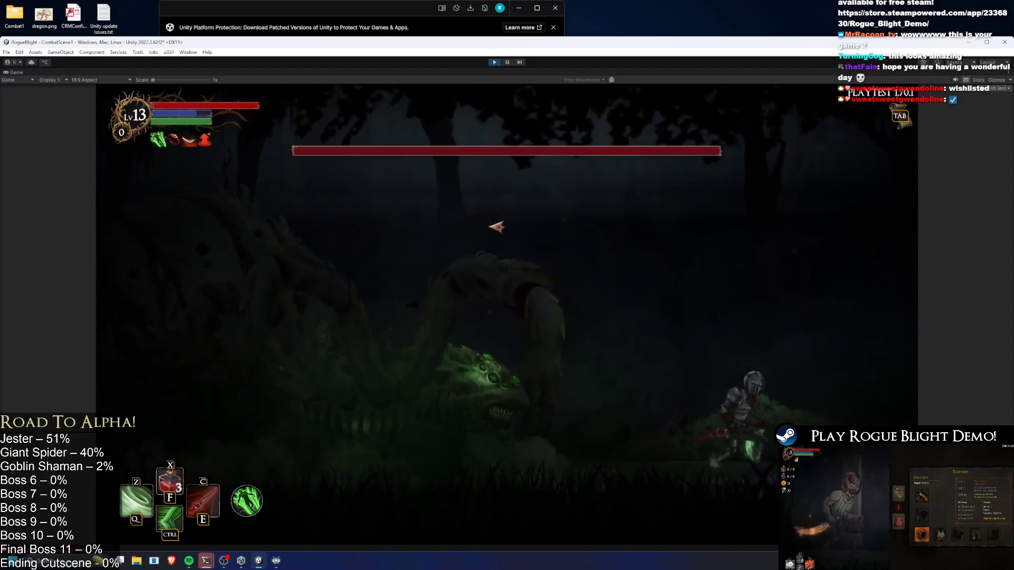
pyautogui.press('a')
pyautogui.press('d')
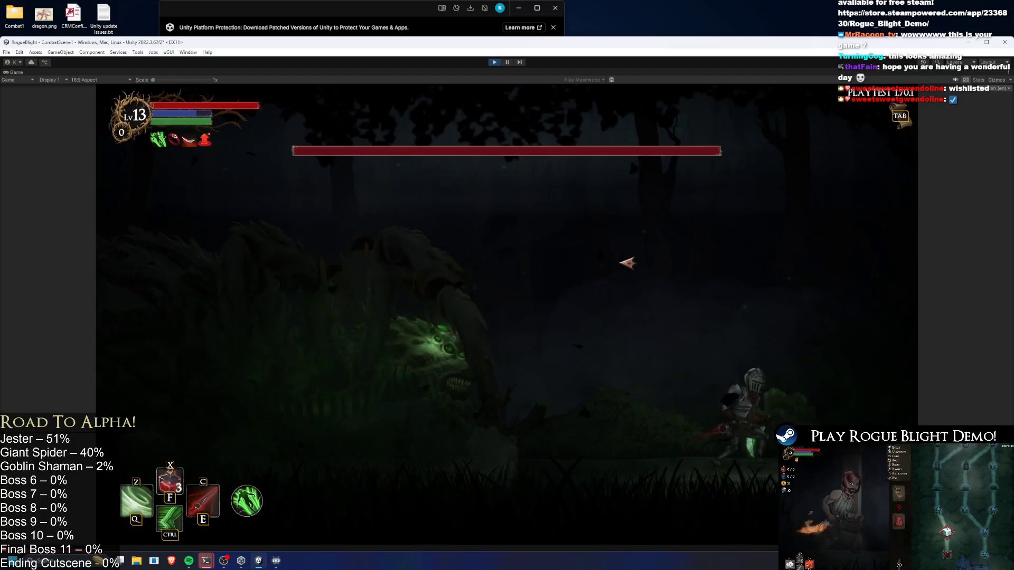
pyautogui.press('a')
pyautogui.press('a')
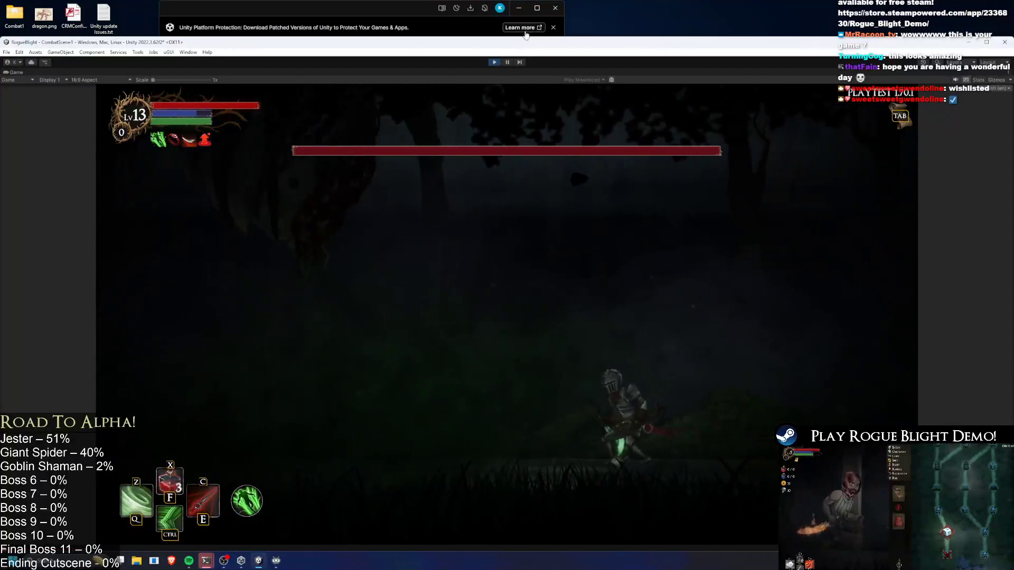
pyautogui.press('a')
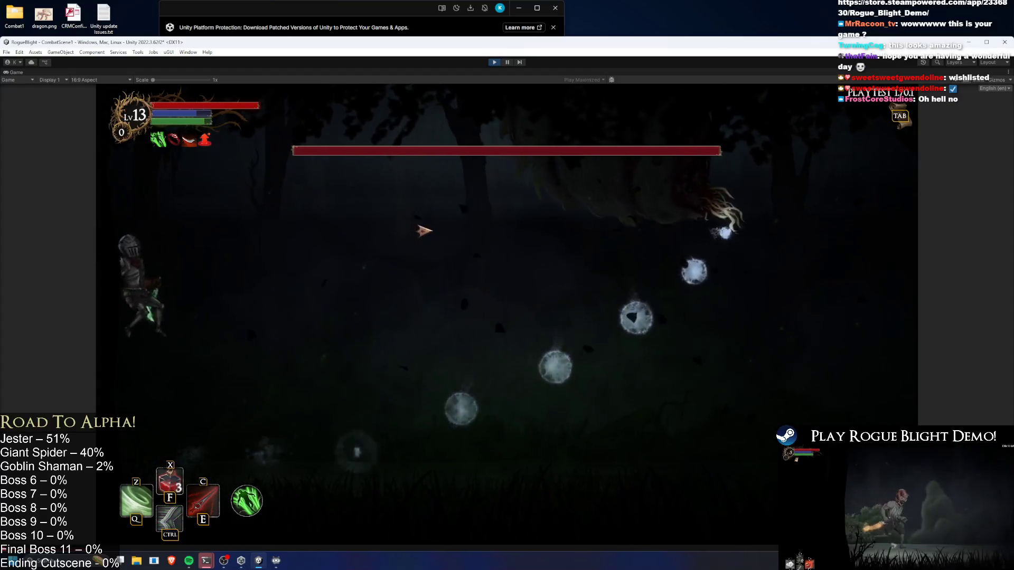
pyautogui.press('d')
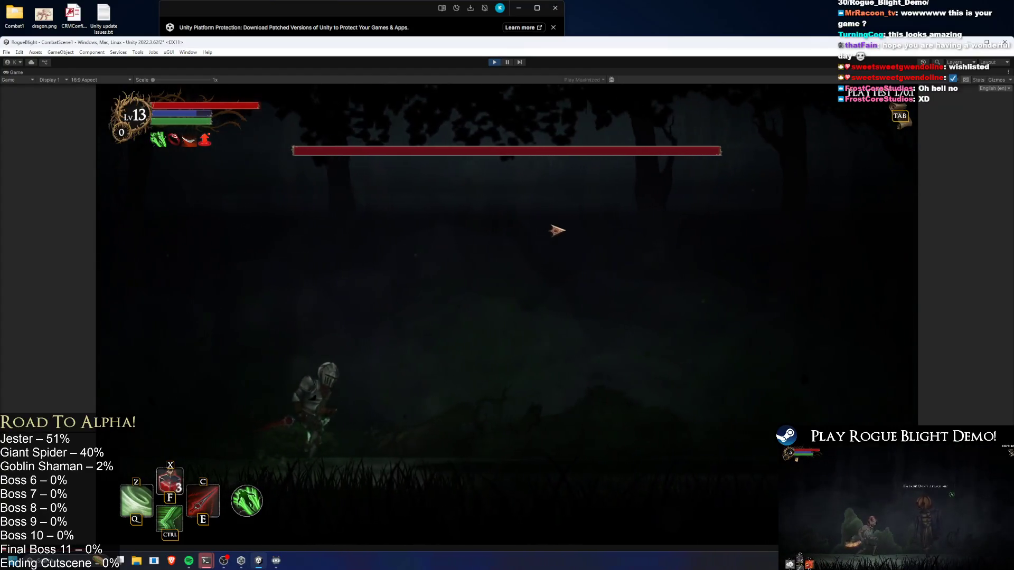
pyautogui.press('ctrl')
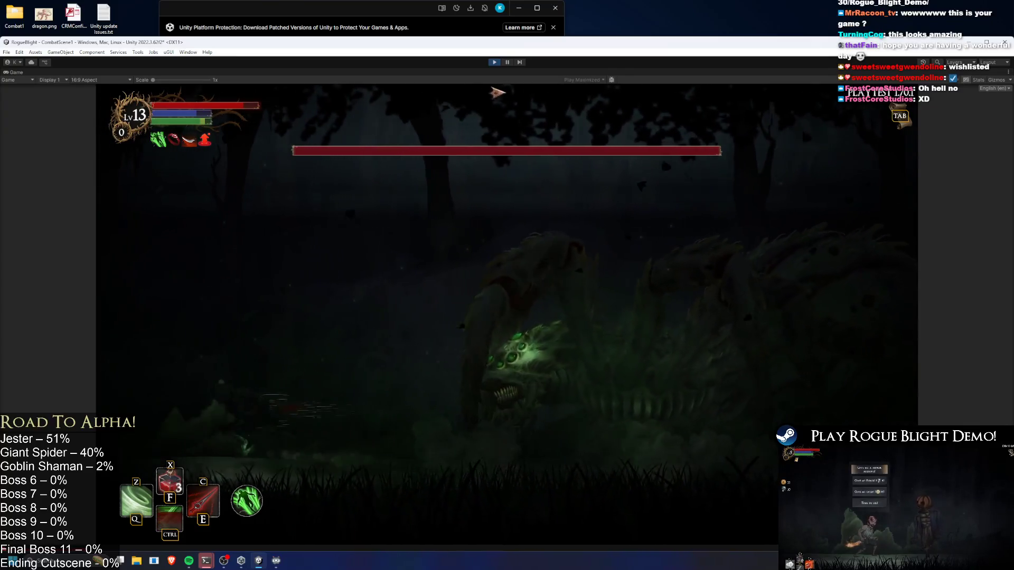
pyautogui.press('super+Up')
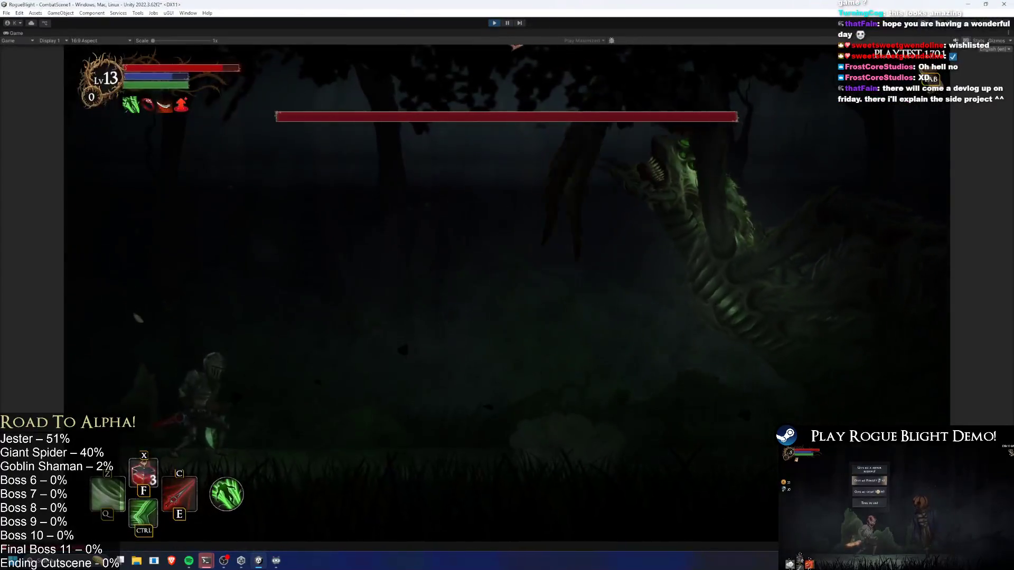
pyautogui.press('d')
# - Maximise the editor and keep slashing and dodging the spider boss across the arena
pyautogui.click(542, 373)
pyautogui.press('d')
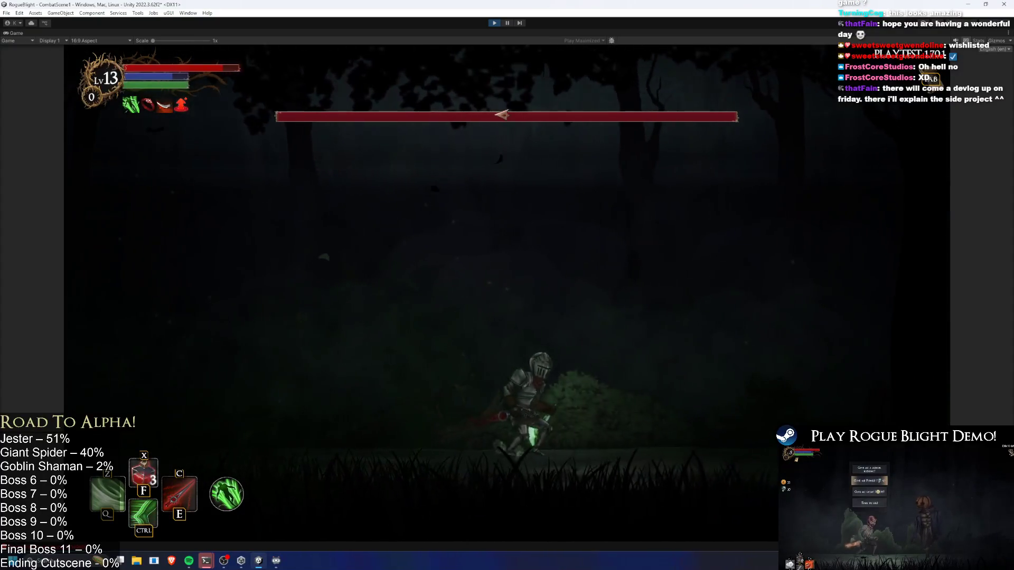
pyautogui.press('a')
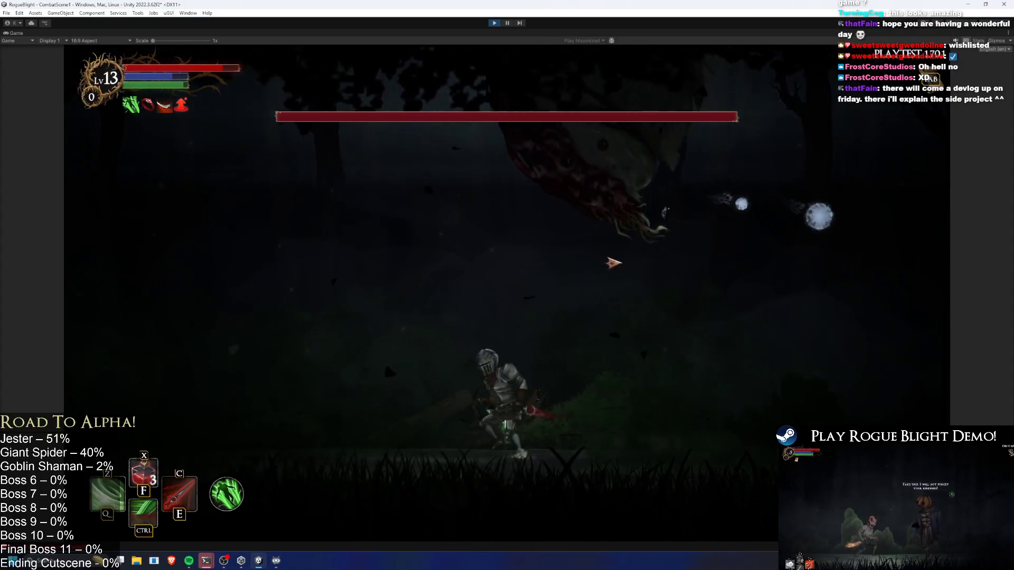
pyautogui.click(651, 265)
pyautogui.press('d')
pyautogui.press('d')
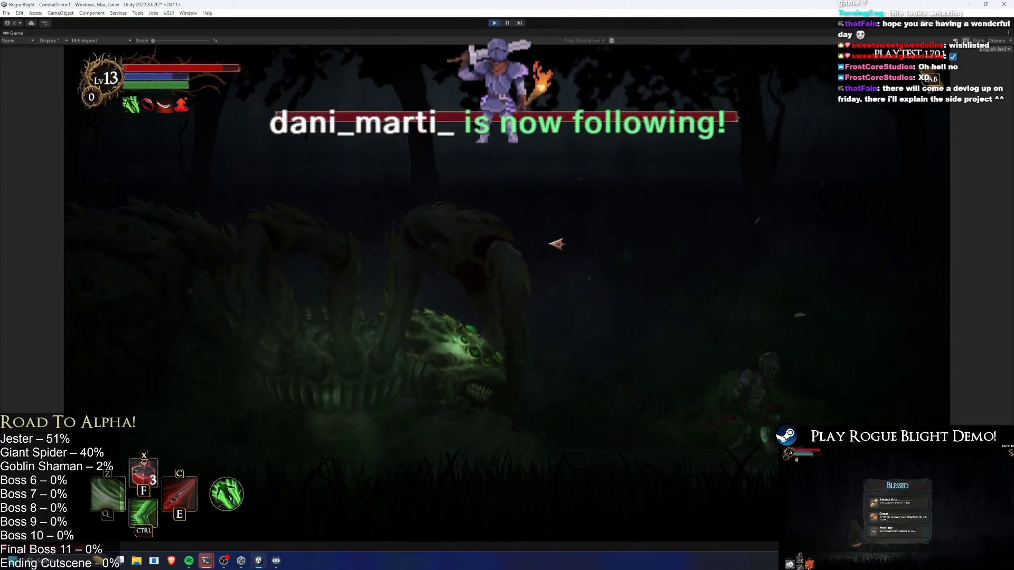
pyautogui.press('d')
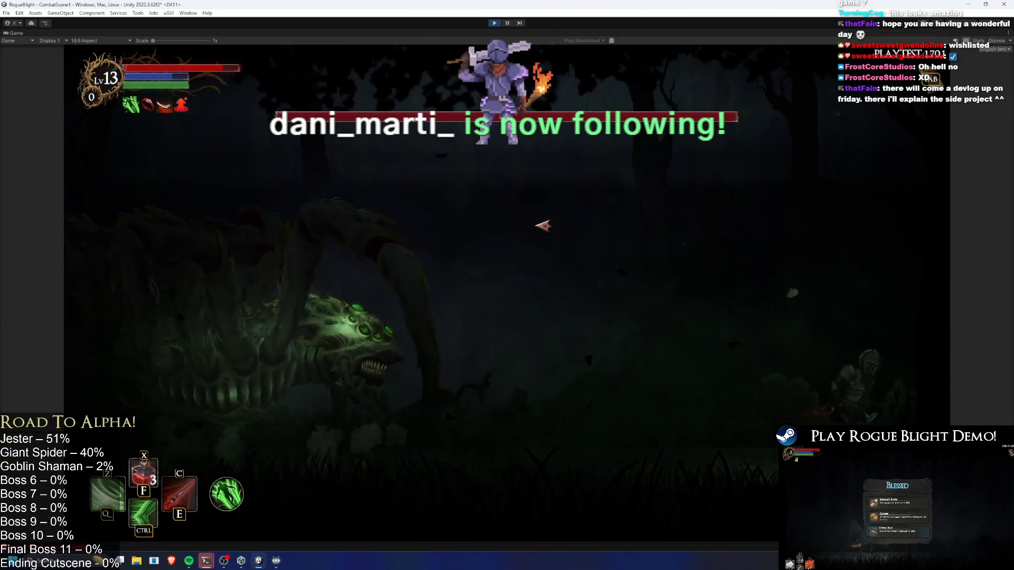
pyautogui.press('a')
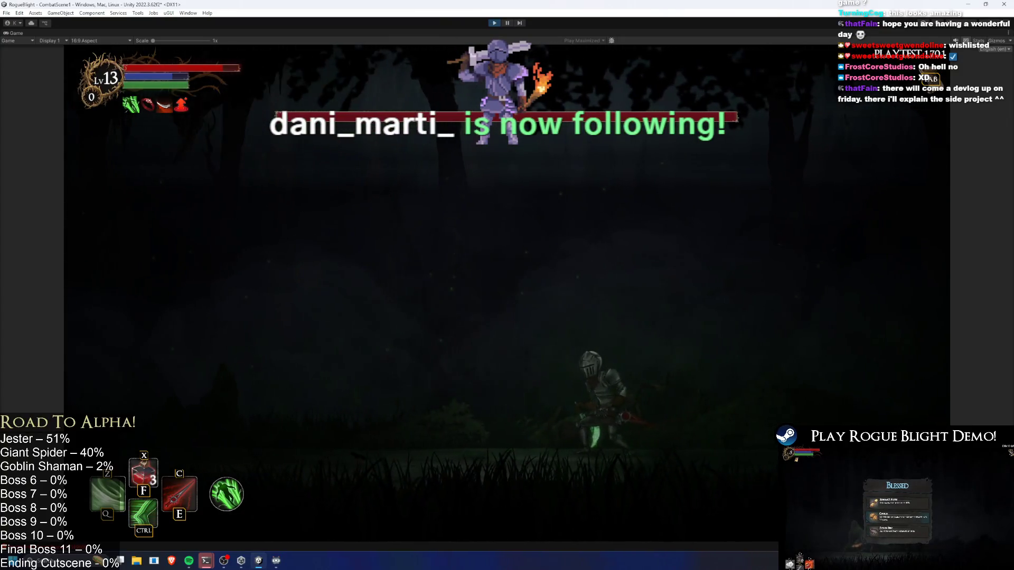
pyautogui.press('a')
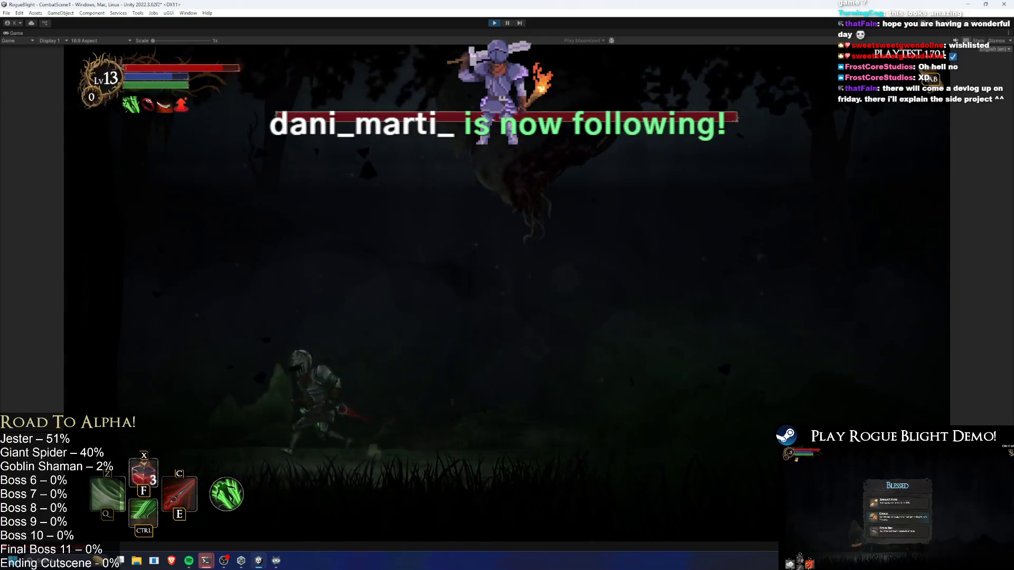
pyautogui.press('a')
pyautogui.press('d')
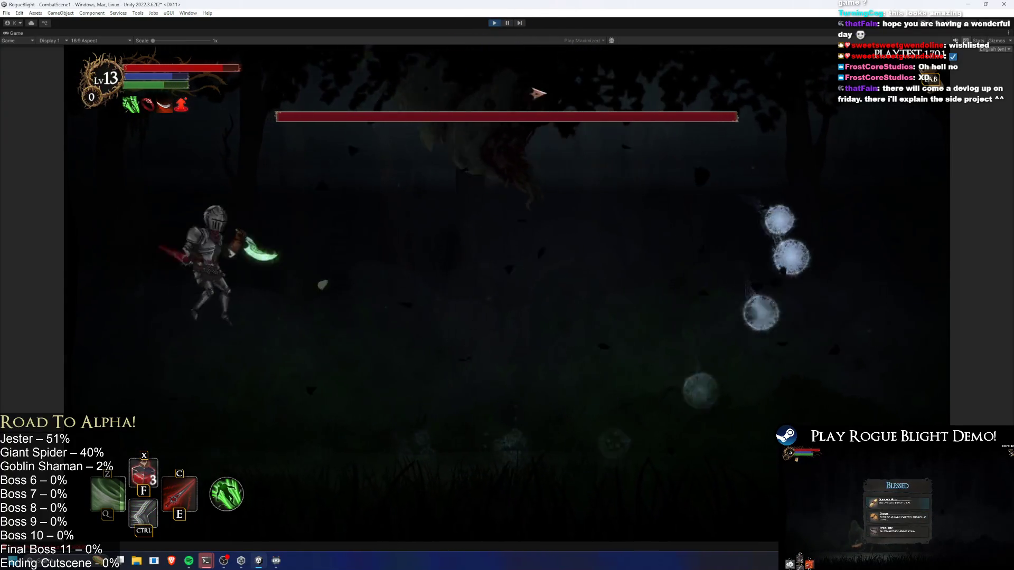
pyautogui.press('a')
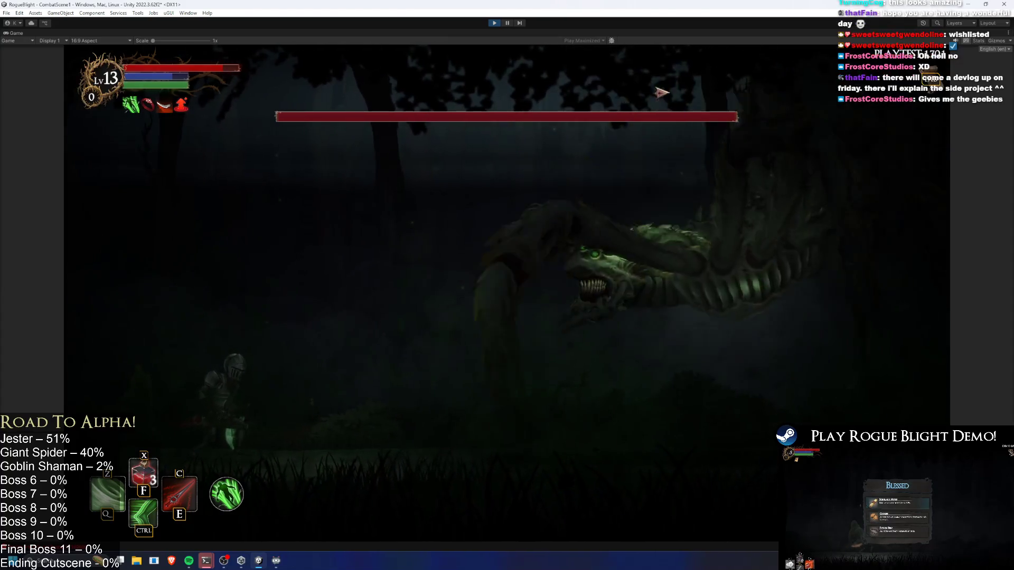
pyautogui.press('d')
pyautogui.press('a')
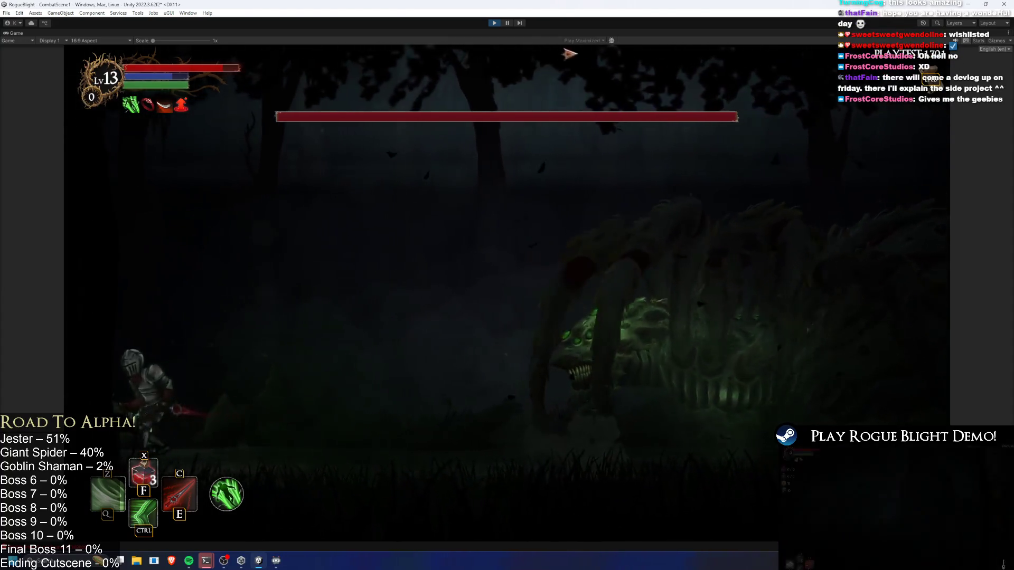
pyautogui.press('d')
pyautogui.press('d')
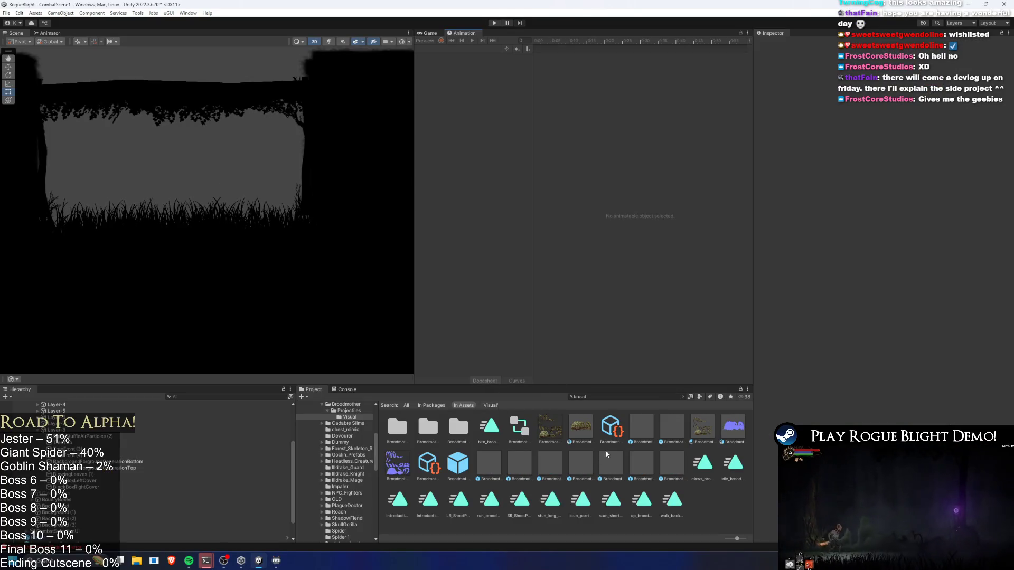
# - Reopen the Broodmother prefab, load up_broodmother, scrub to its particle event near frame 79, and select the root
pyautogui.doubleClick(468, 466)
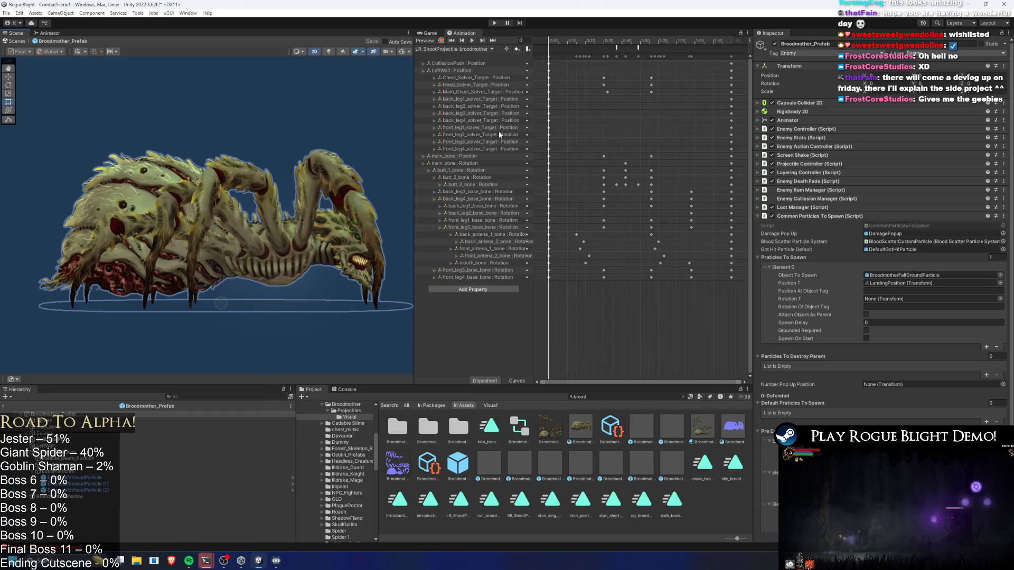
pyautogui.click(484, 49)
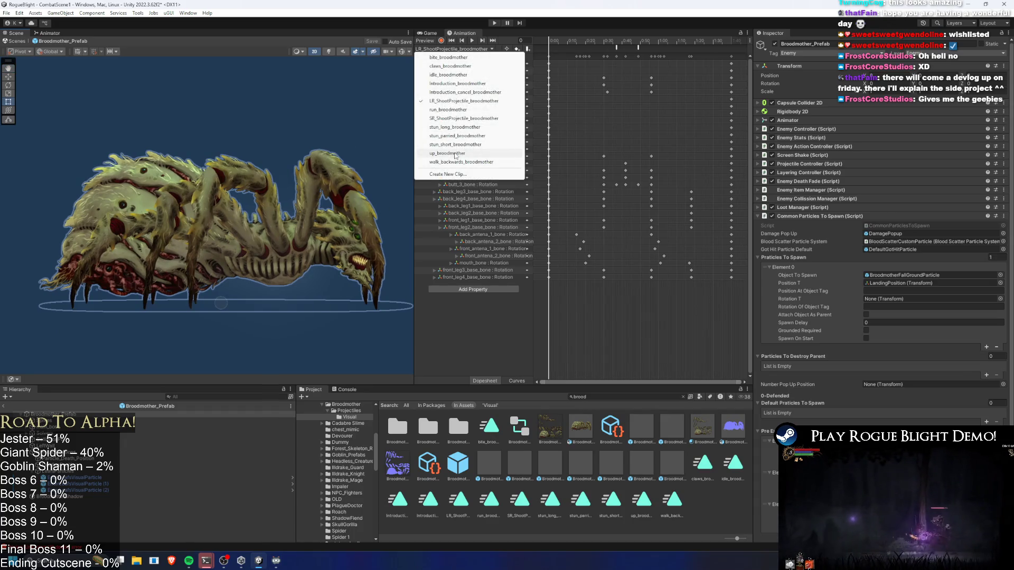
pyautogui.click(456, 153)
pyautogui.click(471, 40)
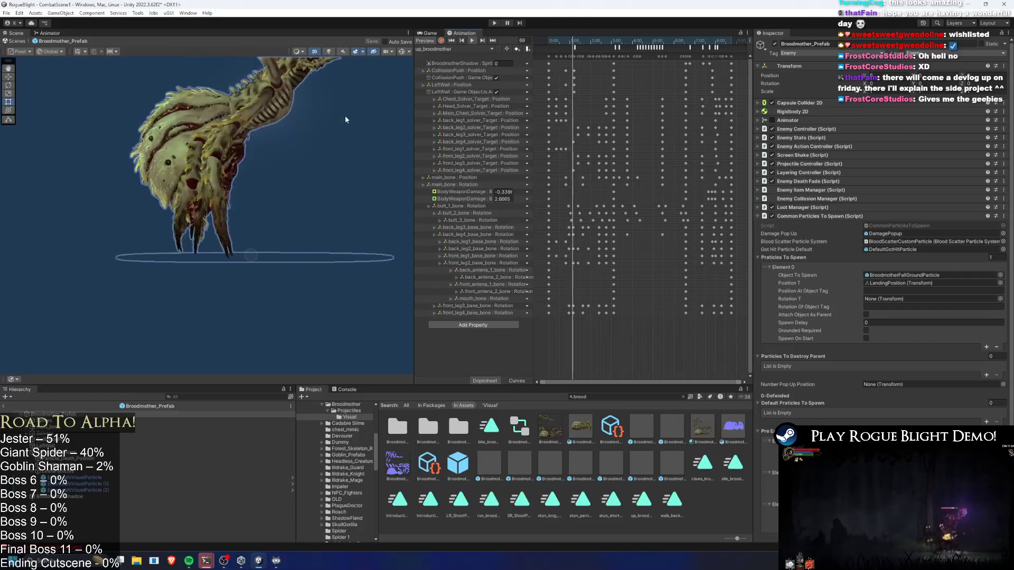
pyautogui.click(572, 46)
pyautogui.moveTo(572, 46); pyautogui.dragTo(575, 46)
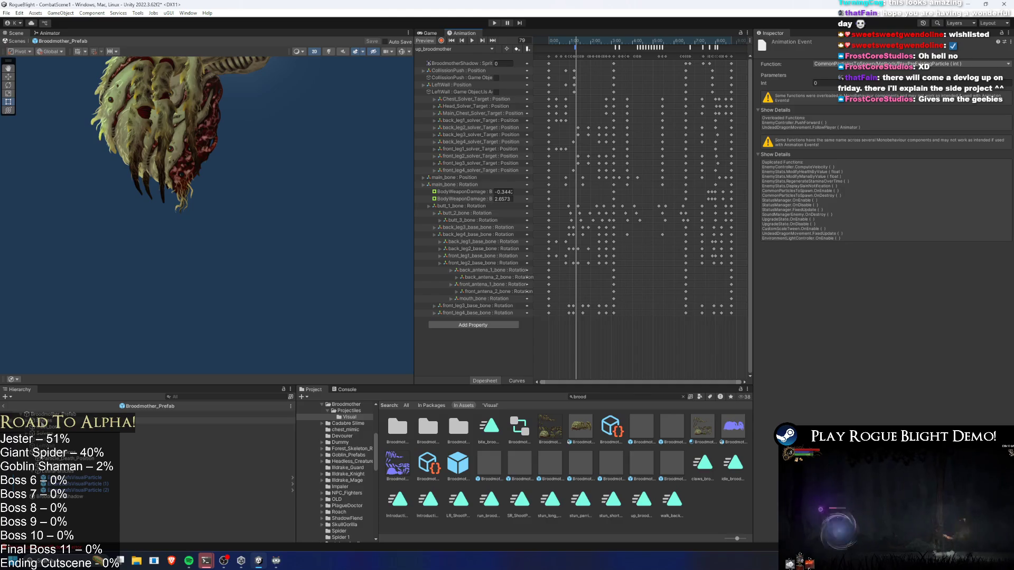
pyautogui.click(67, 416)
pyautogui.scroll(-5, 900, 260)
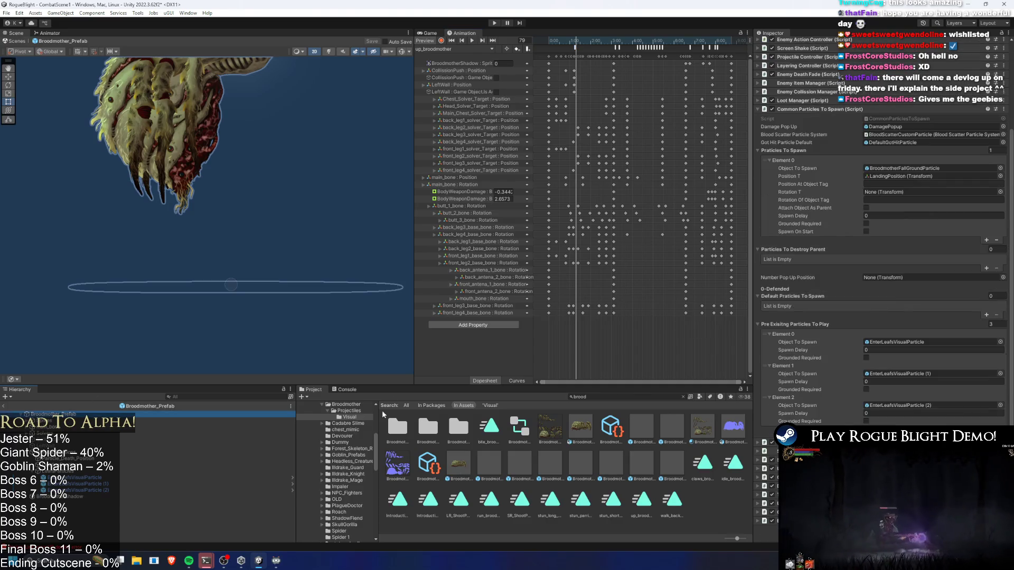
# - Set Simulation Space to World on the EnterLeafsVisualParticle children
pyautogui.click(872, 356)
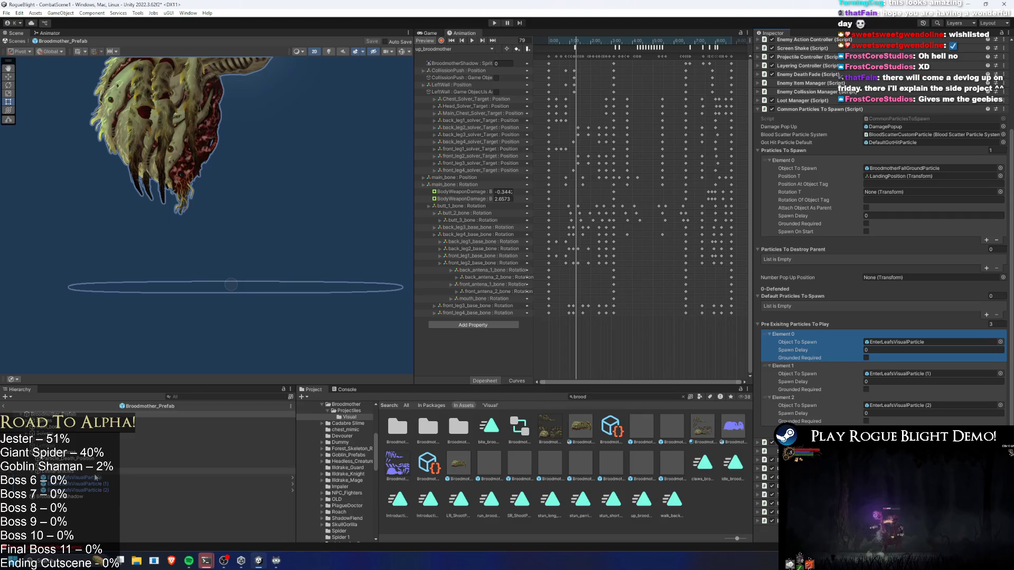
pyautogui.click(95, 477)
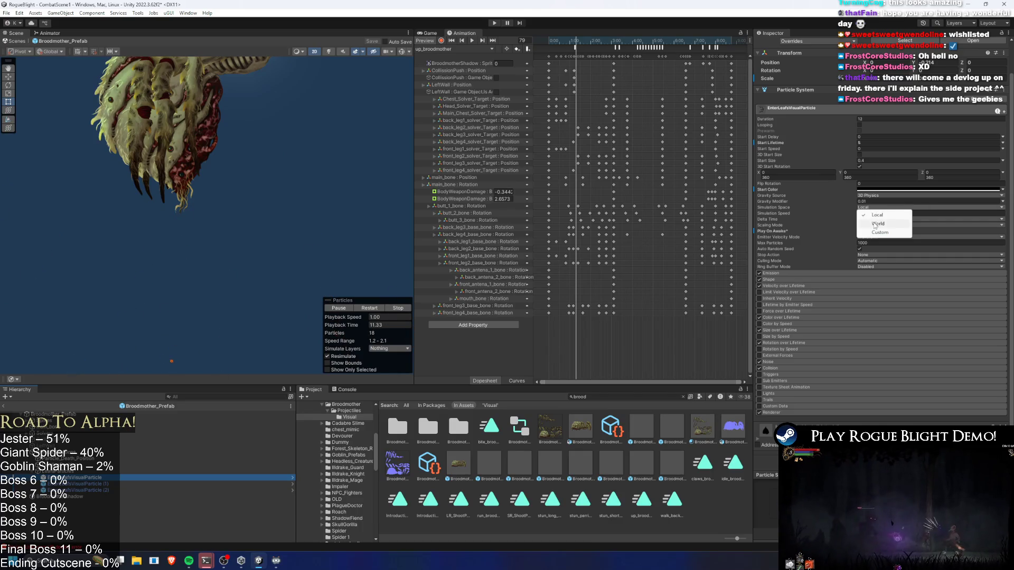
pyautogui.click(84, 483)
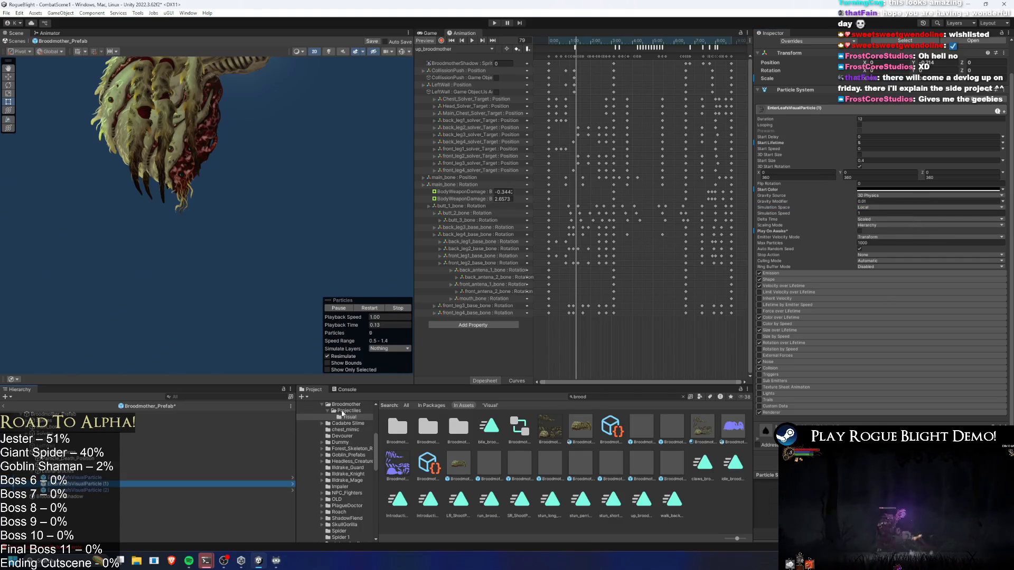
pyautogui.press('Escape')
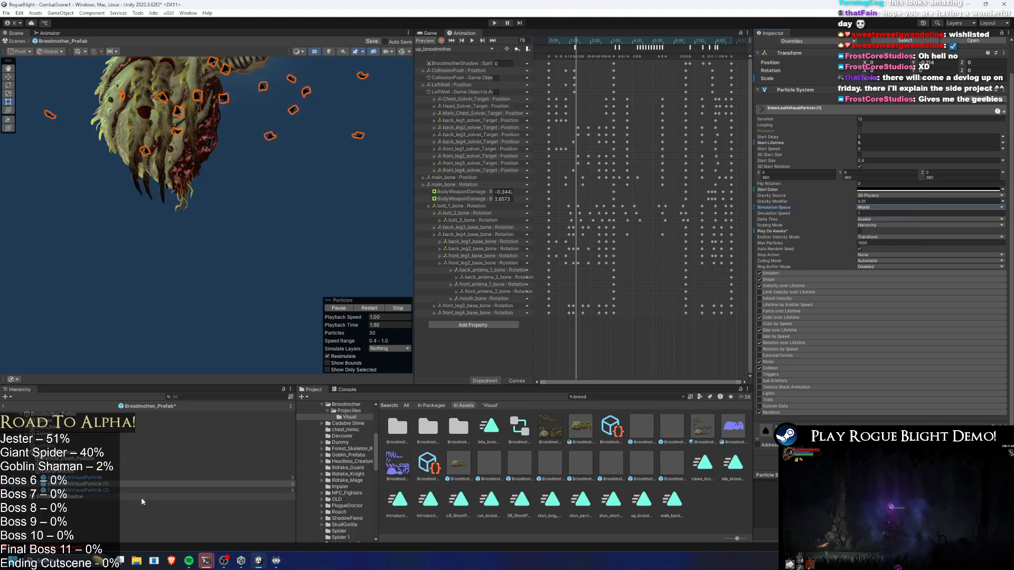
pyautogui.click(84, 490)
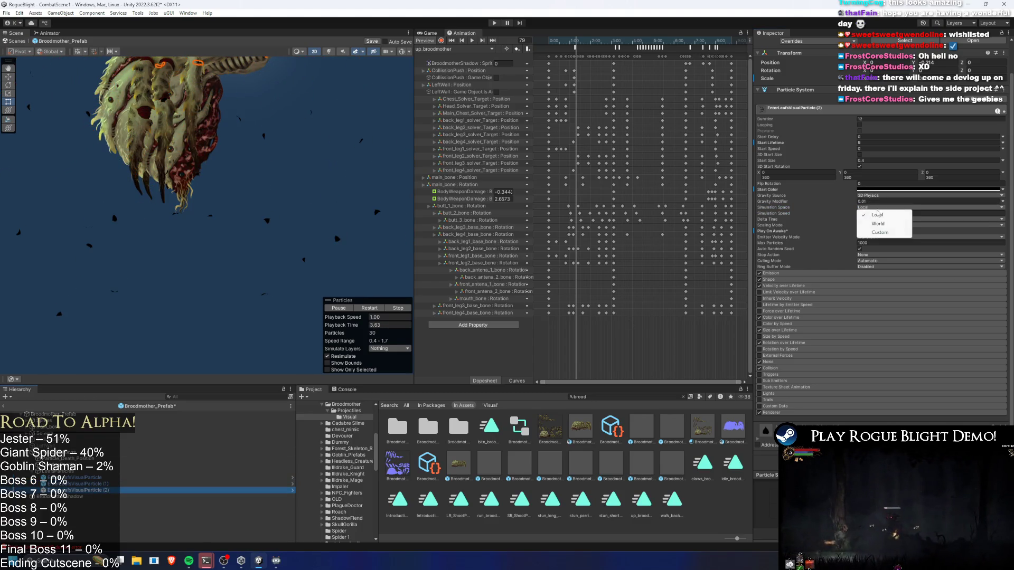
pyautogui.click(882, 224)
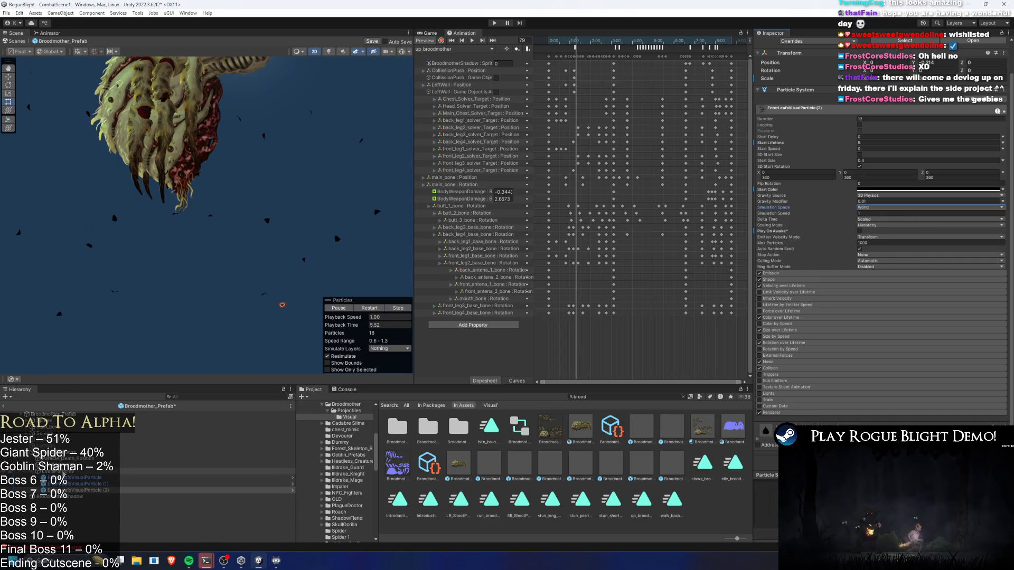
# - Replay the leaf bursts of EnterLeafsVisualParticle and (1) in the Scene
pyautogui.click(84, 477)
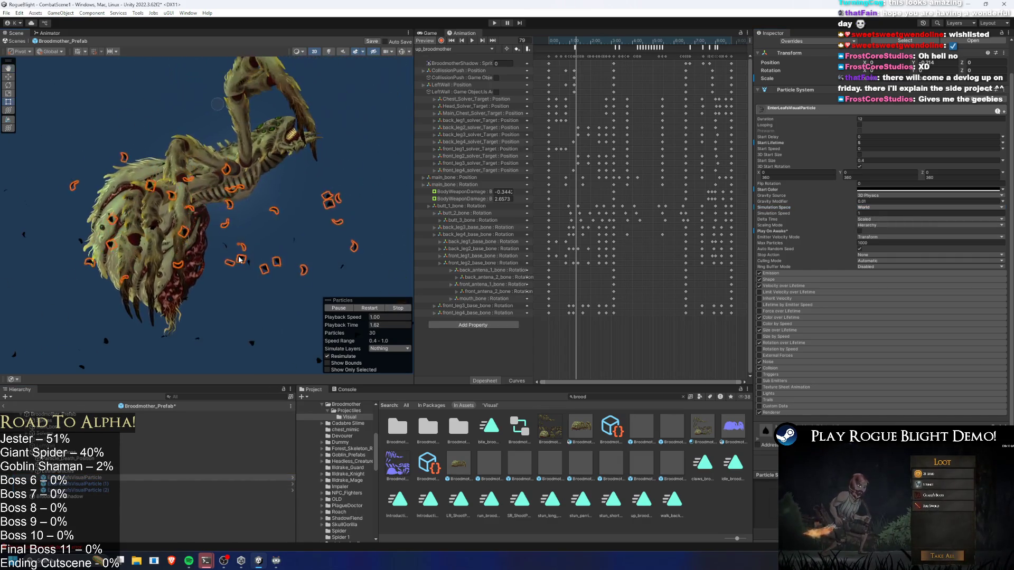
pyautogui.click(74, 459)
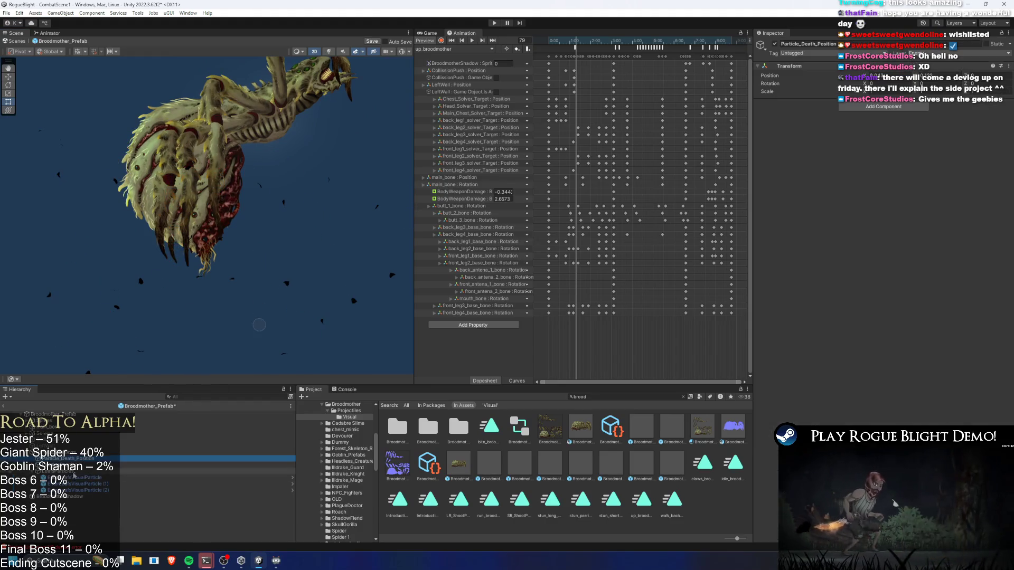
pyautogui.click(74, 477)
pyautogui.click(143, 485)
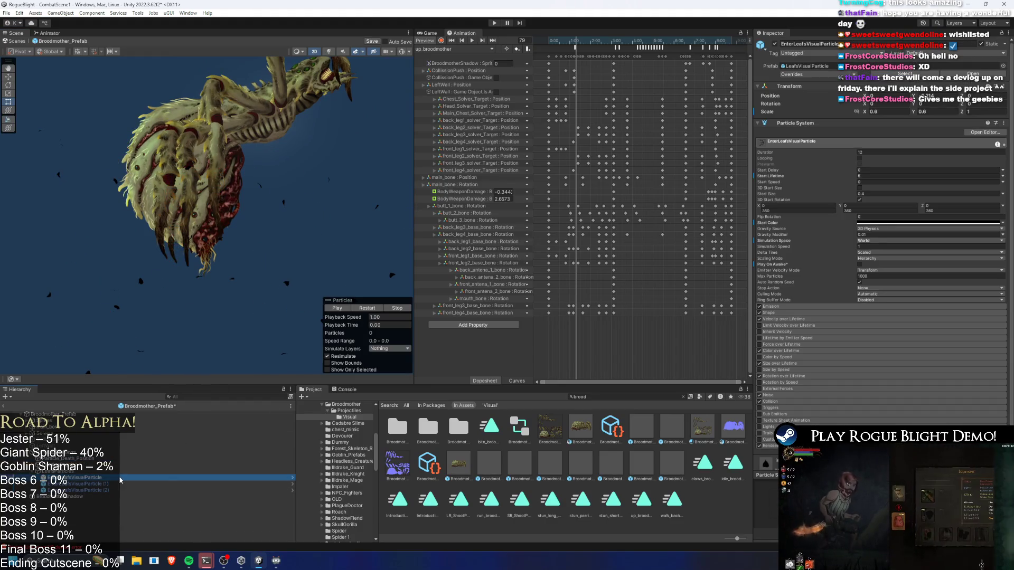
pyautogui.click(86, 478)
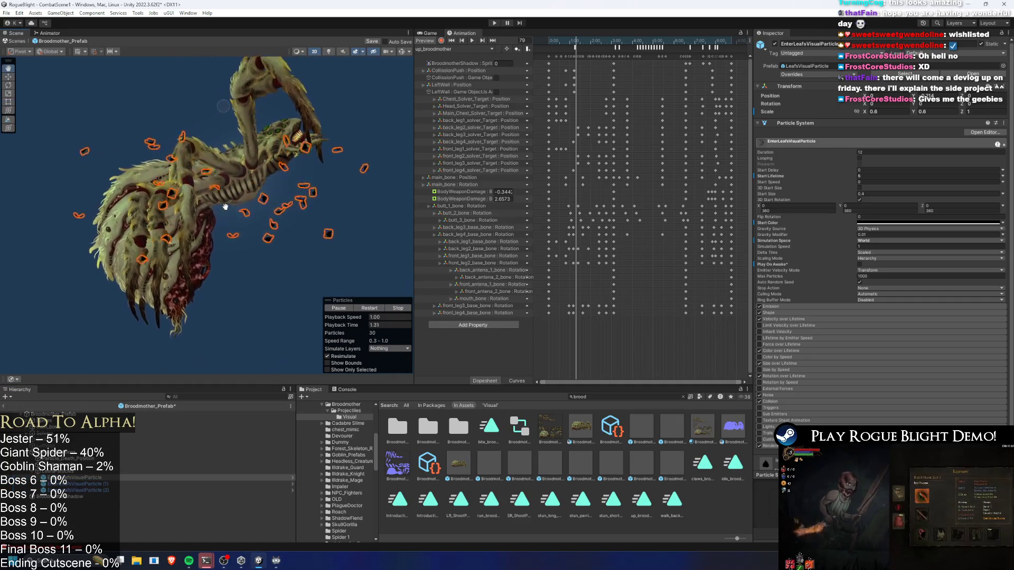
pyautogui.scroll(-3, 268, 156)
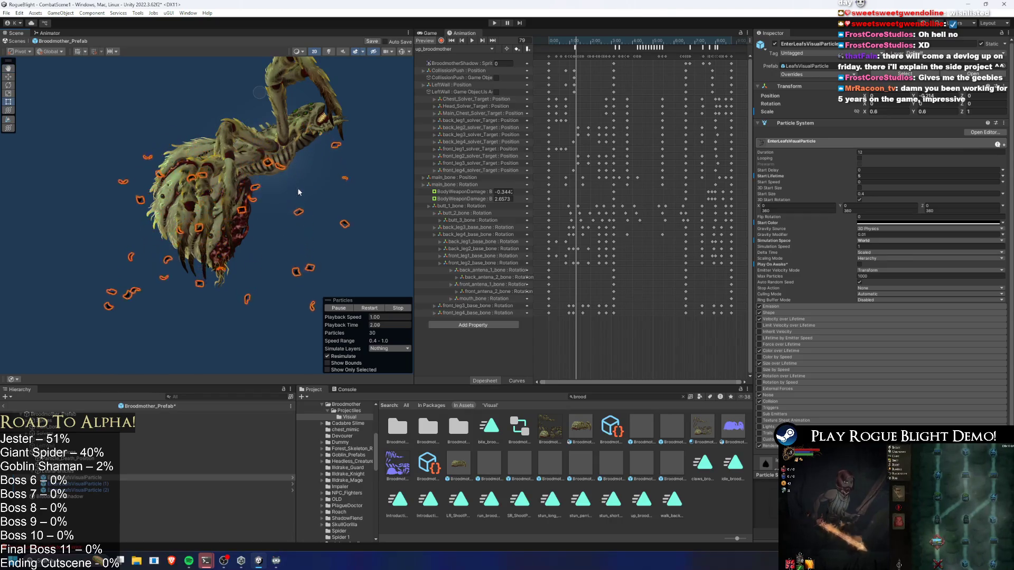
pyautogui.scroll(-2, 792, 304)
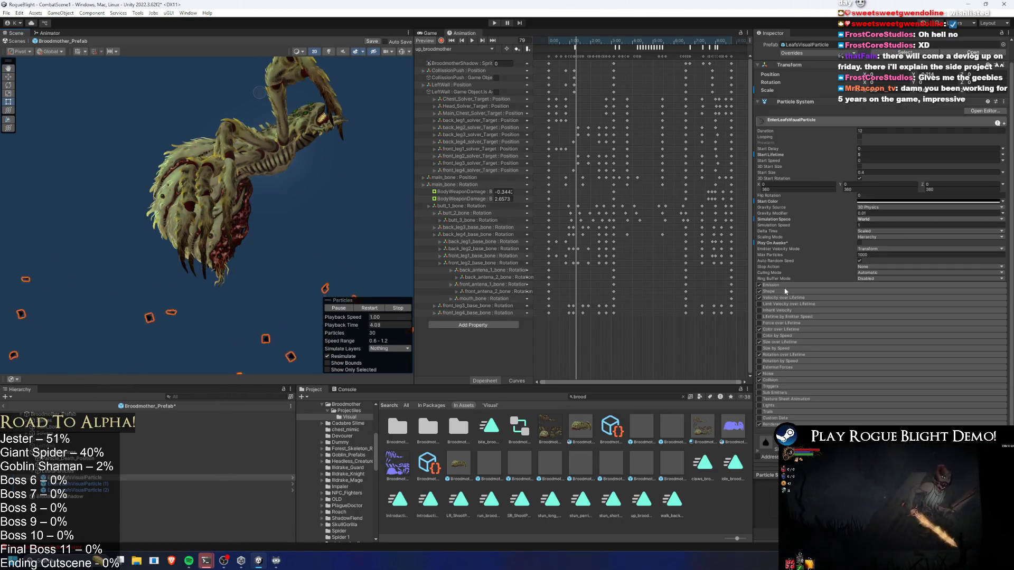
# - Narrow the leaves' Linear X velocity to 0.5 / -0.5
pyautogui.click(787, 285)
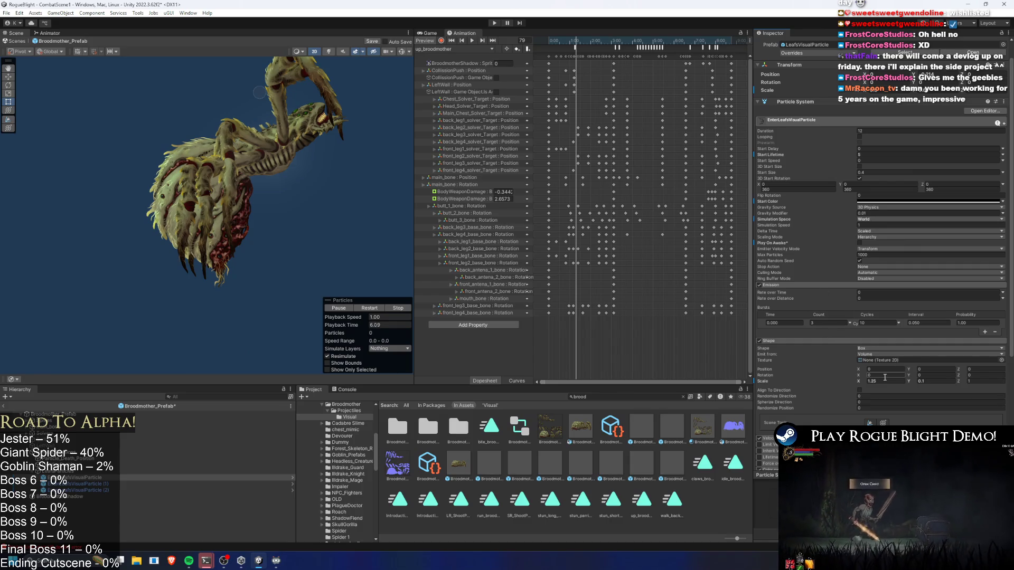
pyautogui.scroll(-4, 881, 377)
pyautogui.click(782, 352)
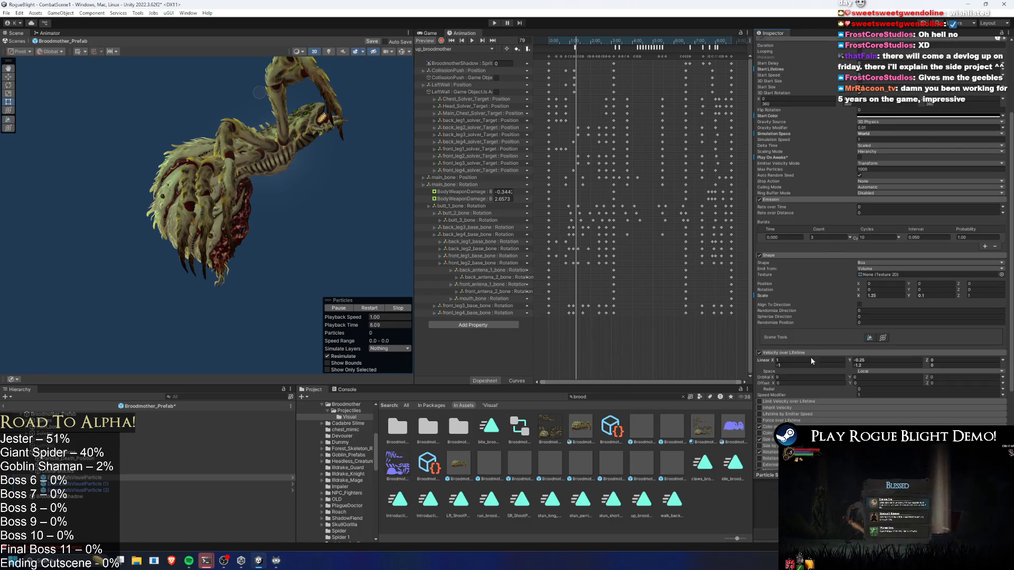
pyautogui.write('0.5')
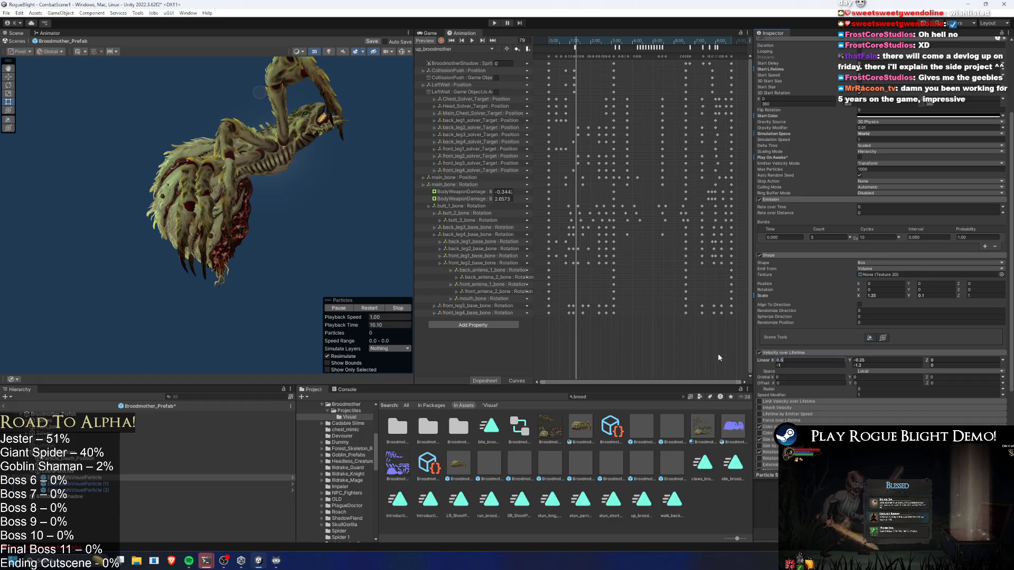
pyautogui.click(781, 366)
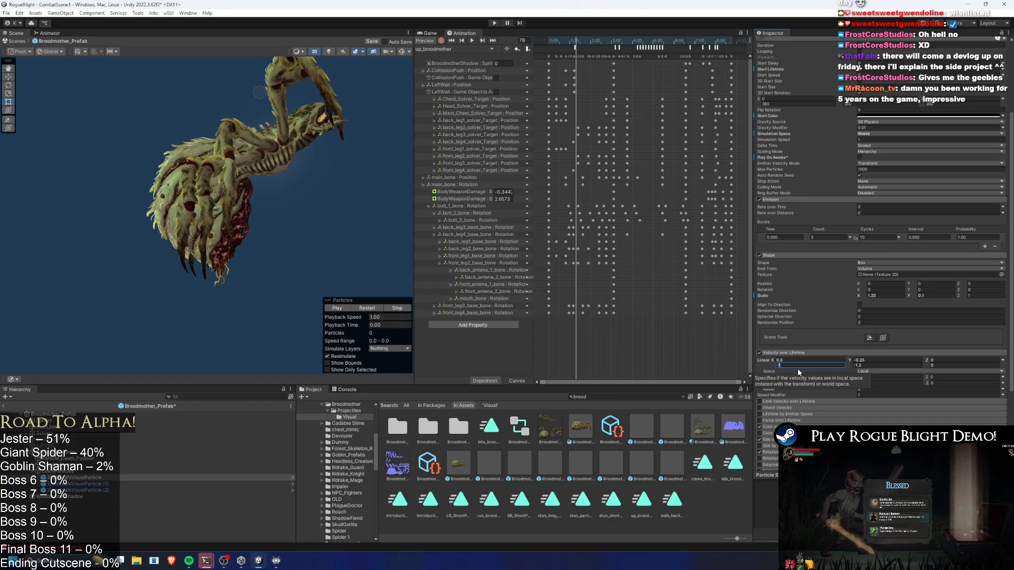
pyautogui.hotkey('shift', 'Tab')
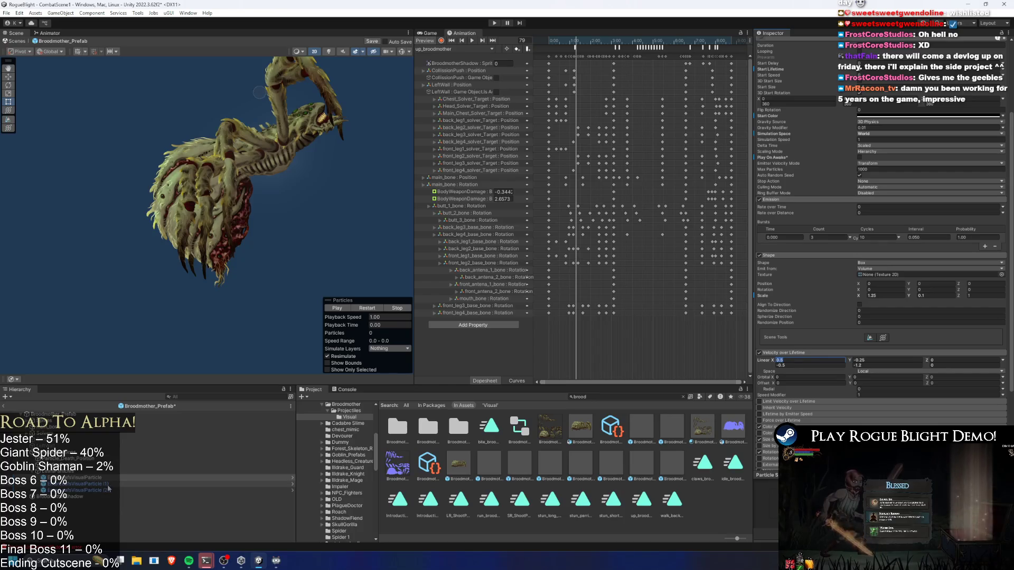
# - Check Linear X on EnterLeafsVisualParticle (1), then scrub up_broodmother with (2) selected
pyautogui.click(115, 484)
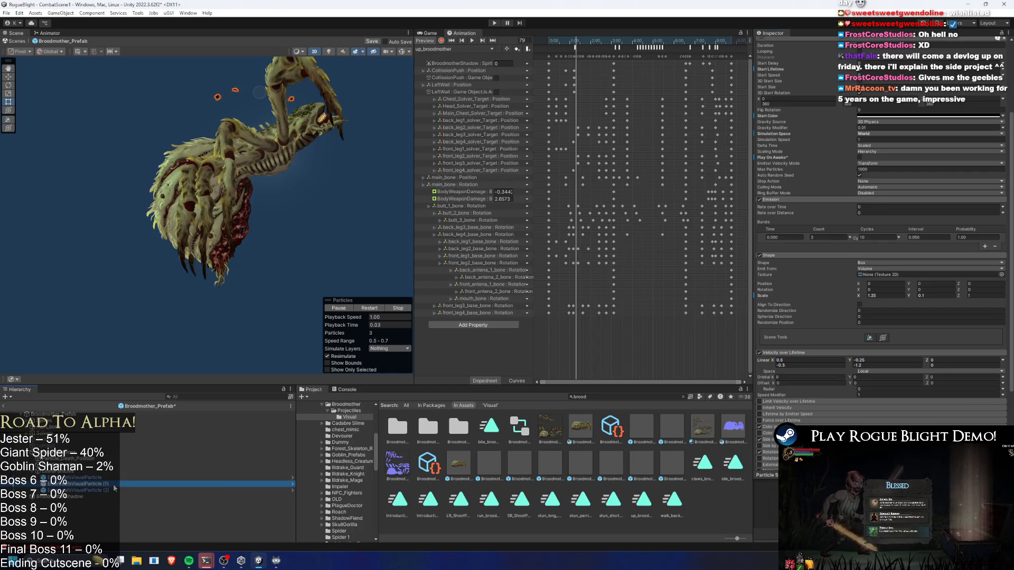
pyautogui.click(811, 287)
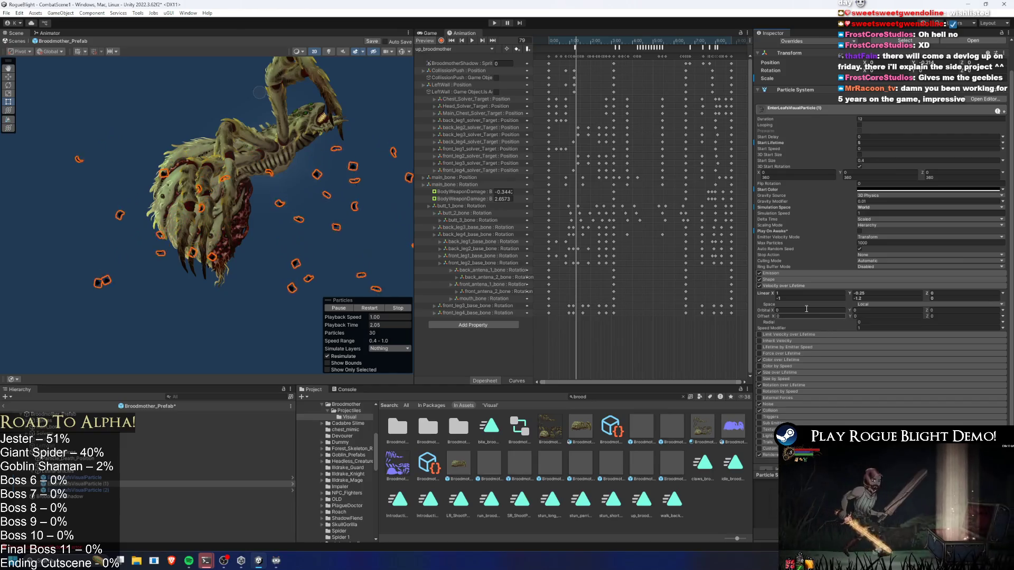
pyautogui.click(776, 294)
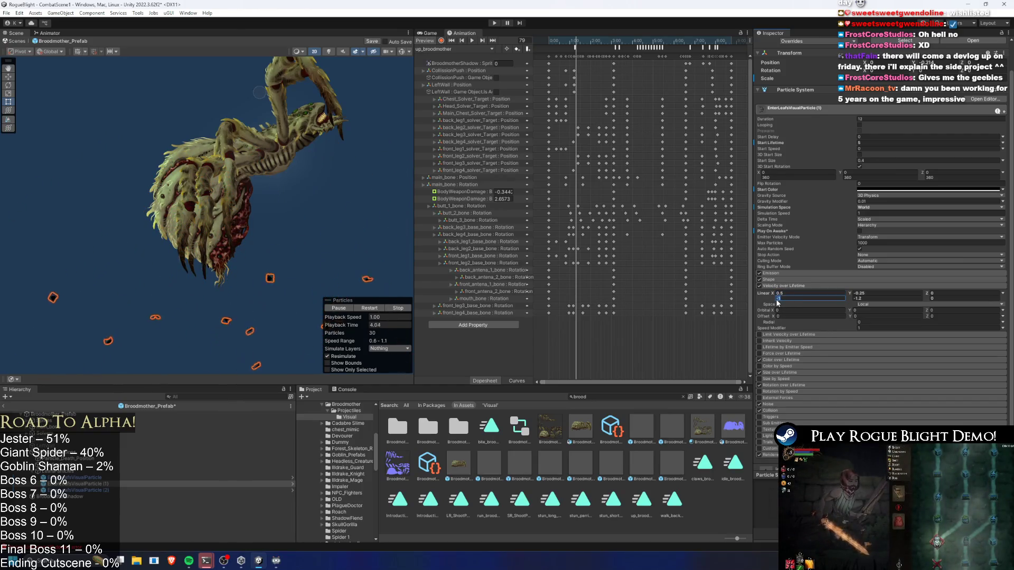
pyautogui.click(102, 490)
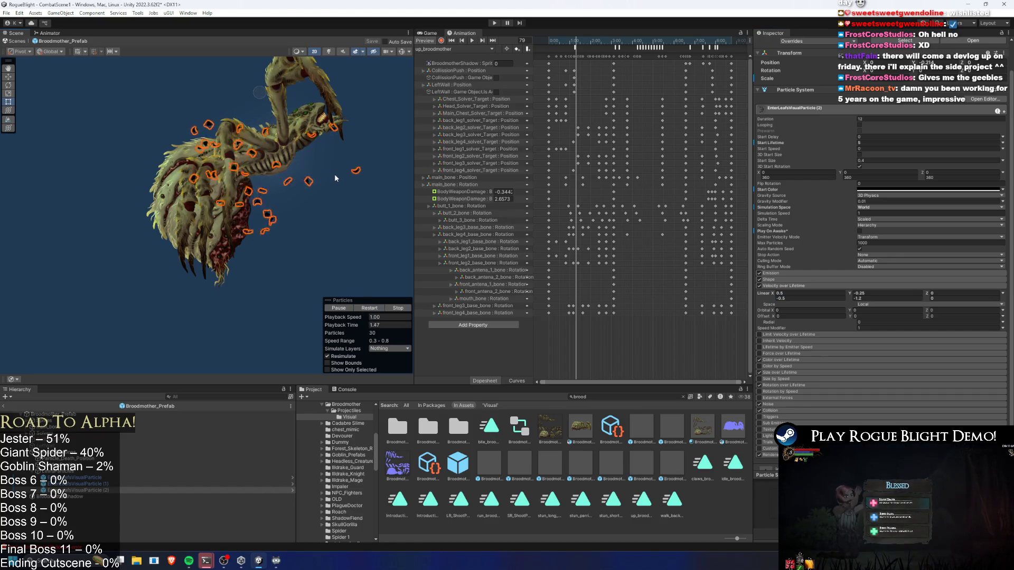
pyautogui.click(686, 43)
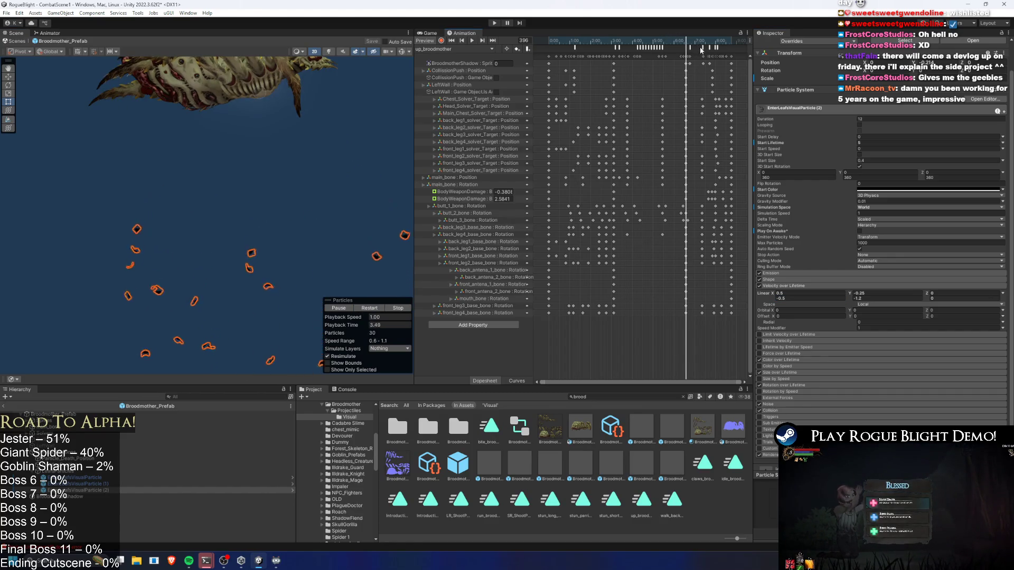
# - Check the event near frame 431, save the prefab, and start Play mode past the warning
pyautogui.click(701, 48)
pyautogui.moveTo(697, 47); pyautogui.dragTo(705, 47)
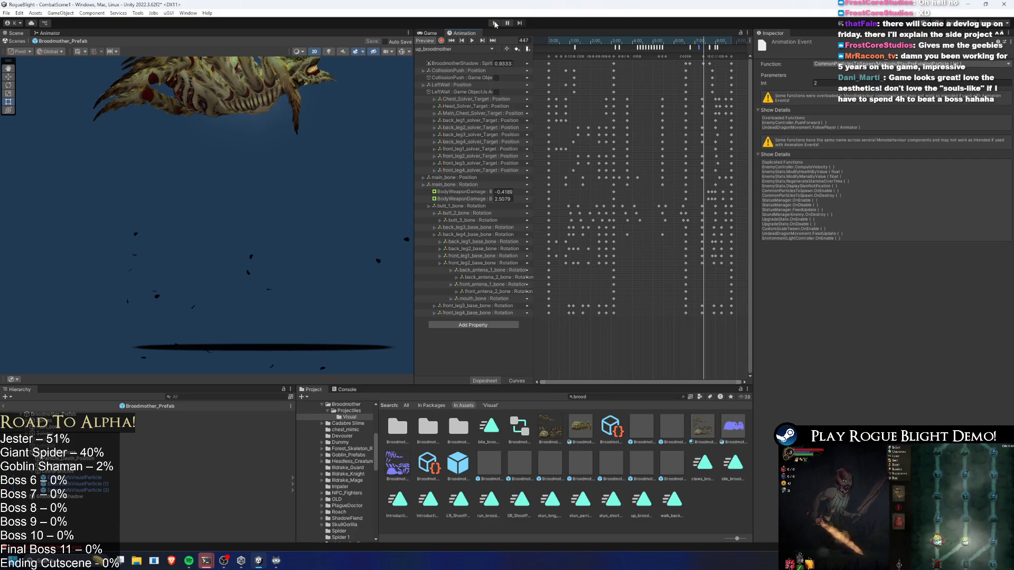
pyautogui.hotkey('ctrl', 's')
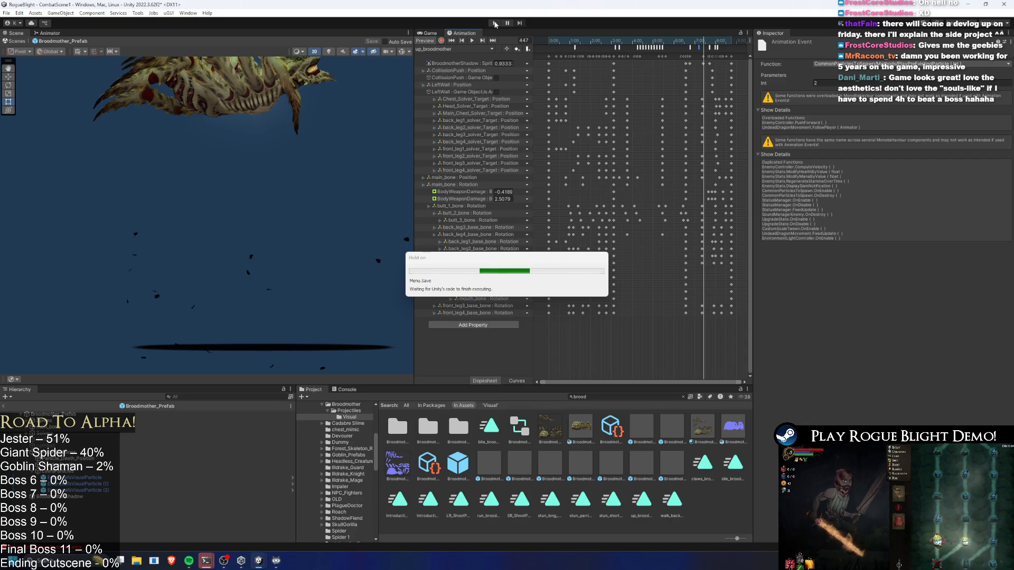
pyautogui.click(494, 24)
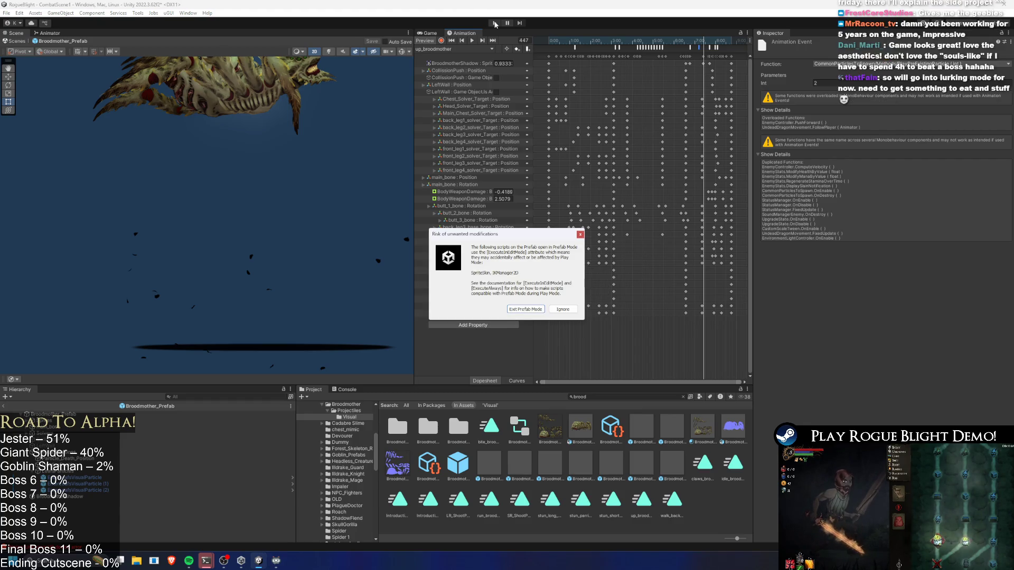
pyautogui.press('Return')
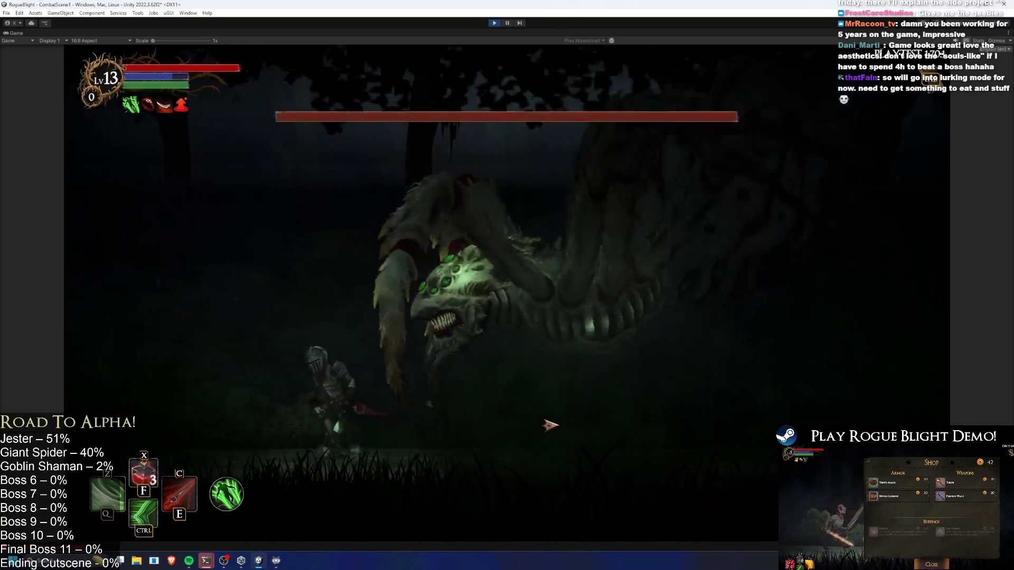
# - Fight the Broodmother with dashes and dodges, then stop the playtest
pyautogui.press('d')
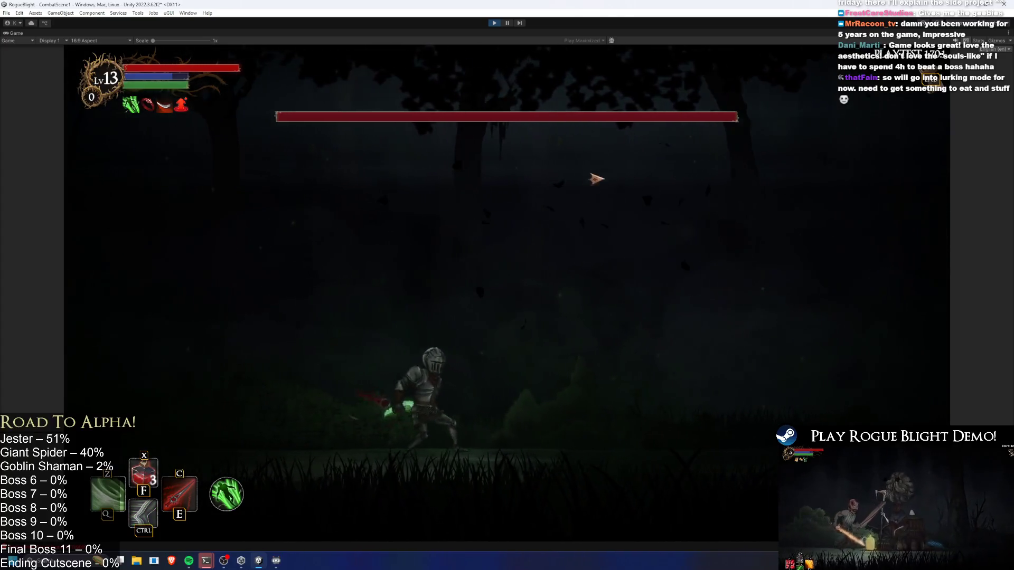
pyautogui.press('d')
pyautogui.press('ctrl')
pyautogui.press('d')
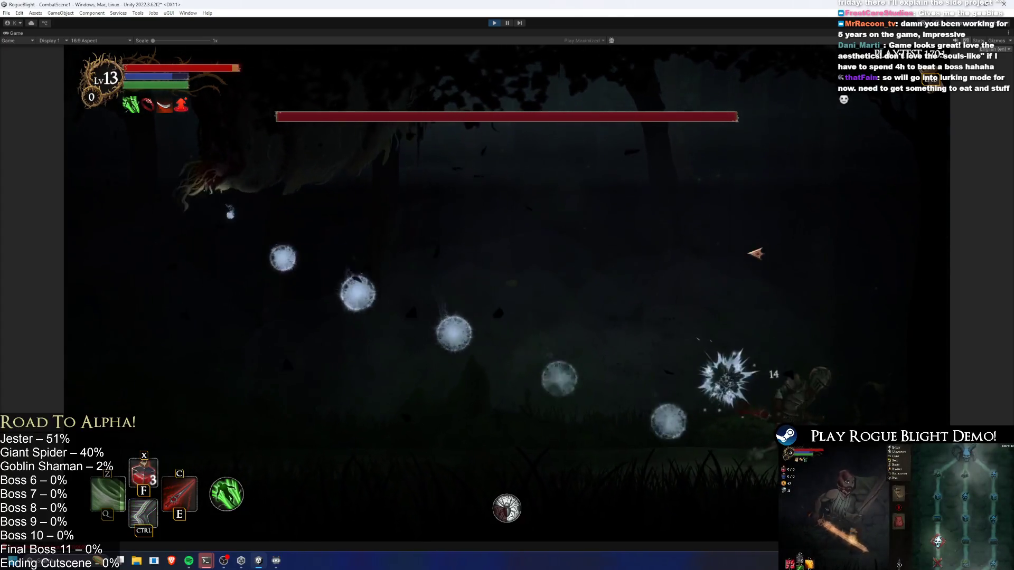
pyautogui.press('a')
pyautogui.press('d')
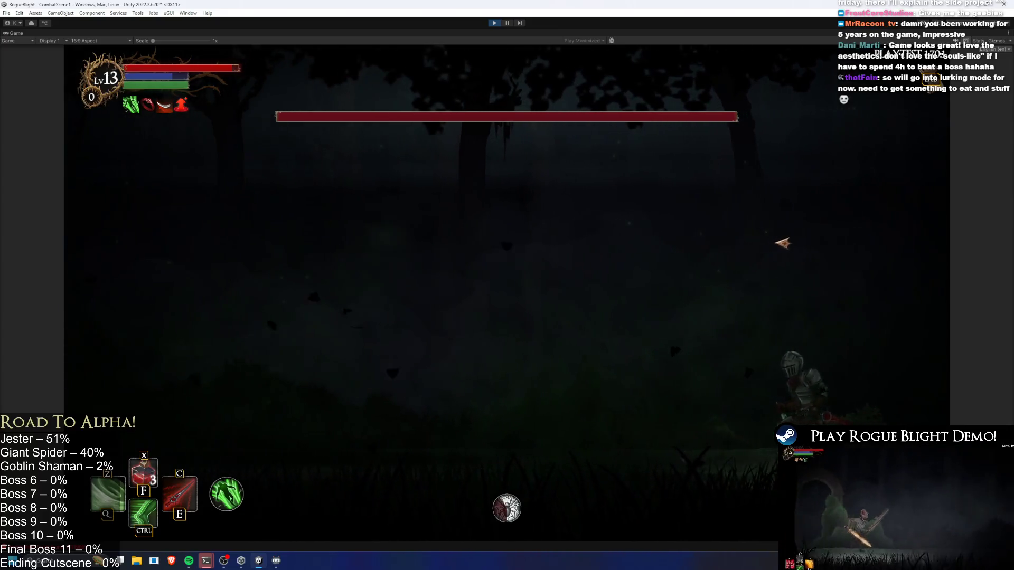
pyautogui.press('a')
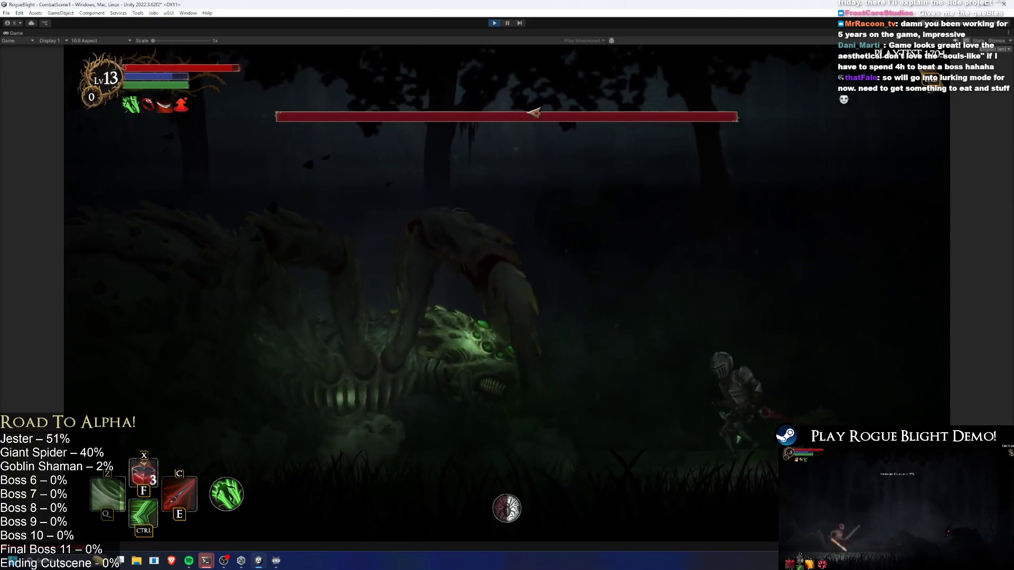
pyautogui.click(494, 23)
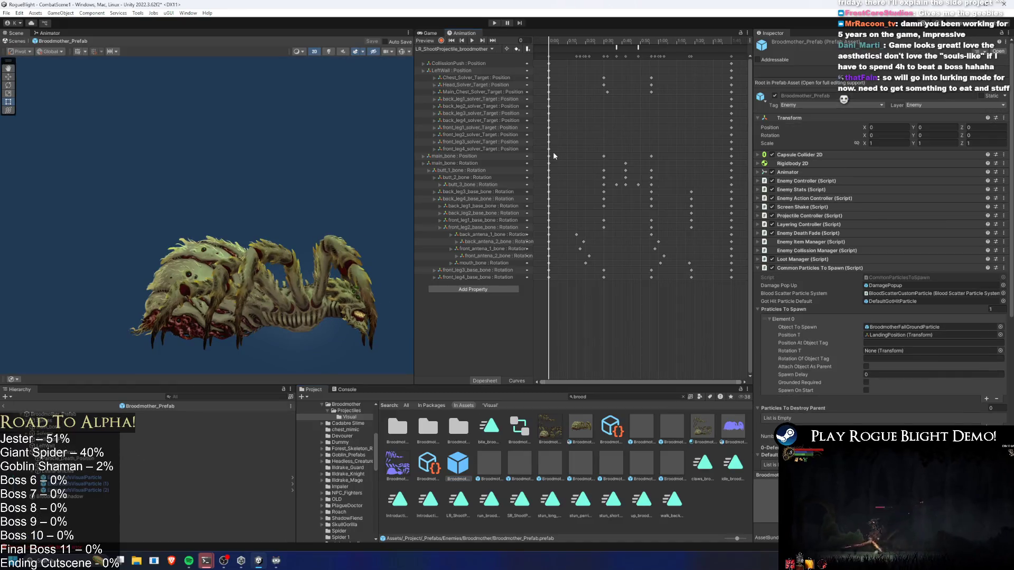
# - Switch the Animation window to the up_broodmother clip
pyautogui.click(447, 154)
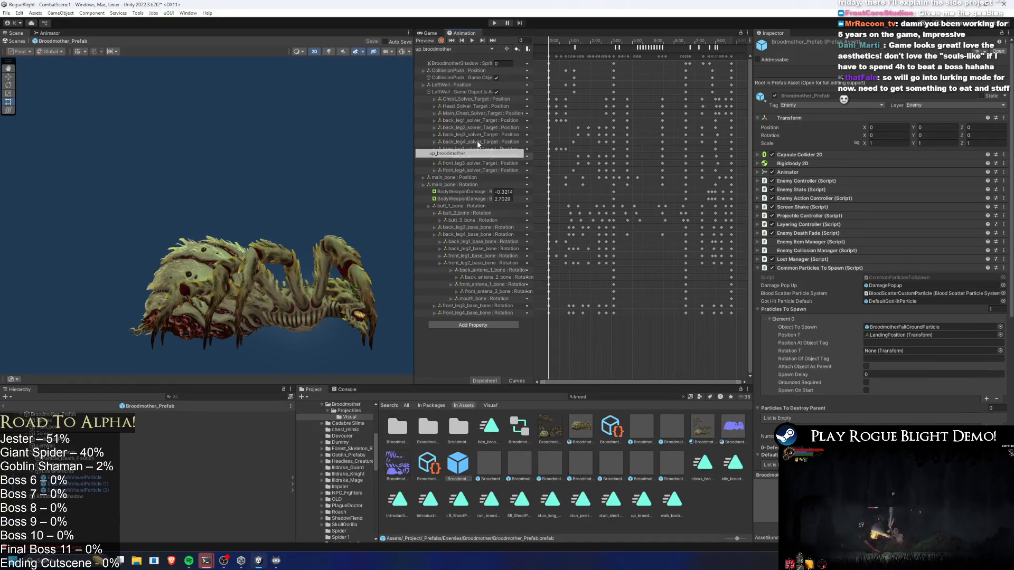
pyautogui.click(561, 42)
pyautogui.click(562, 48)
pyautogui.click(572, 44)
# - Check the PlayPreExistingParticle events using index 1 and index 2, ending at the frame-430 event
pyautogui.moveTo(572, 43); pyautogui.dragTo(575, 42)
pyautogui.moveTo(571, 43); pyautogui.dragTo(698, 45)
pyautogui.click(618, 47)
pyautogui.click(614, 39)
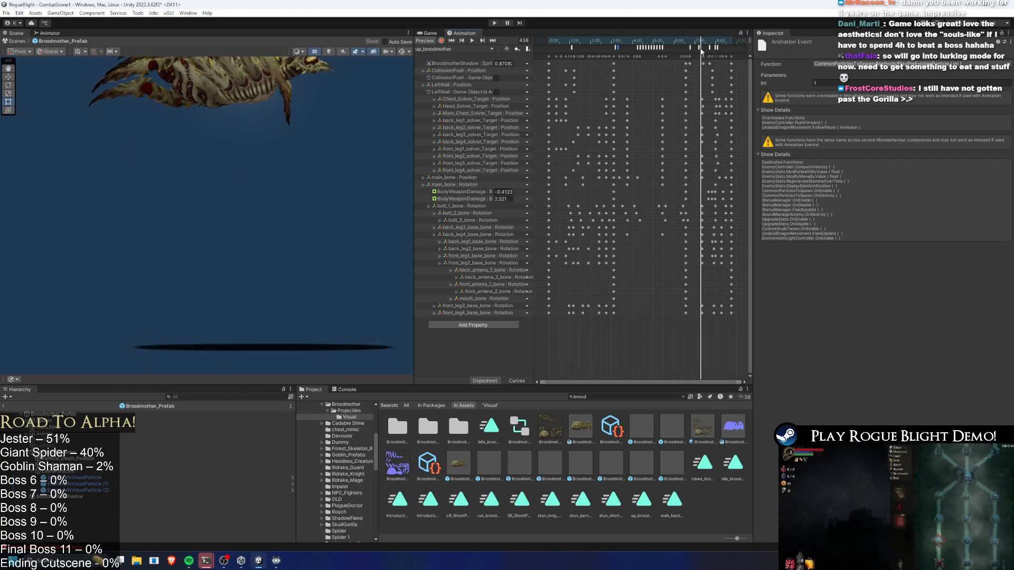
pyautogui.click(708, 46)
pyautogui.click(698, 47)
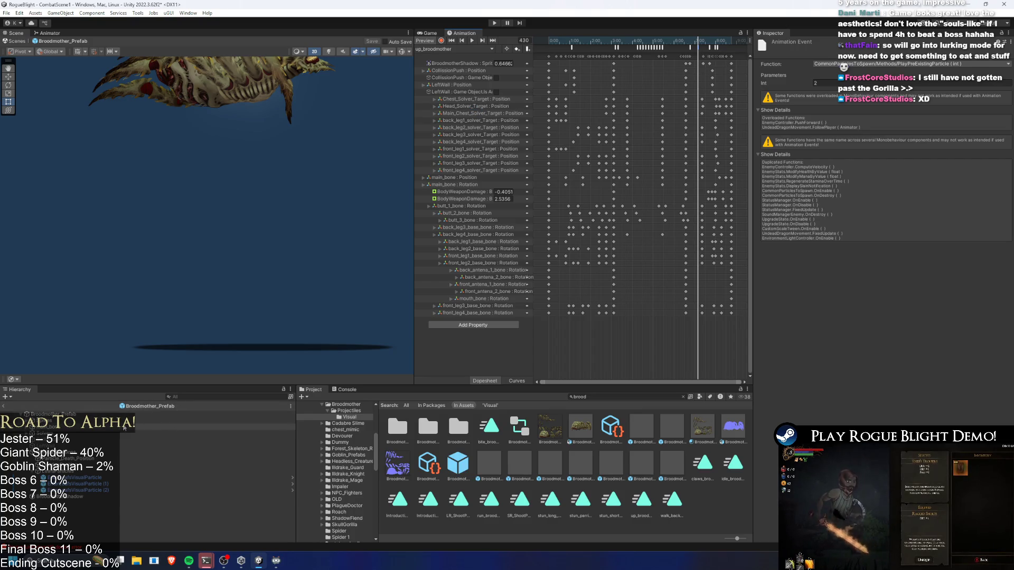
# - On Broodmother_Prefab, locate the objects assigned to pre-existing particle elements 0 and 1
pyautogui.click(96, 415)
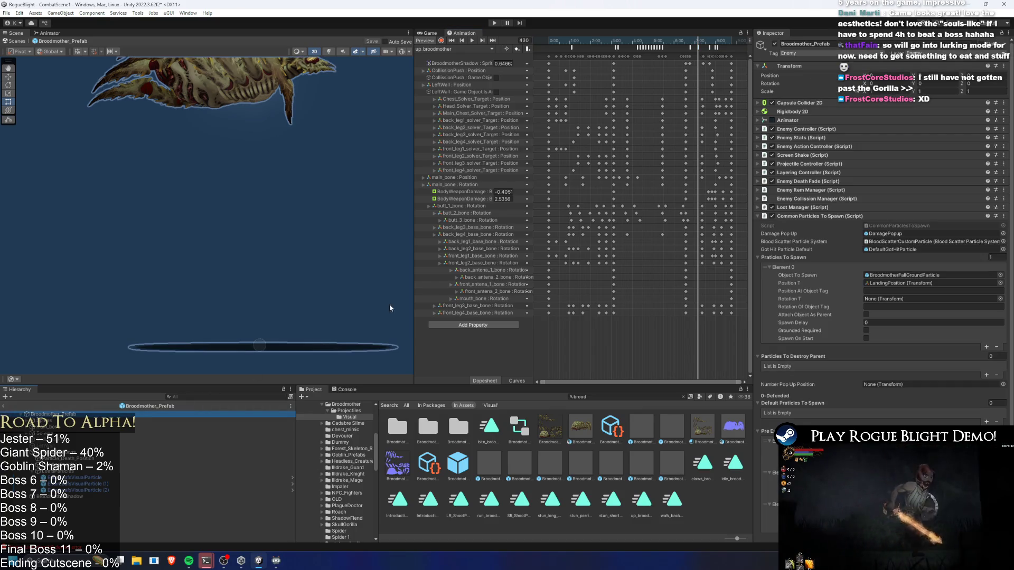
pyautogui.scroll(-3, 978, 217)
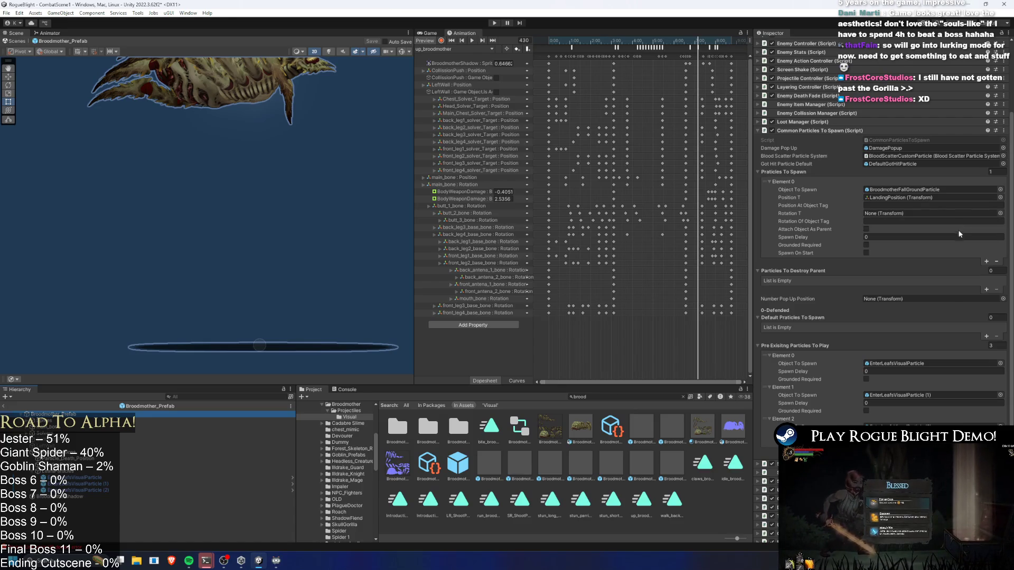
pyautogui.click(894, 361)
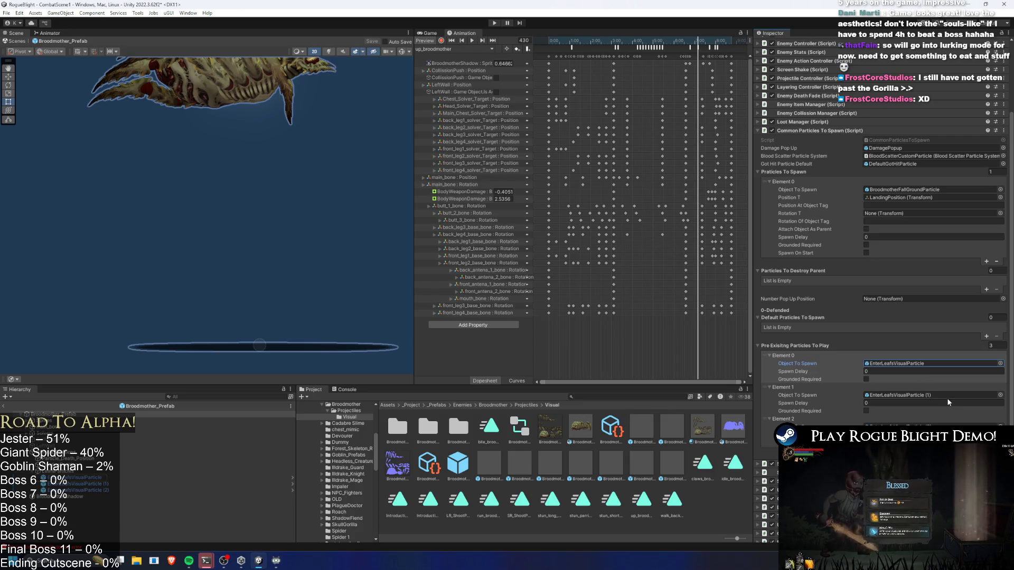
pyautogui.click(916, 395)
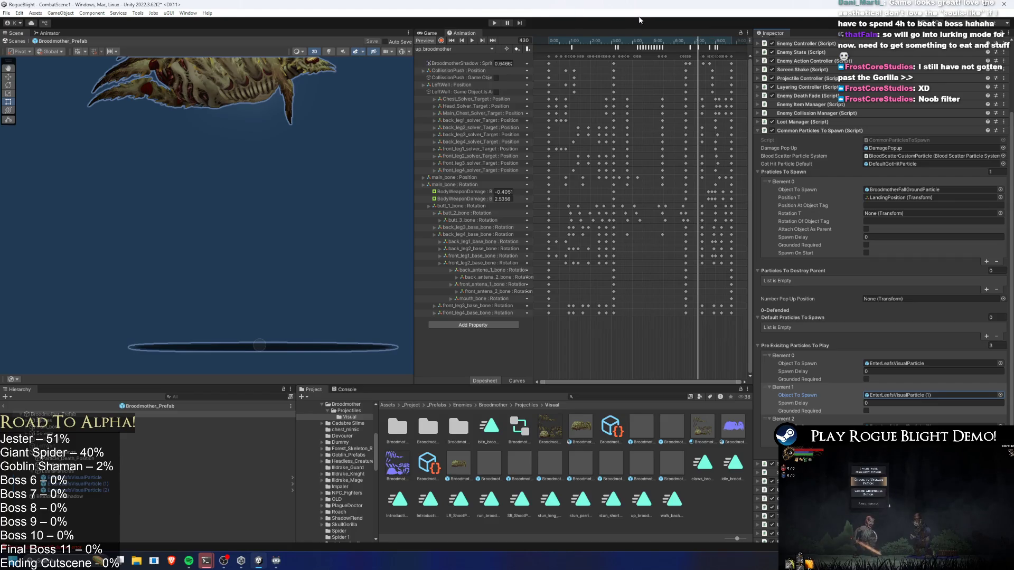
# - Inspect the up_broodmother animation event around frames 400–434
pyautogui.moveTo(705, 45); pyautogui.dragTo(695, 45)
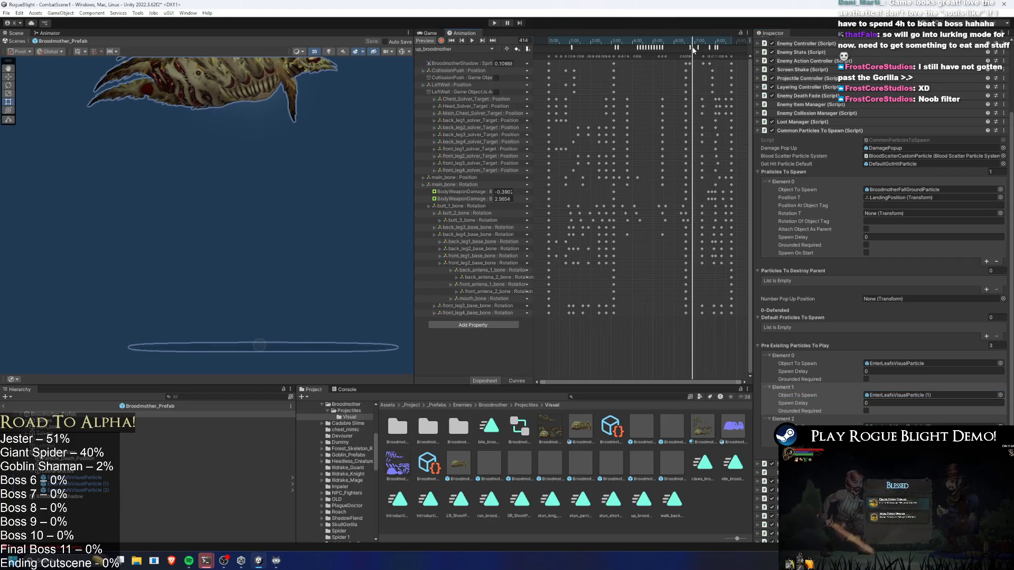
pyautogui.click(690, 47)
pyautogui.click(700, 44)
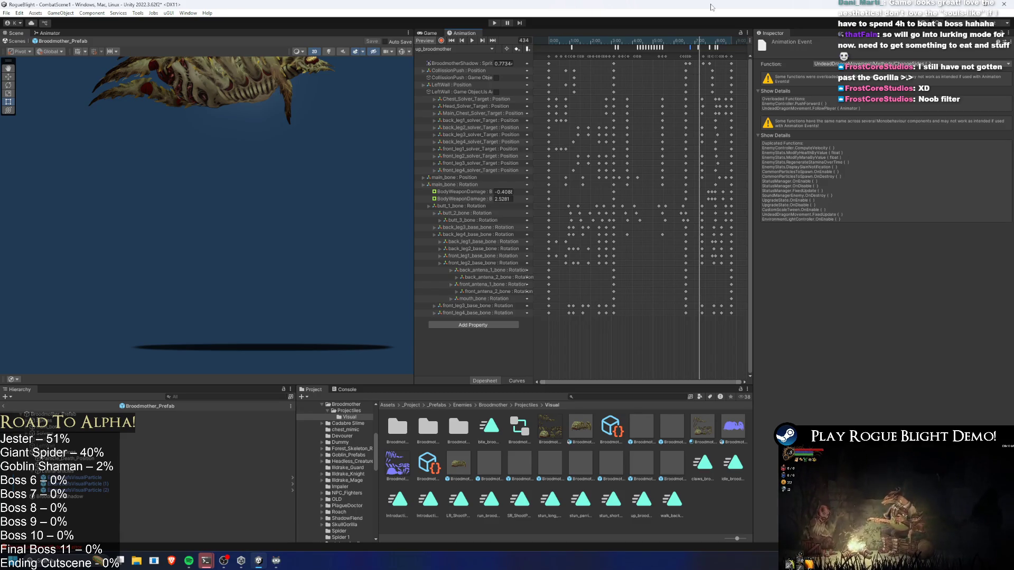
# - Inspect the early PlayPreExistingParticle event at frame 64, previewing the pose through frame 88
pyautogui.click(571, 47)
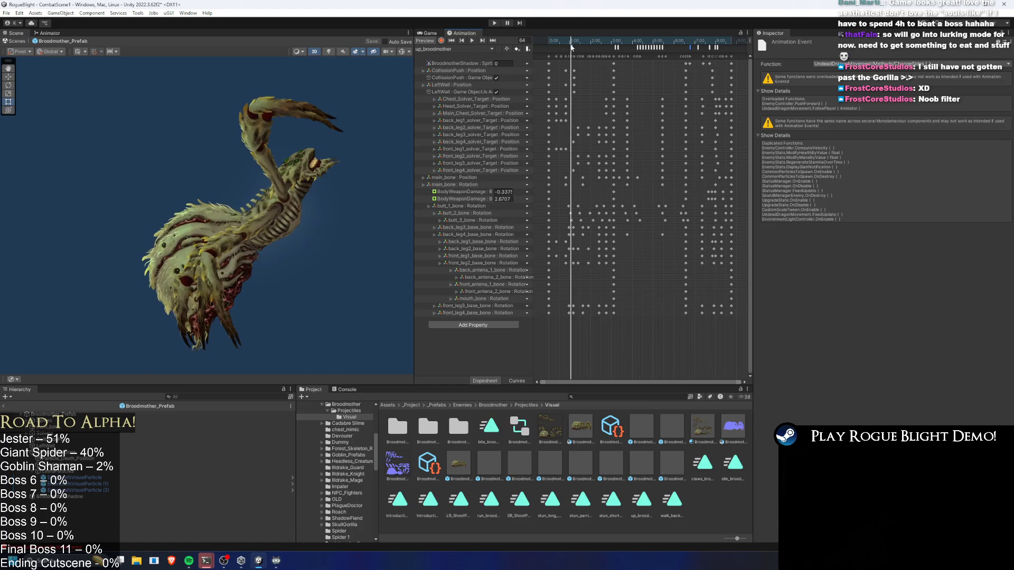
pyautogui.moveTo(572, 45)
pyautogui.mouseDown()
pyautogui.moveTo(583, 46)
pyautogui.moveTo(572, 46)
pyautogui.mouseUp()
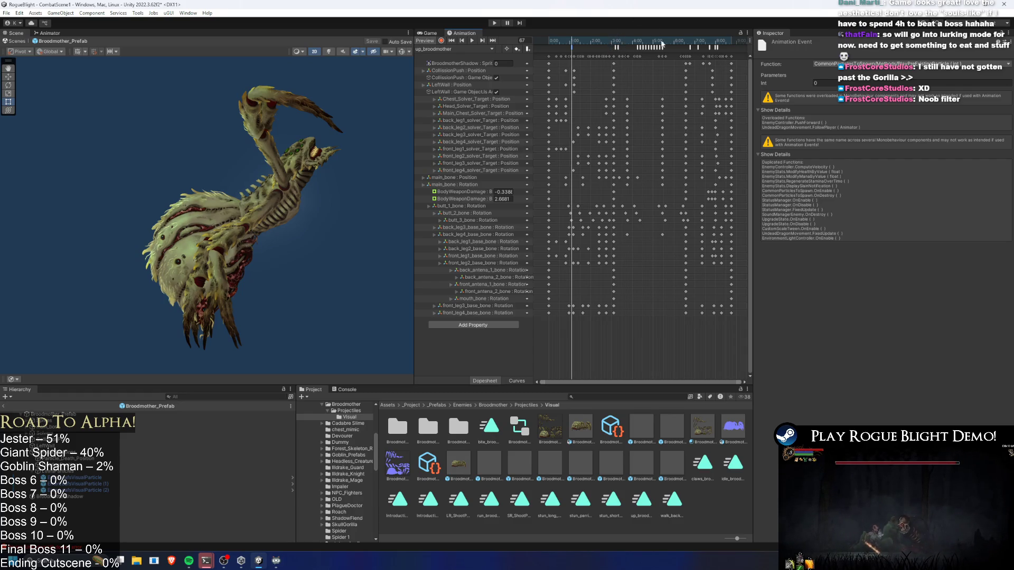
pyautogui.moveTo(570, 40)
pyautogui.mouseDown()
pyautogui.moveTo(587, 38)
pyautogui.moveTo(573, 42)
pyautogui.mouseUp()
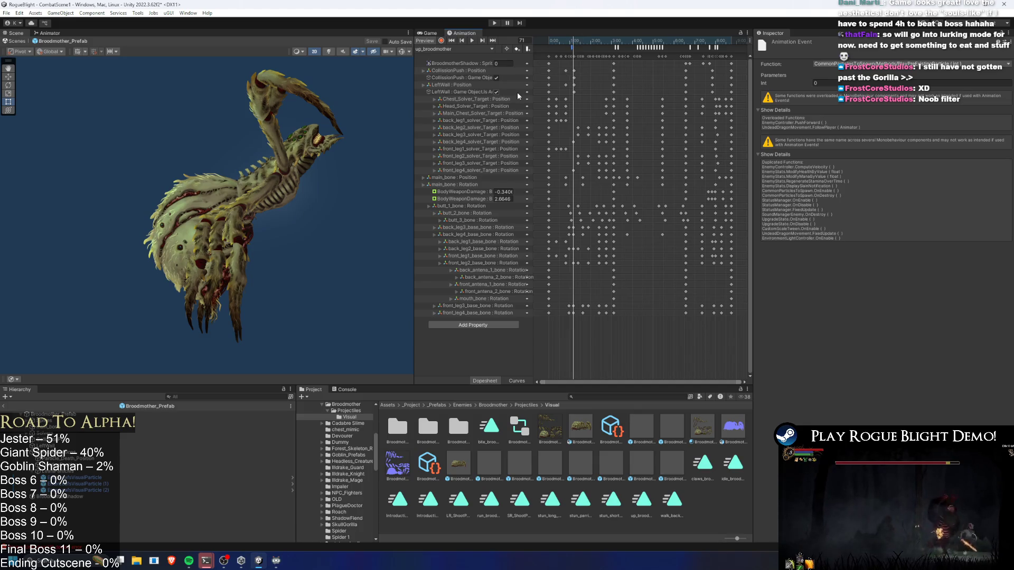
# - Confirm Broodmother_Prefab's pre-existing element 0 is EnterLeafsVisualParticle
pyautogui.click(59, 414)
pyautogui.scroll(-3, 923, 297)
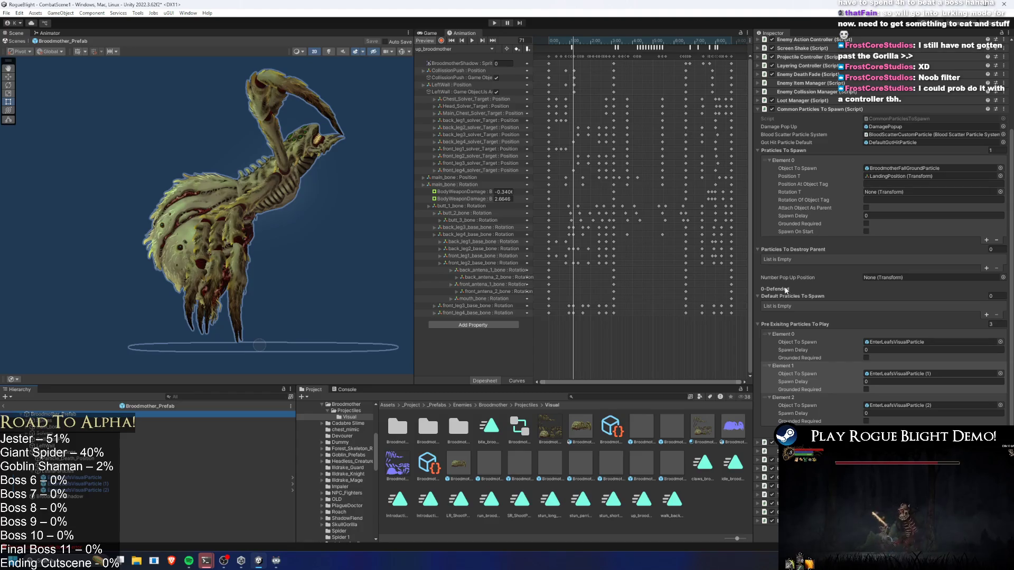
pyautogui.click(897, 341)
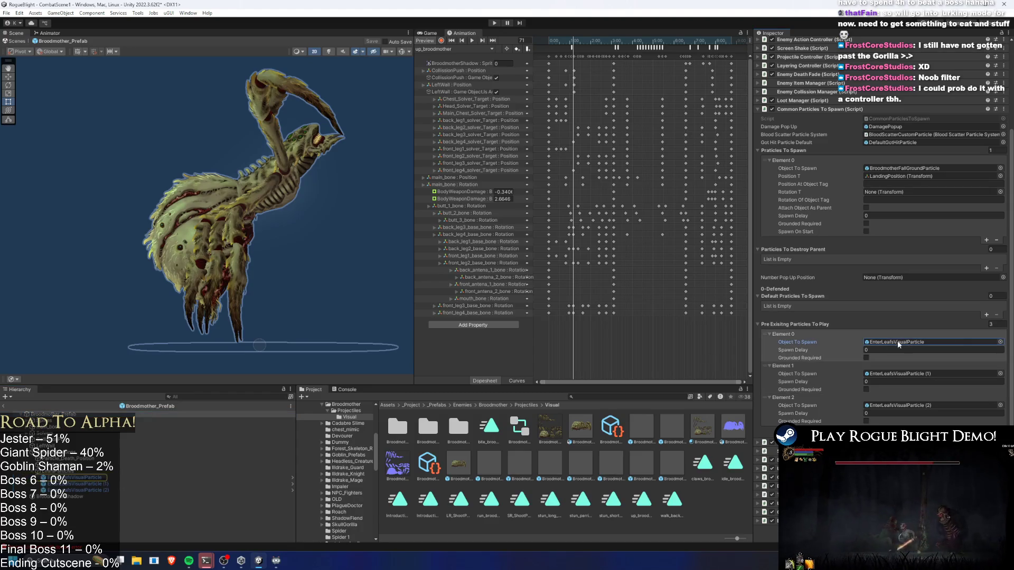
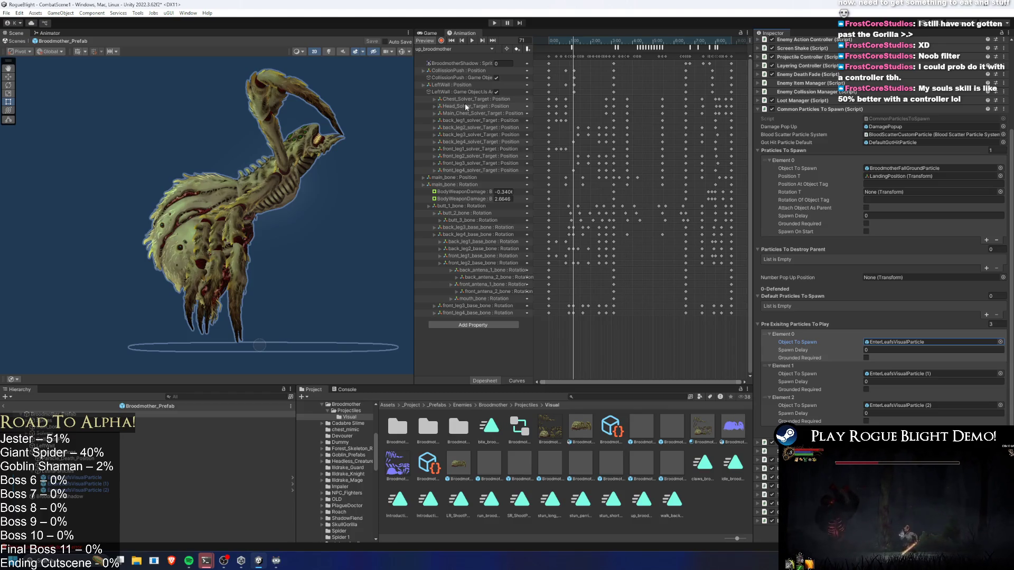
# - Inspect the boss clip's animation event between frames 71 and 76, then select Broodmother_Prefab
pyautogui.click(573, 41)
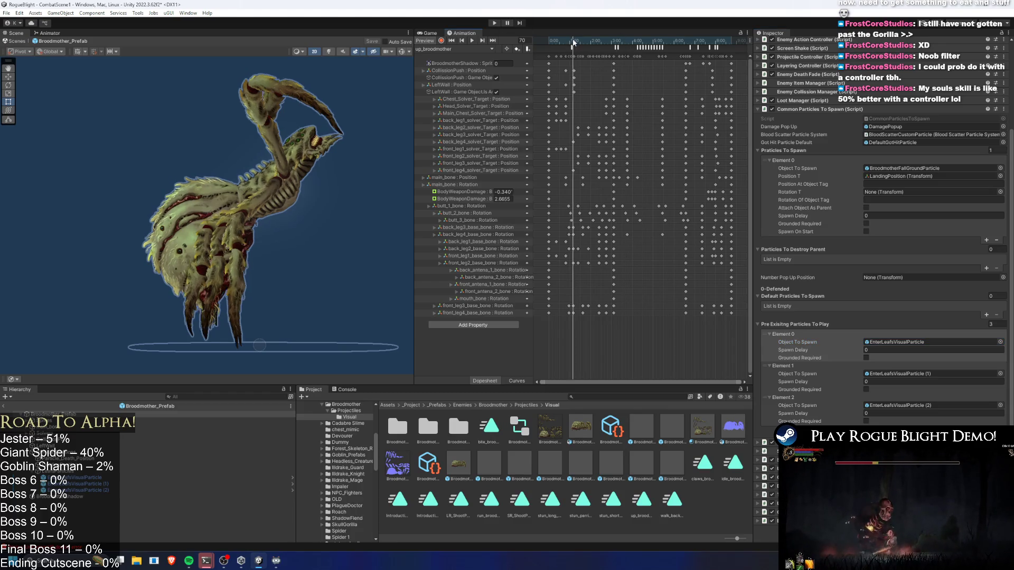
pyautogui.click(574, 46)
pyautogui.moveTo(574, 42); pyautogui.dragTo(576, 42)
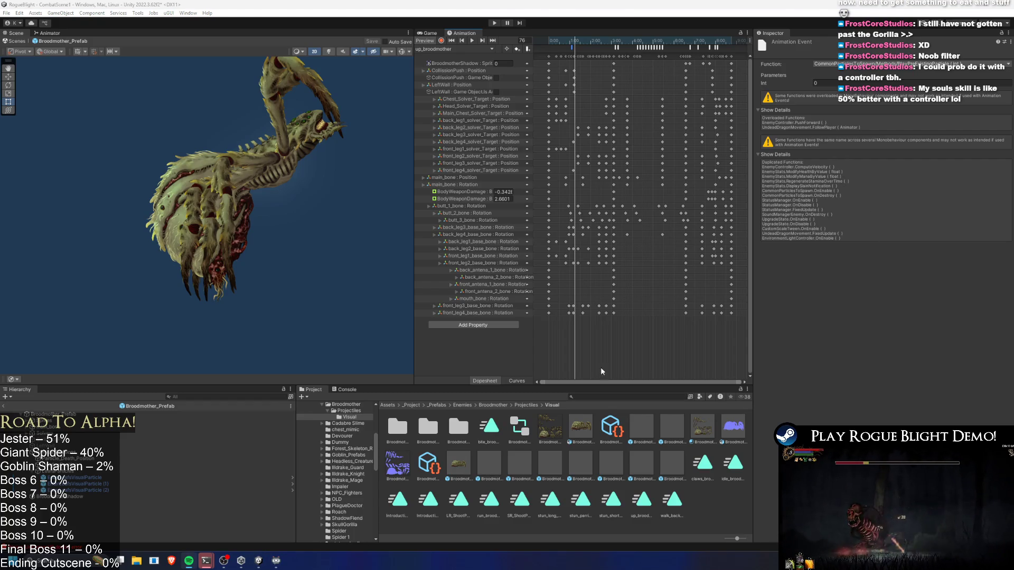
pyautogui.moveTo(564, 45); pyautogui.dragTo(574, 45)
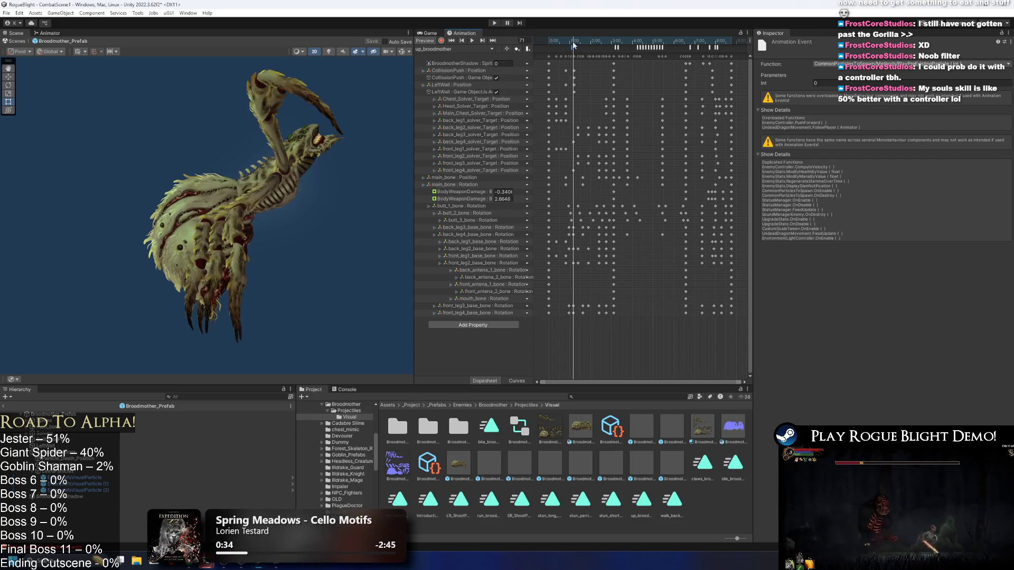
pyautogui.click(211, 414)
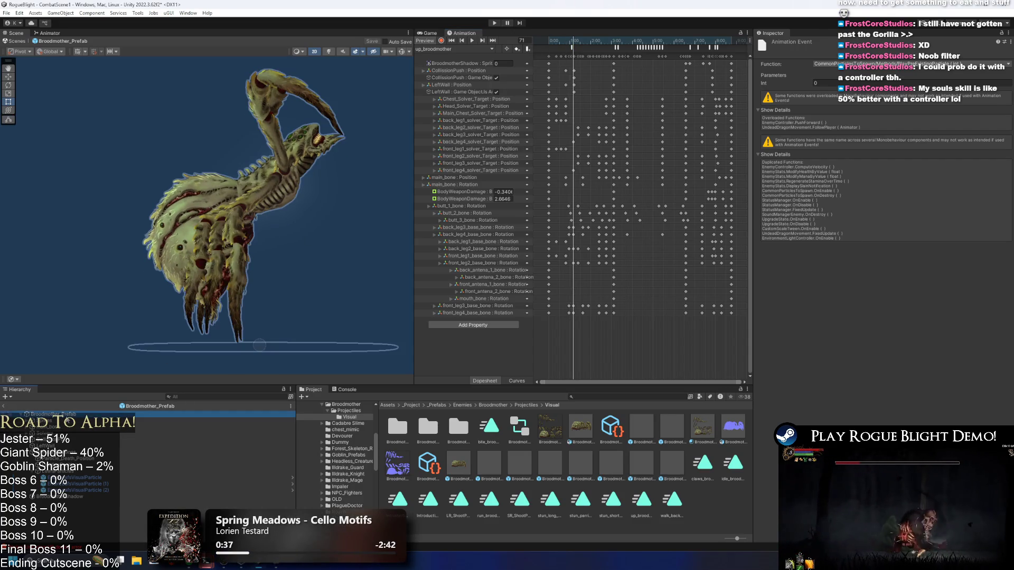
pyautogui.scroll(-3, 883, 248)
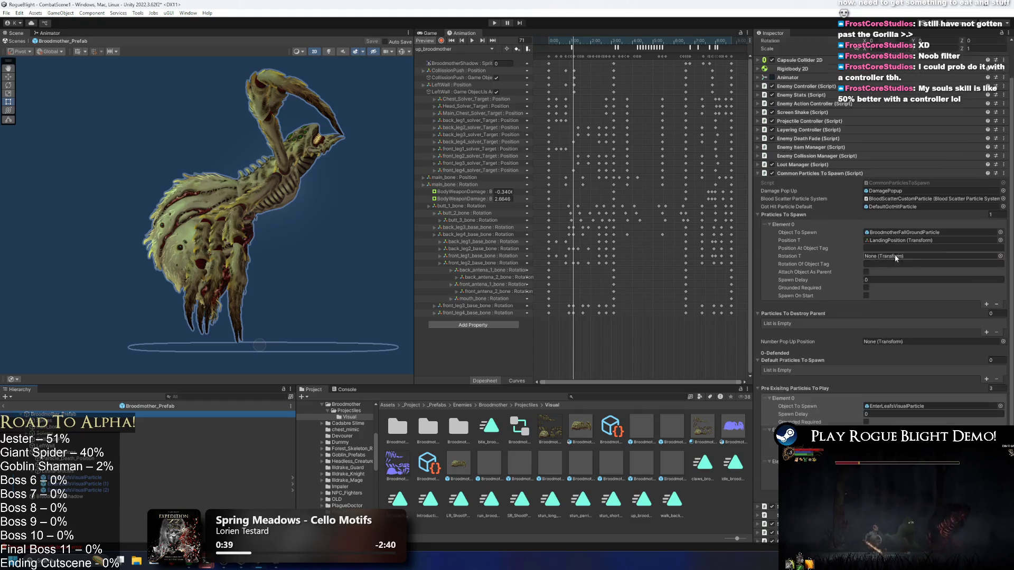
pyautogui.scroll(-2, 901, 254)
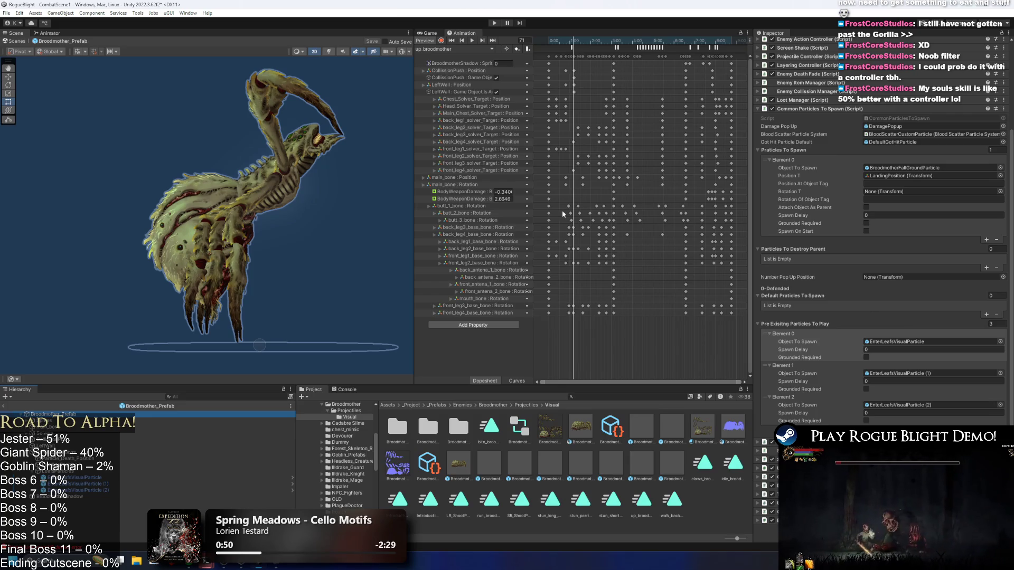
# - Set the first EnterLeafsVisualParticle's lower Velocity over Lifetime Linear Y to -2
pyautogui.click(908, 341)
pyautogui.doubleClick(908, 341)
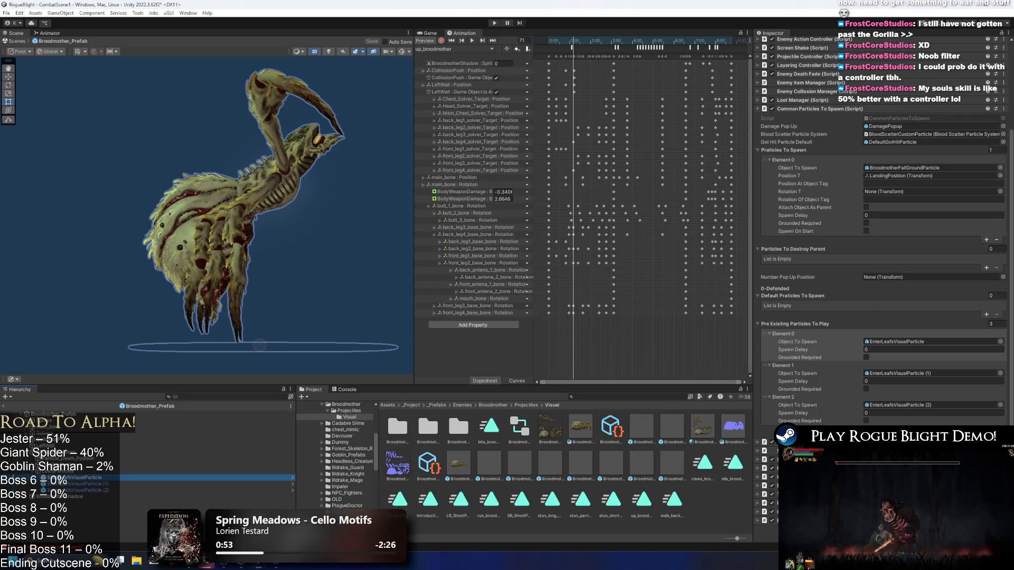
pyautogui.click(792, 273)
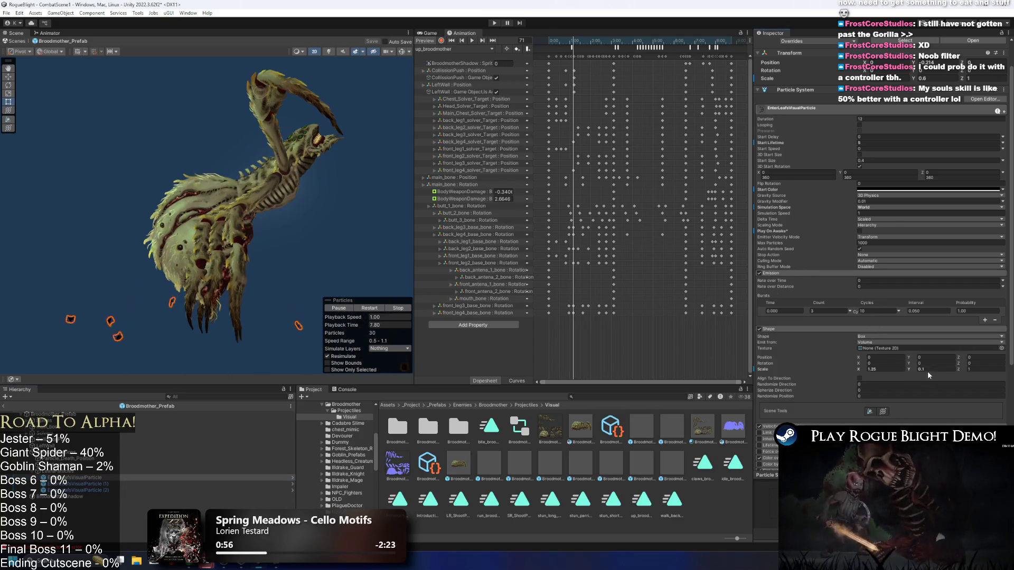
pyautogui.scroll(-3, 788, 357)
pyautogui.click(786, 342)
pyautogui.click(887, 353)
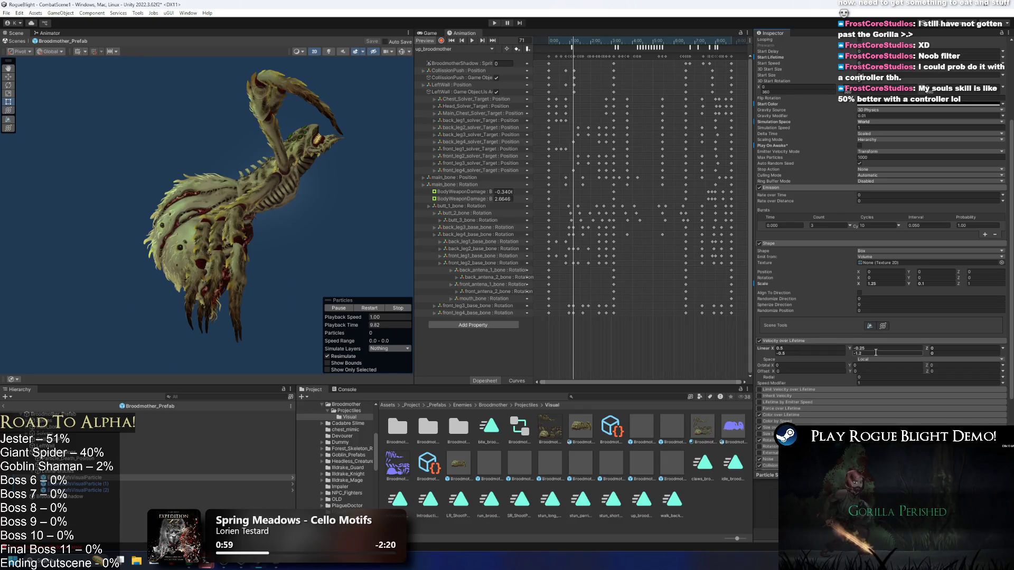
pyautogui.write('-2')
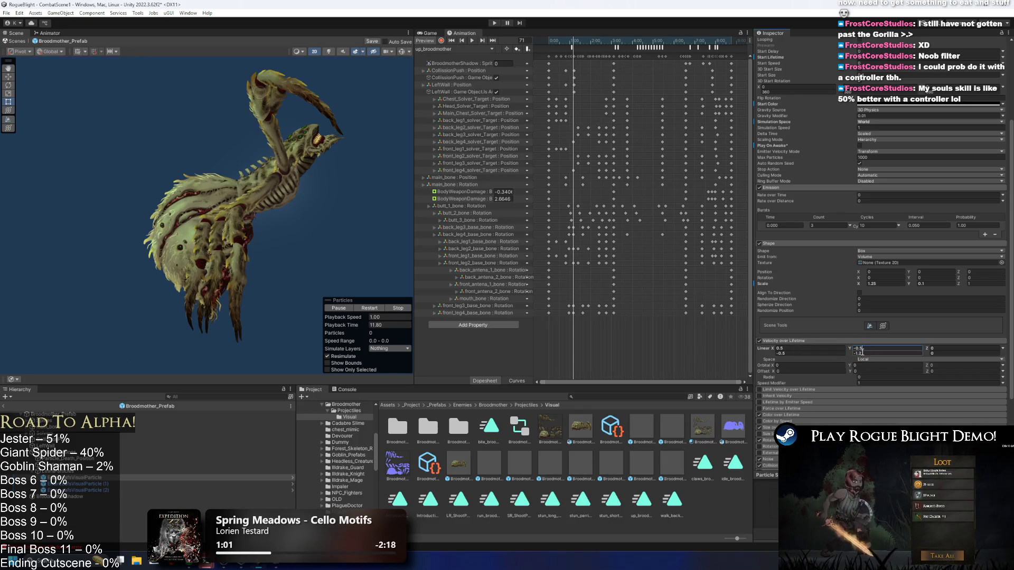
pyautogui.write('-2')
# - Set EnterLeafsVisualParticle (1)'s Velocity over Lifetime Linear Y to -0.5
pyautogui.click(78, 484)
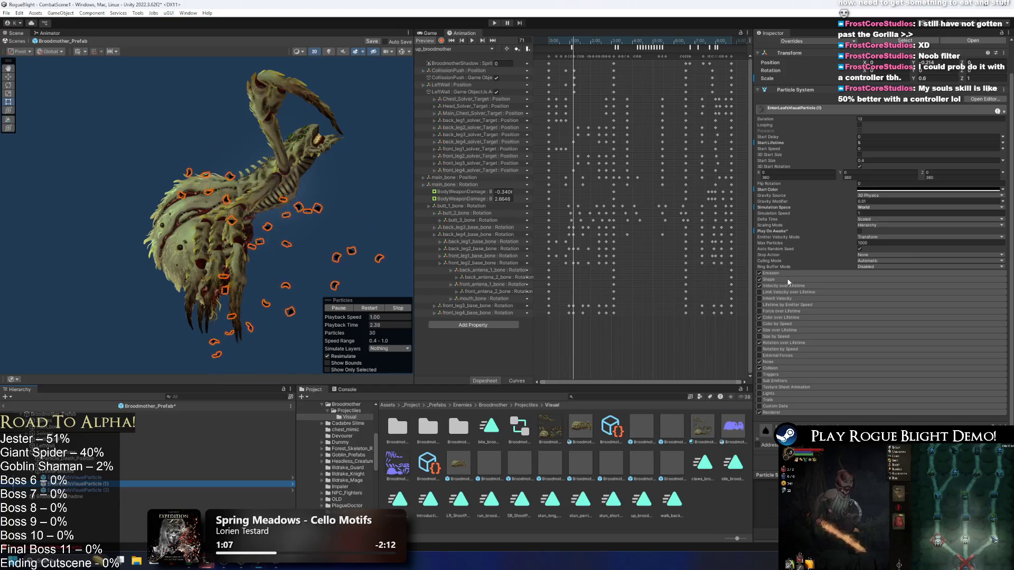
pyautogui.click(150, 477)
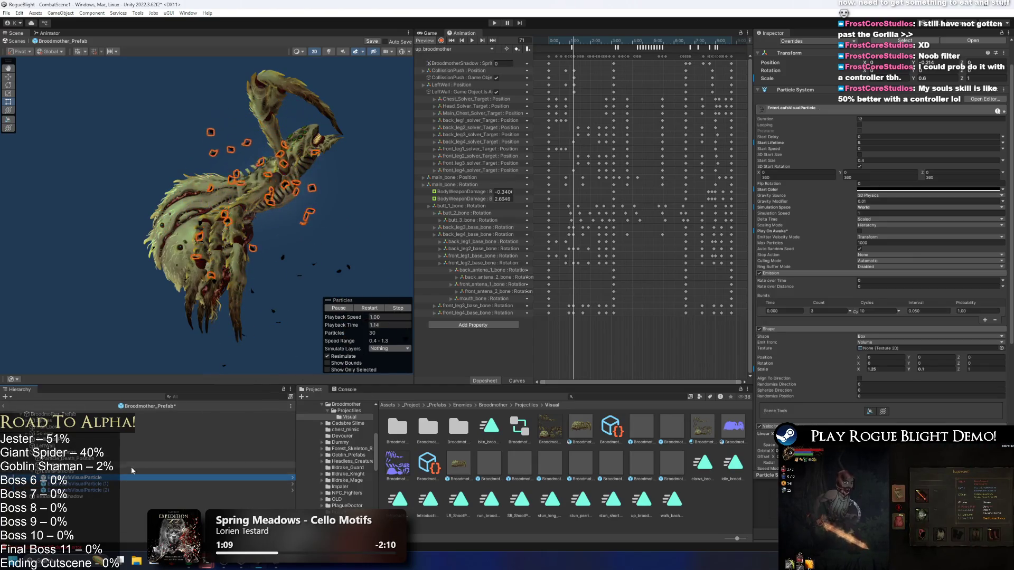
pyautogui.click(211, 484)
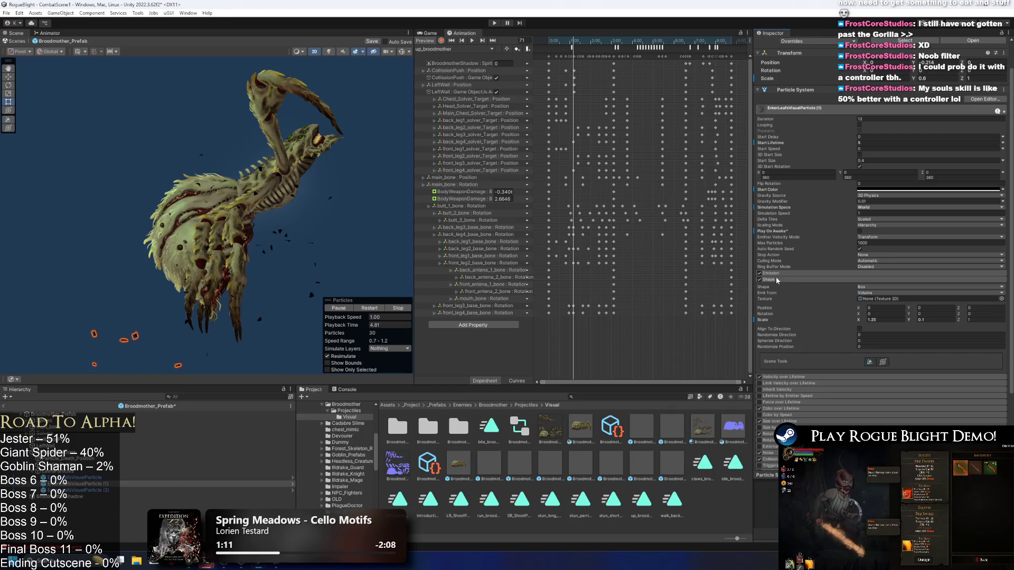
pyautogui.click(781, 285)
pyautogui.click(859, 293)
pyautogui.click(863, 298)
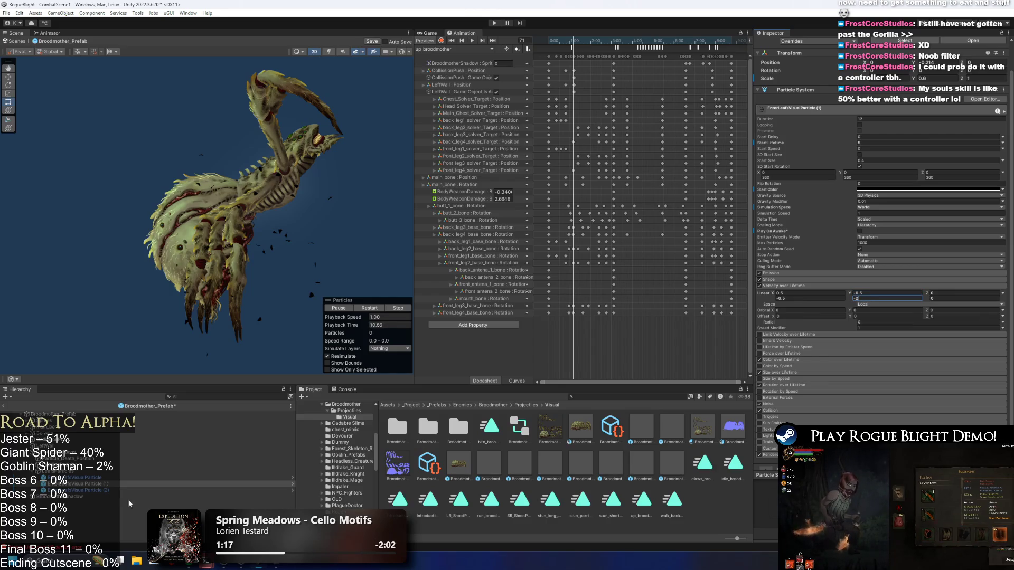
# - Set the third leaf particle's lower Linear Y to -1, save, and exit prefab mode
pyautogui.click(79, 490)
pyautogui.click(780, 285)
pyautogui.click(860, 298)
pyautogui.write('-1')
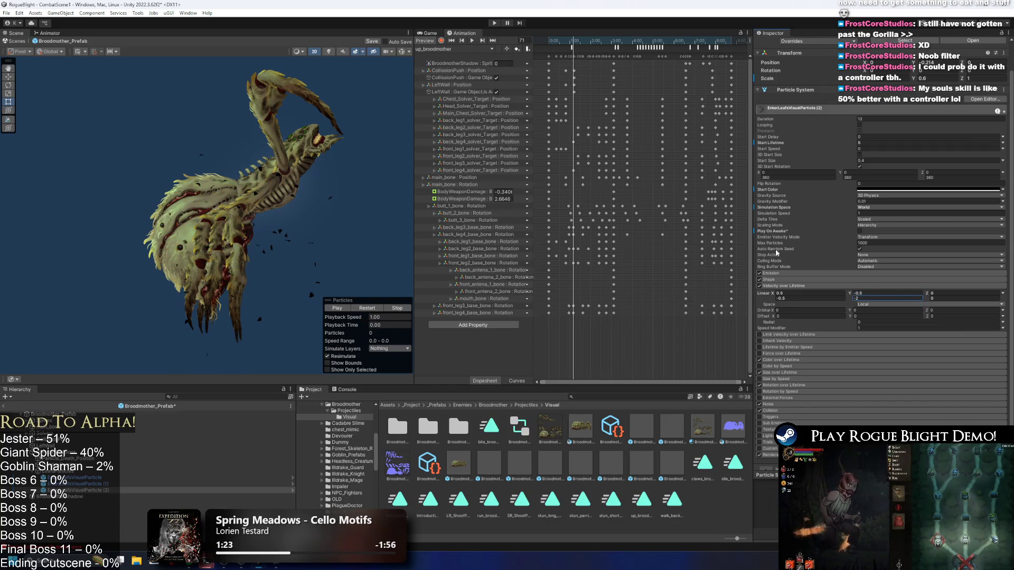
pyautogui.hotkey('ctrl', 's')
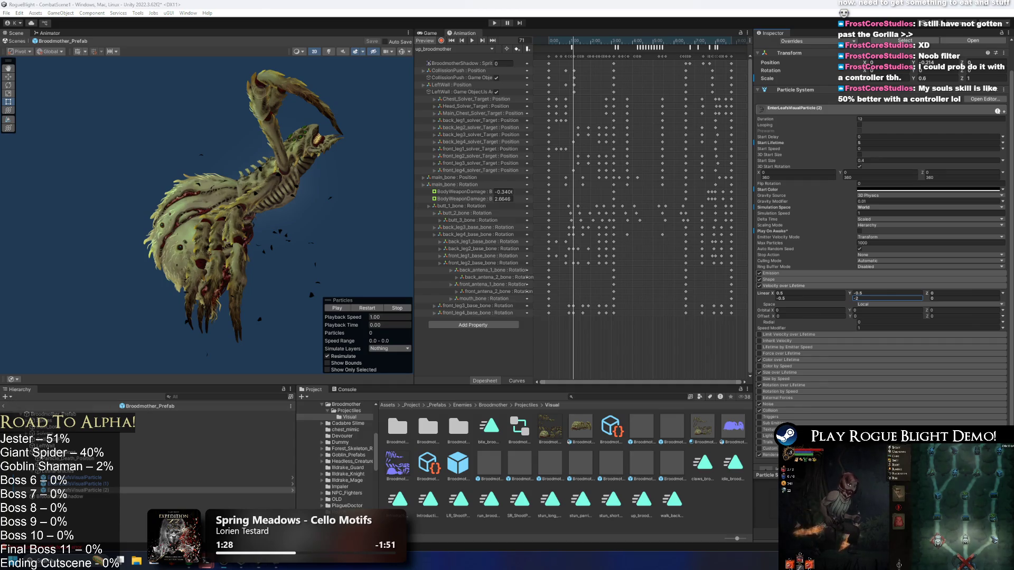
pyautogui.click(3, 406)
# - Filter the Hierarchy by 'leav' and select the BlowingLeaves particle systems
pyautogui.click(267, 396)
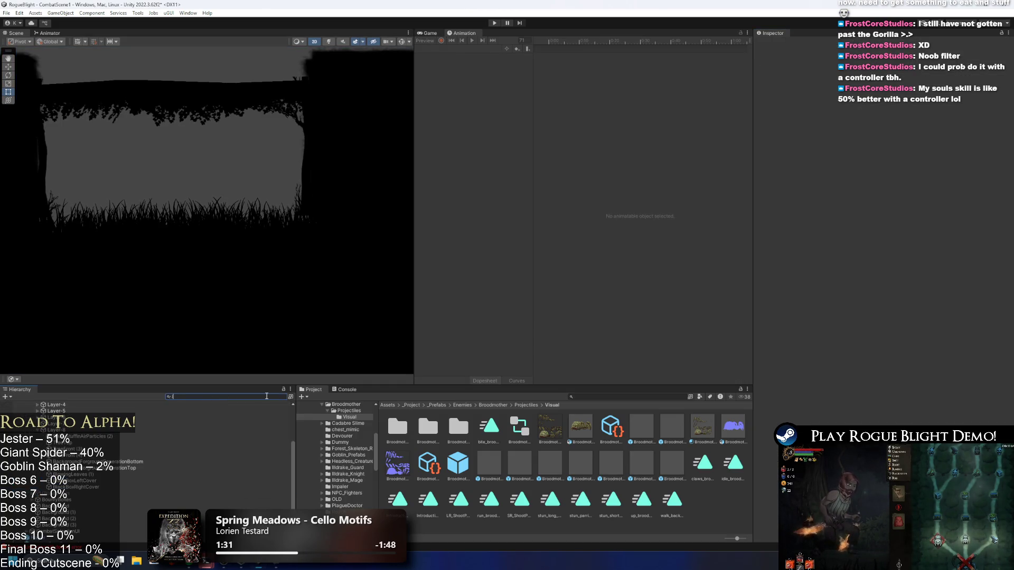
pyautogui.write('leav')
pyautogui.click(237, 416)
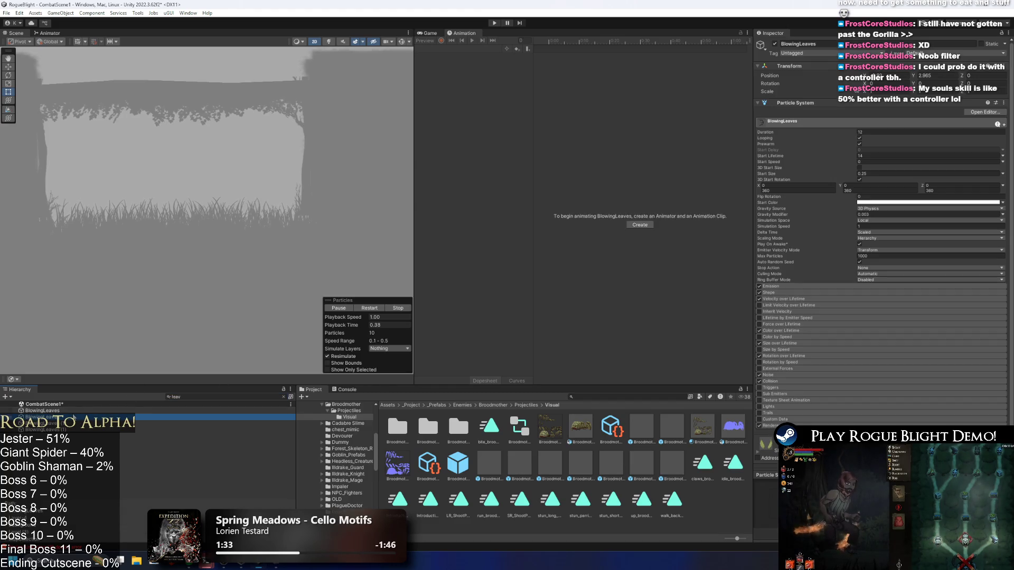
pyautogui.scroll(5, 210, 182)
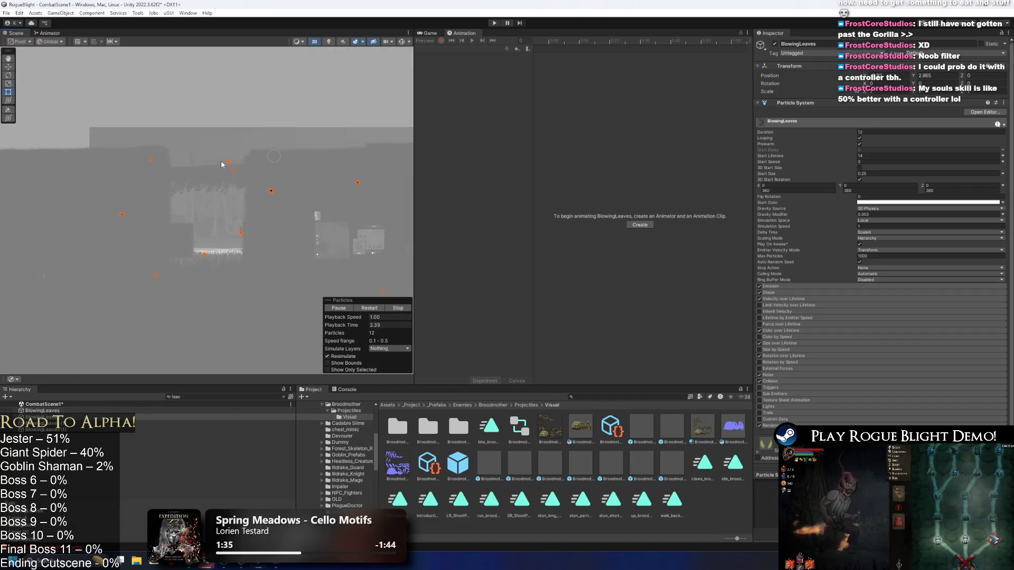
pyautogui.scroll(3, 195, 237)
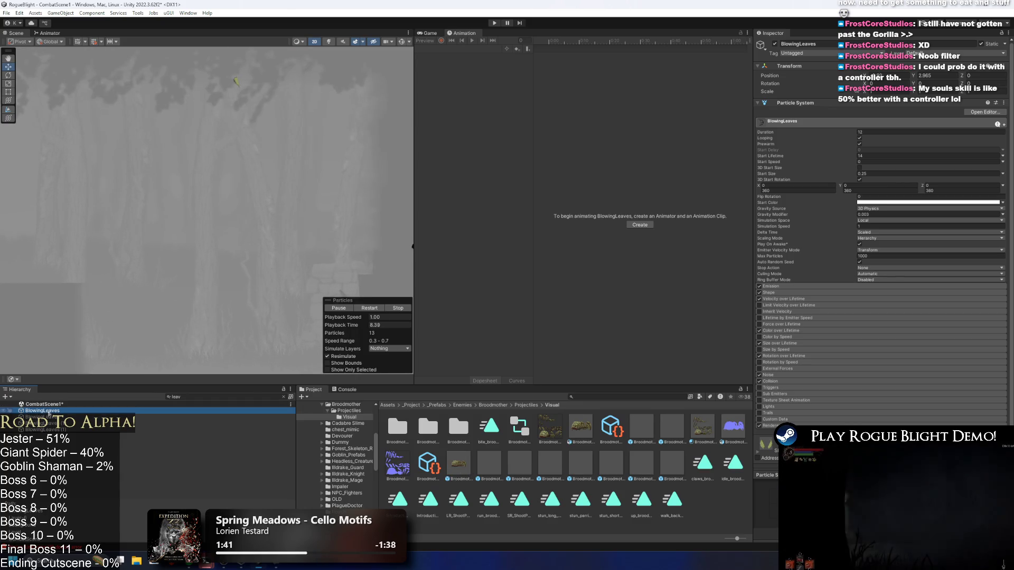
pyautogui.click(67, 416)
pyautogui.scroll(-3, 222, 211)
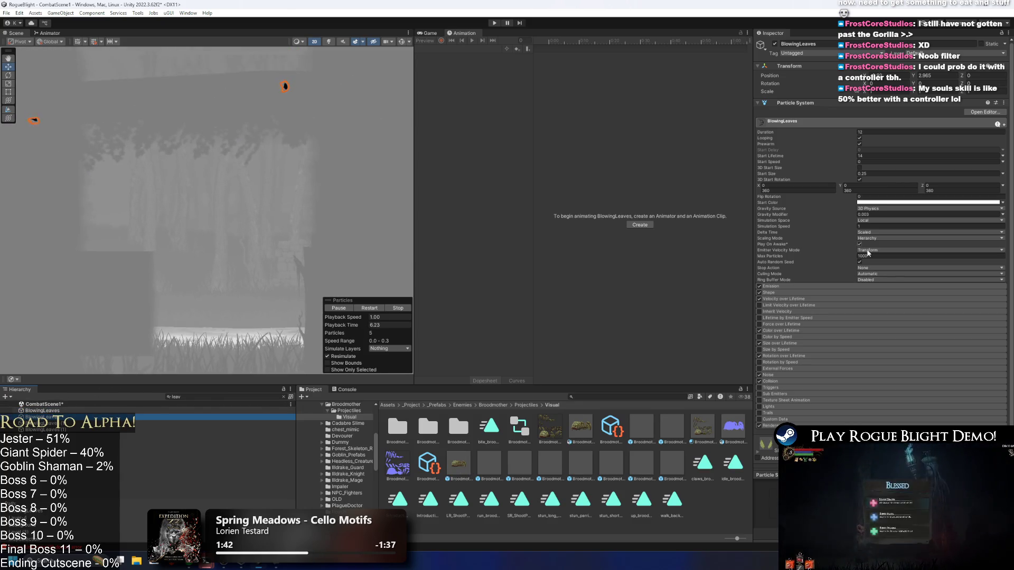
# - Inspect BlowingLeaves' Color over Lifetime, particle mesh and leaf_birch material
pyautogui.click(824, 331)
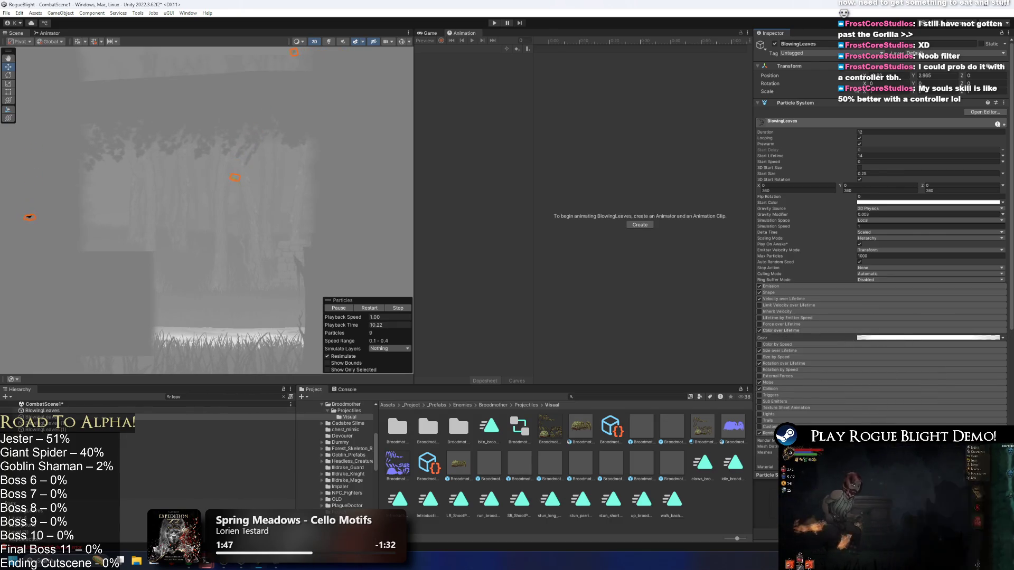
pyautogui.click(845, 453)
pyautogui.scroll(-2, 845, 452)
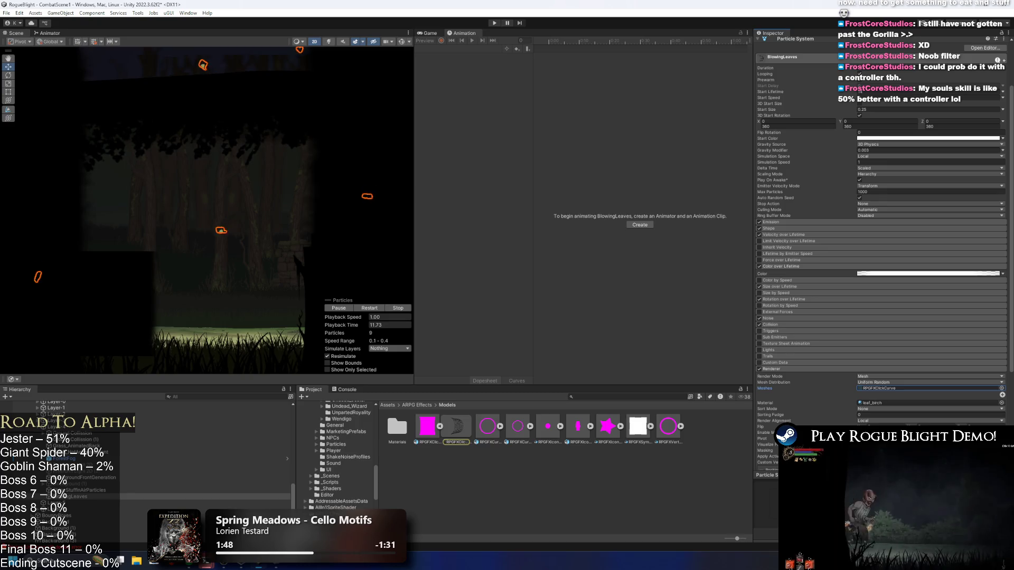
pyautogui.click(871, 402)
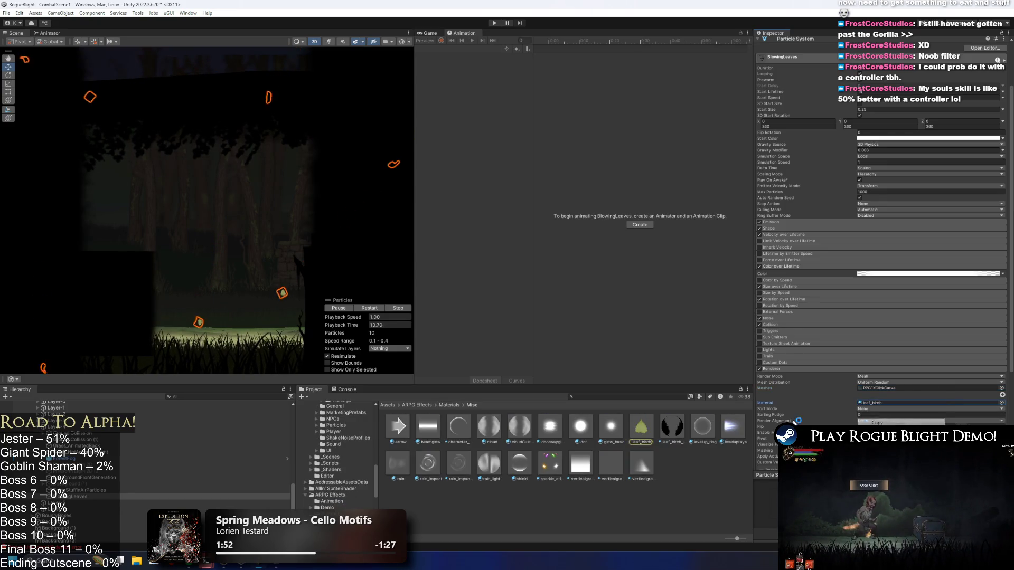
# - Search the Project for 'brood prefab' and open Broodmother_Prefab
pyautogui.click(605, 397)
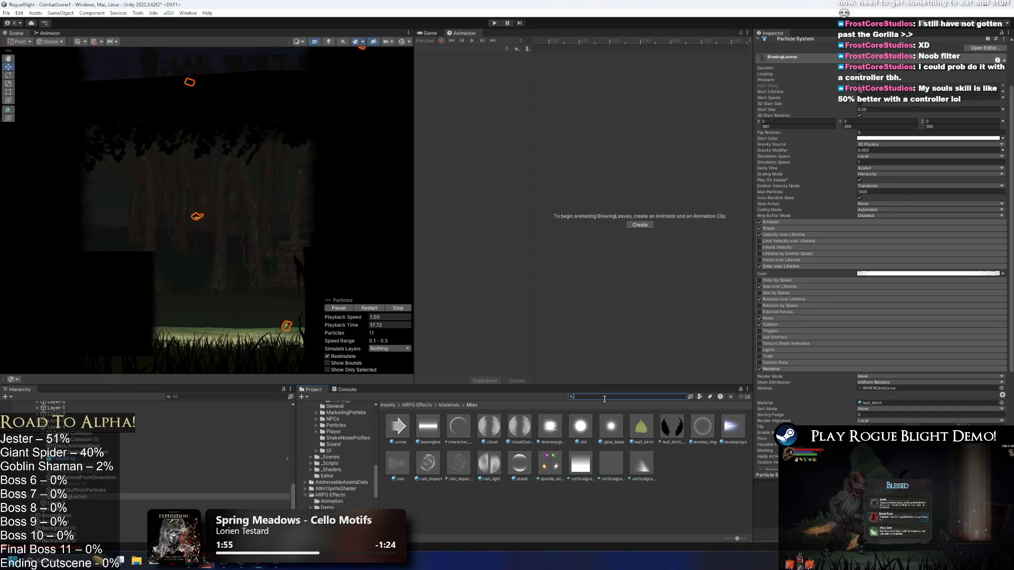
pyautogui.write('blood prefab')
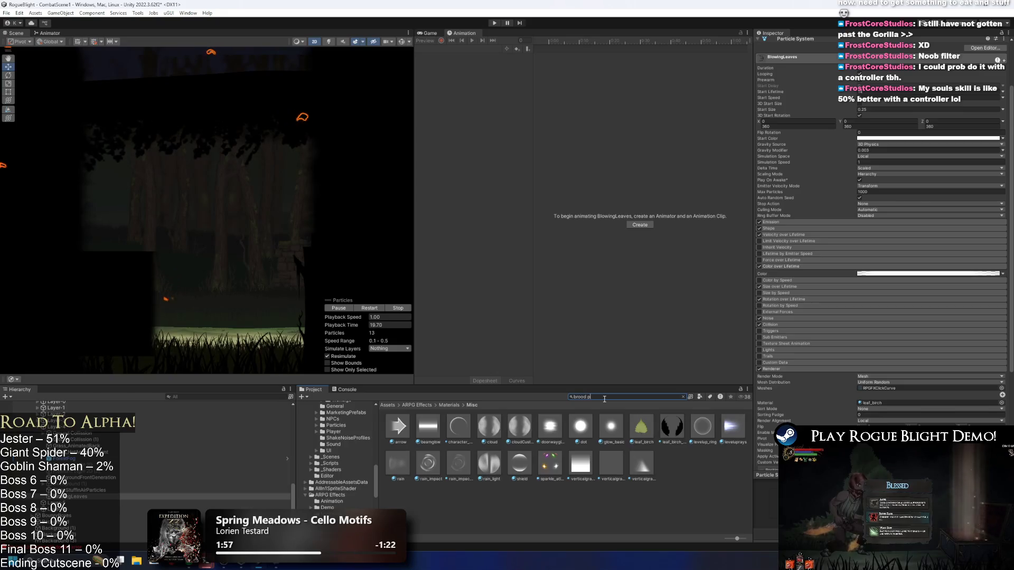
pyautogui.doubleClick(407, 436)
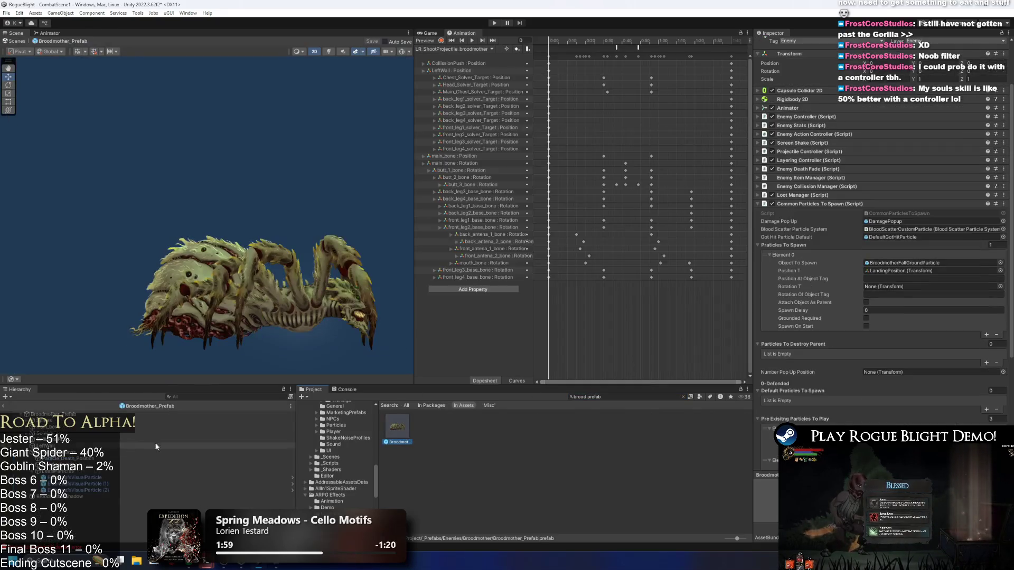
# - Paste the copied renderer settings onto all three leaf particle systems
pyautogui.keyDown('shift'); pyautogui.click(85, 490); pyautogui.keyUp('shift')
pyautogui.click(779, 410)
pyautogui.scroll(-3, 883, 395)
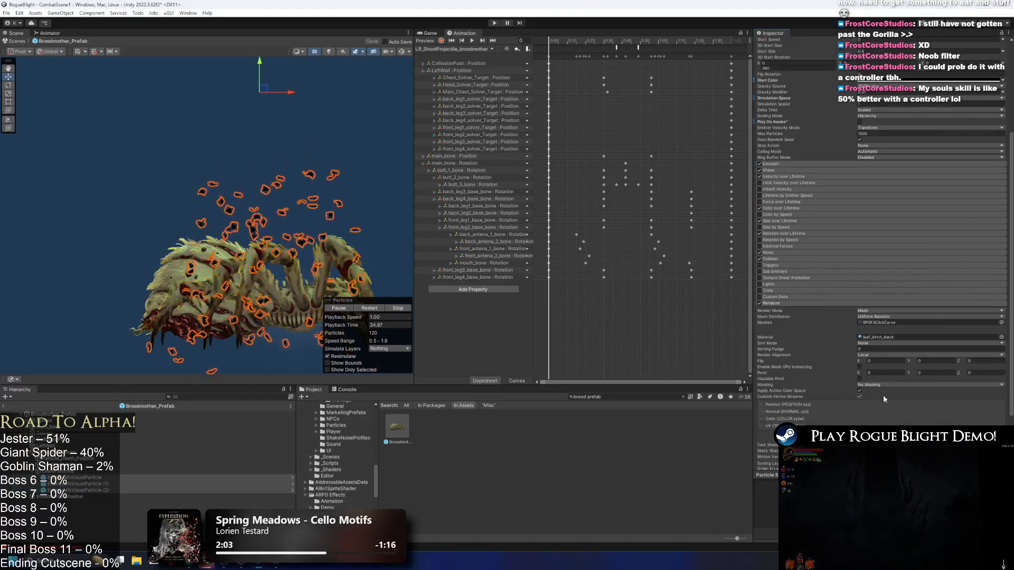
pyautogui.rightClick(858, 337)
pyautogui.click(890, 386)
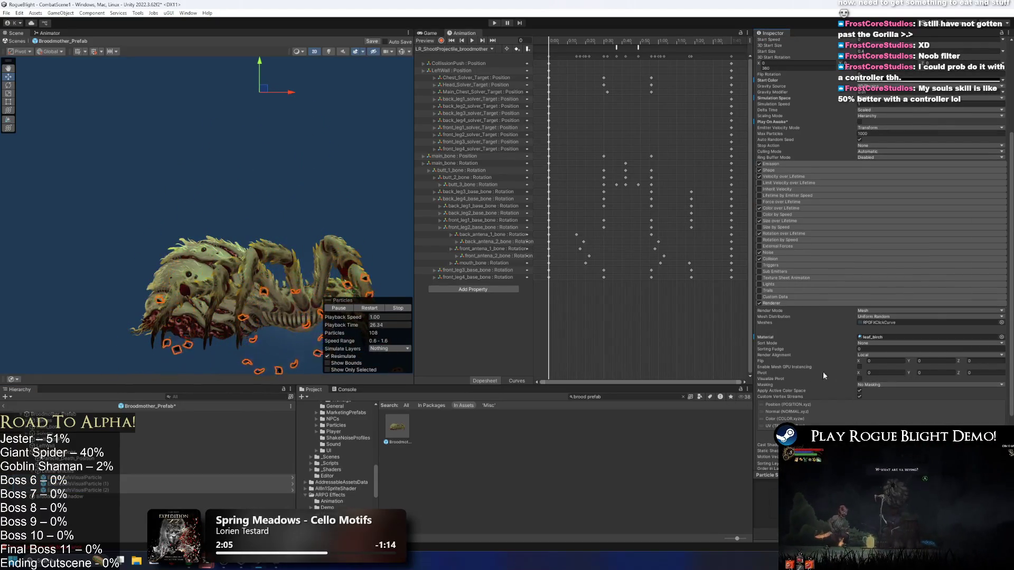
# - Set the leaves' start colour to white and start play mode
pyautogui.scroll(3, 898, 227)
pyautogui.click(876, 208)
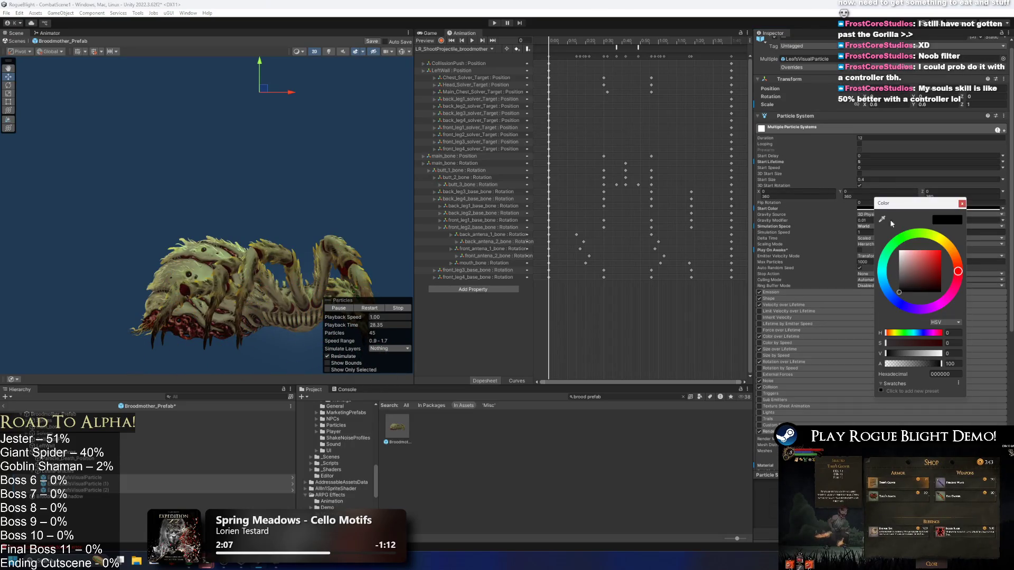
pyautogui.click(360, 308)
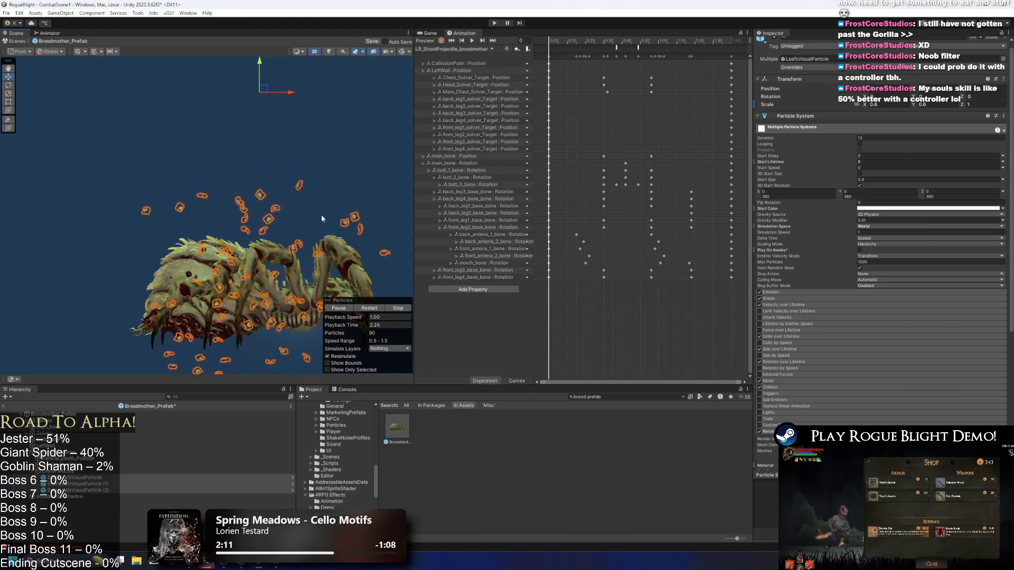
pyautogui.click(496, 23)
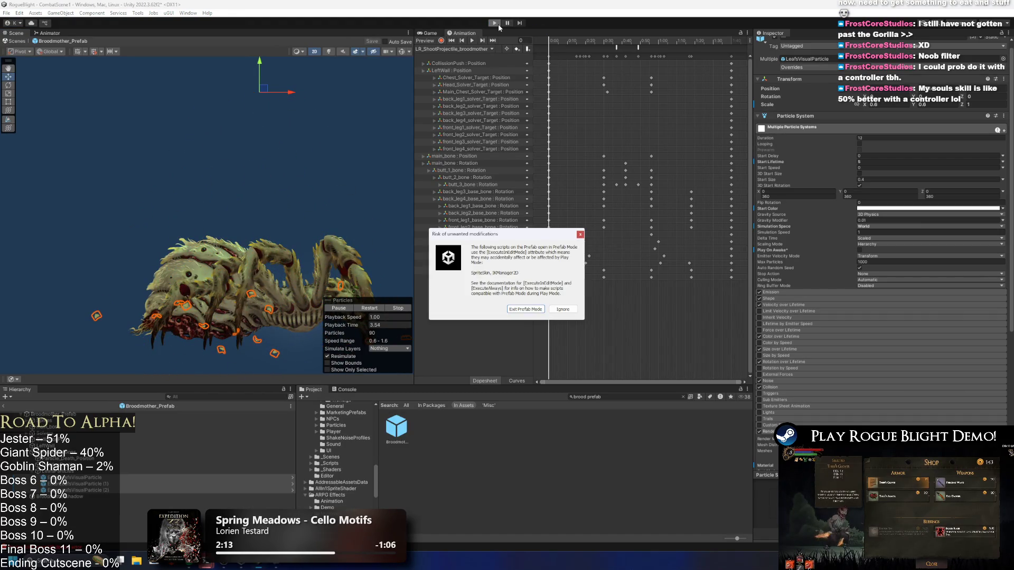
# - Dismiss the prefab warning, walk the knight right and left during the spider's attack, then exit play mode
pyautogui.press('Return')
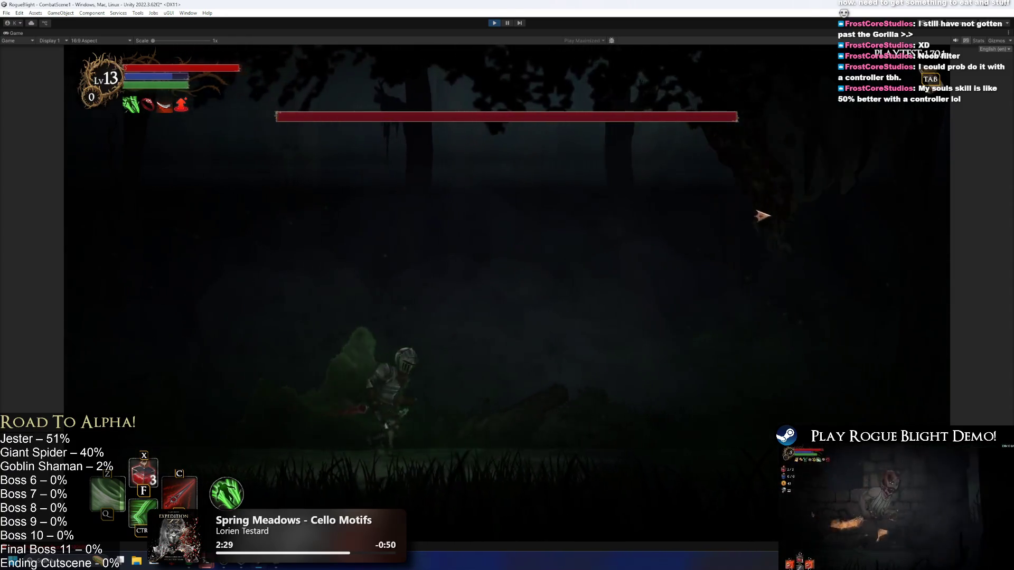
pyautogui.press('d')
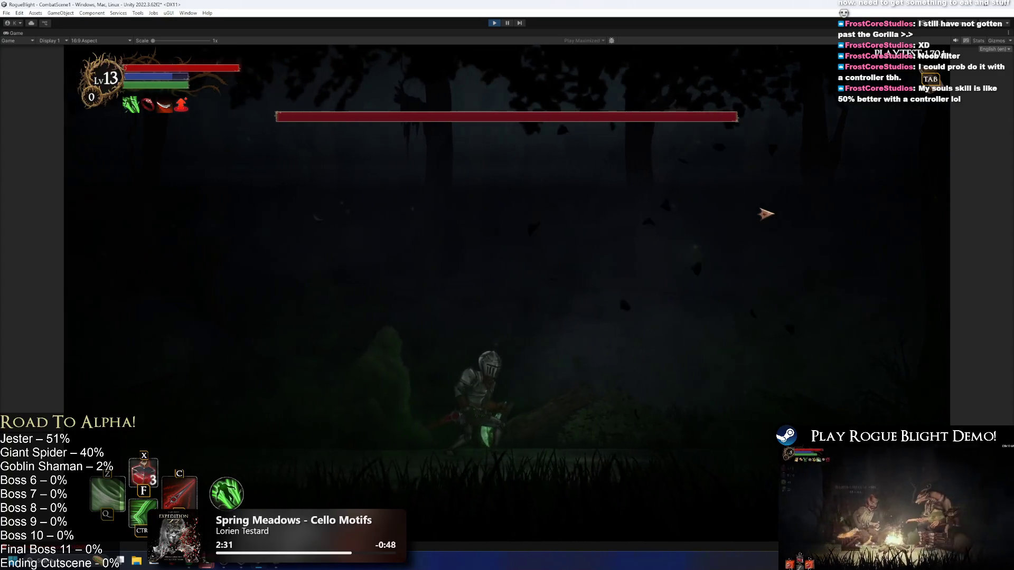
pyautogui.press('d')
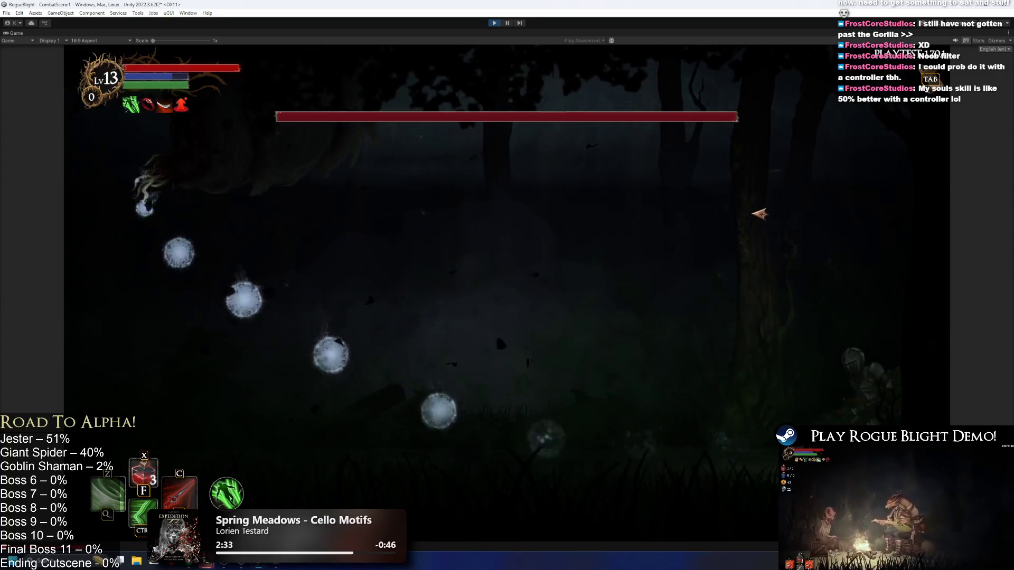
pyautogui.press('a')
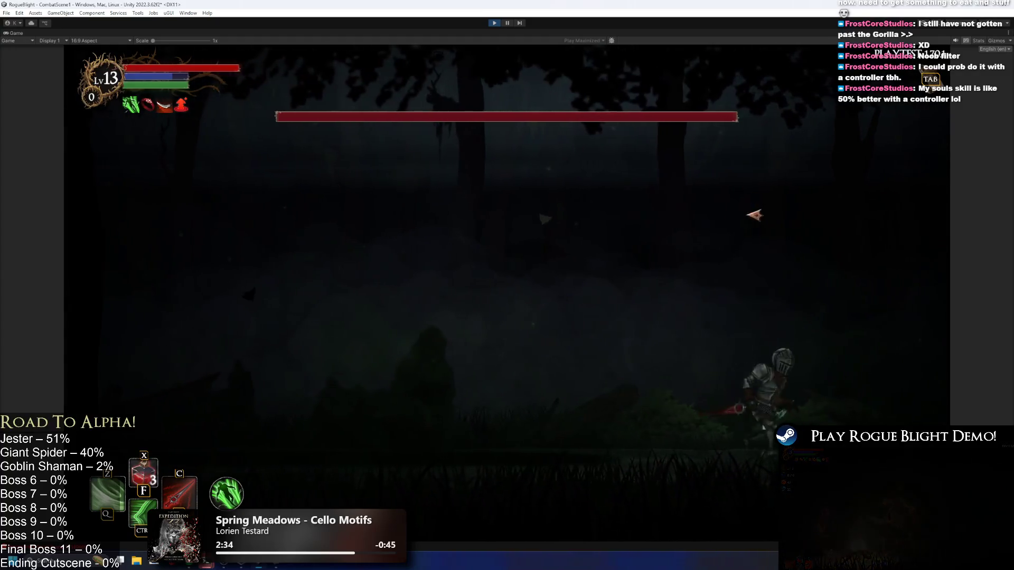
pyautogui.press('a')
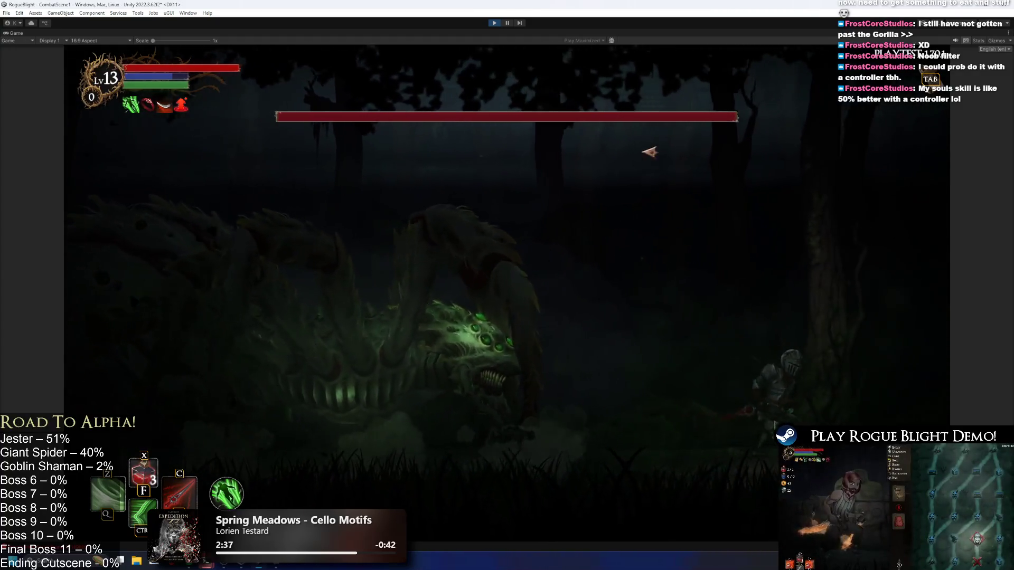
pyautogui.hotkey('ctrl', 'p')
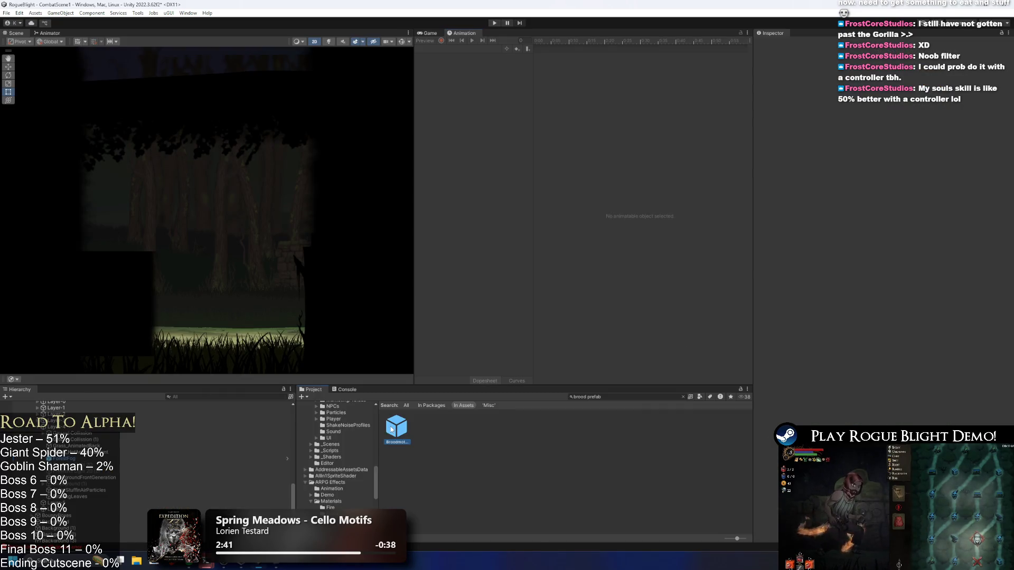
# - Reopen Broodmother_Prefab, check the run_broodmother and up_broodmother clips, and save
pyautogui.doubleClick(391, 429)
pyautogui.click(443, 49)
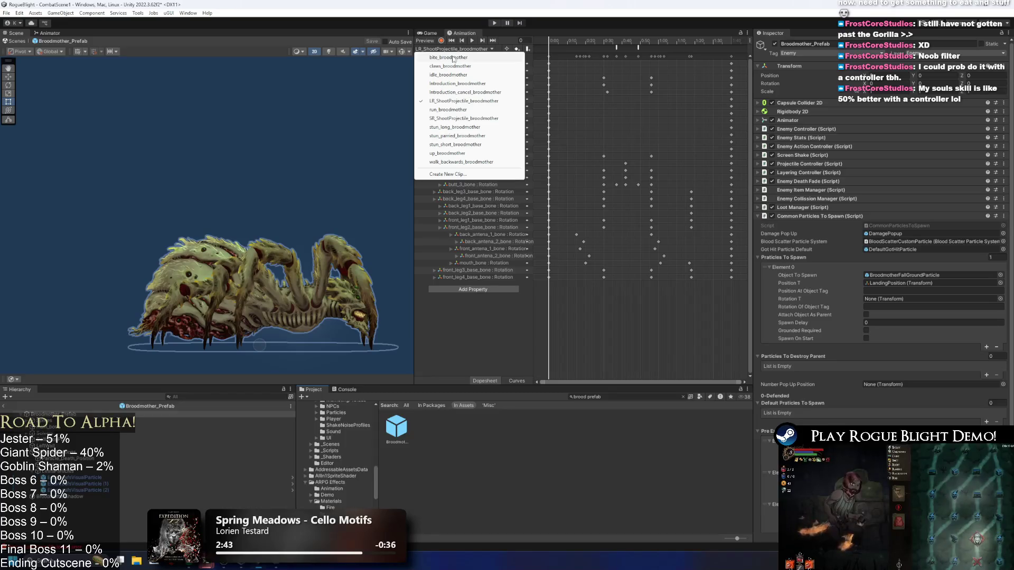
pyautogui.click(480, 108)
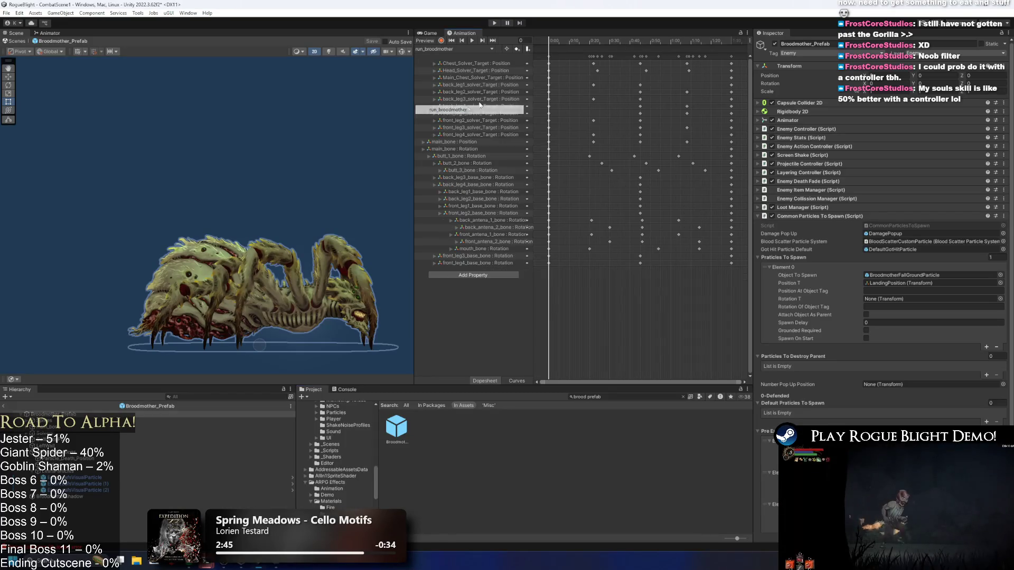
pyautogui.click(439, 49)
pyautogui.click(447, 154)
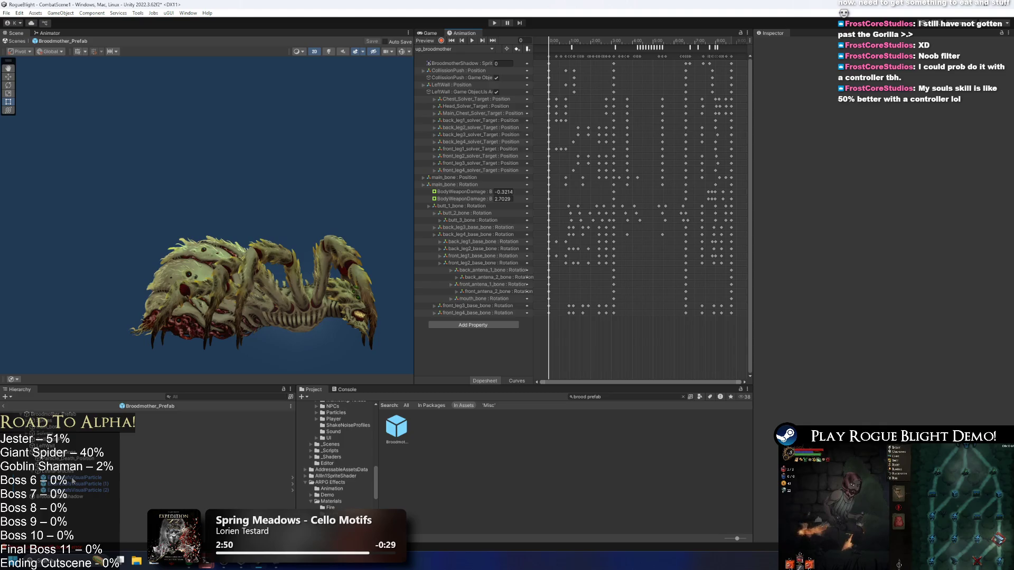
pyautogui.hotkey('ctrl', 's')
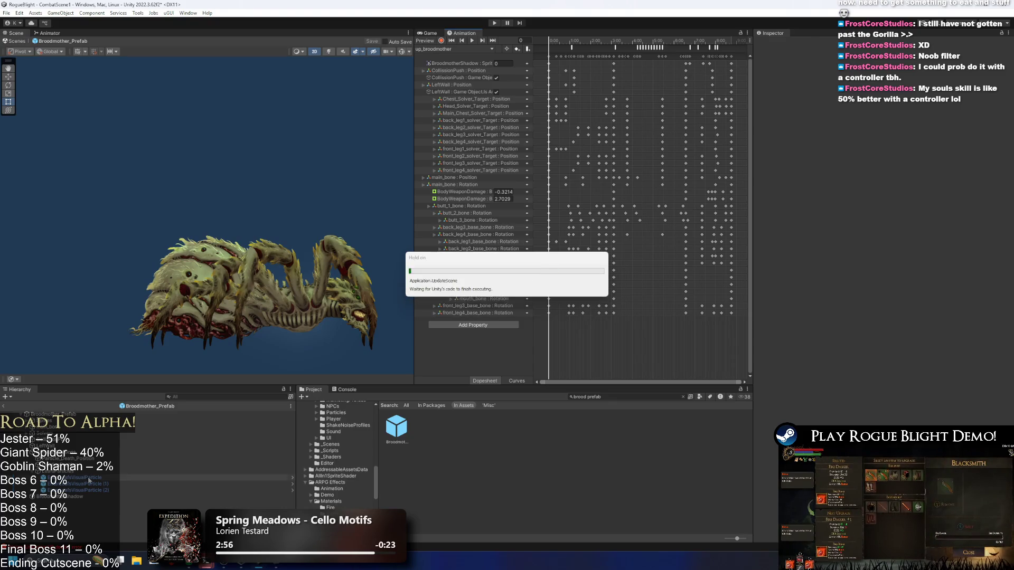
# - Open the leaf particles' Sorting Layer options and view the project's sorting layers list
pyautogui.scroll(-2, 790, 402)
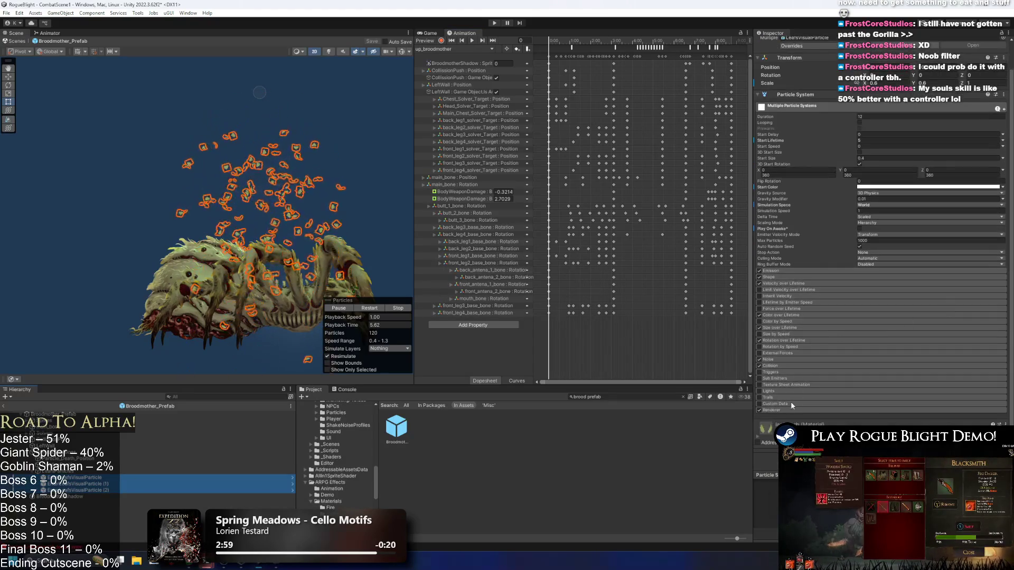
pyautogui.scroll(-5, 920, 374)
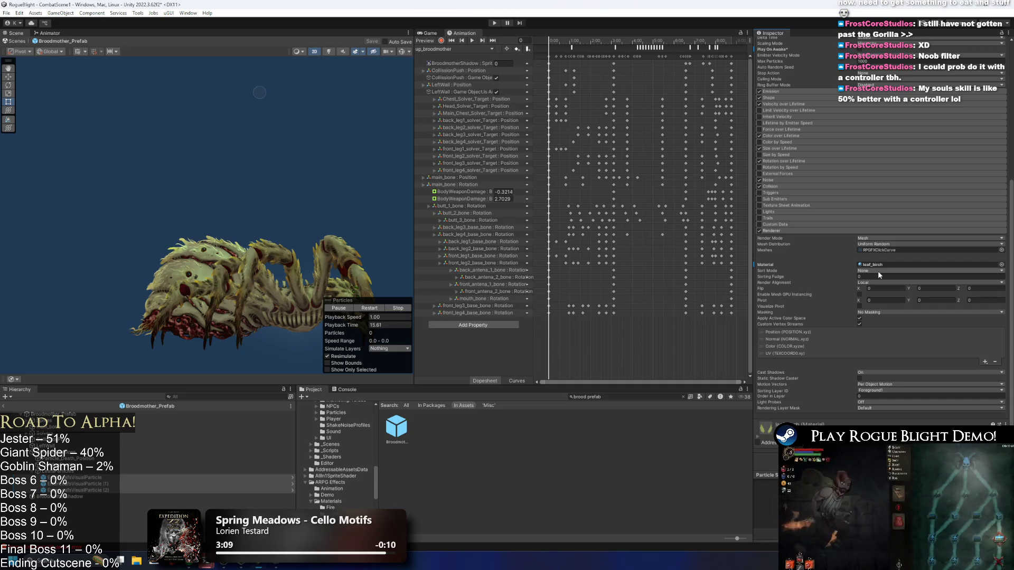
pyautogui.click(871, 392)
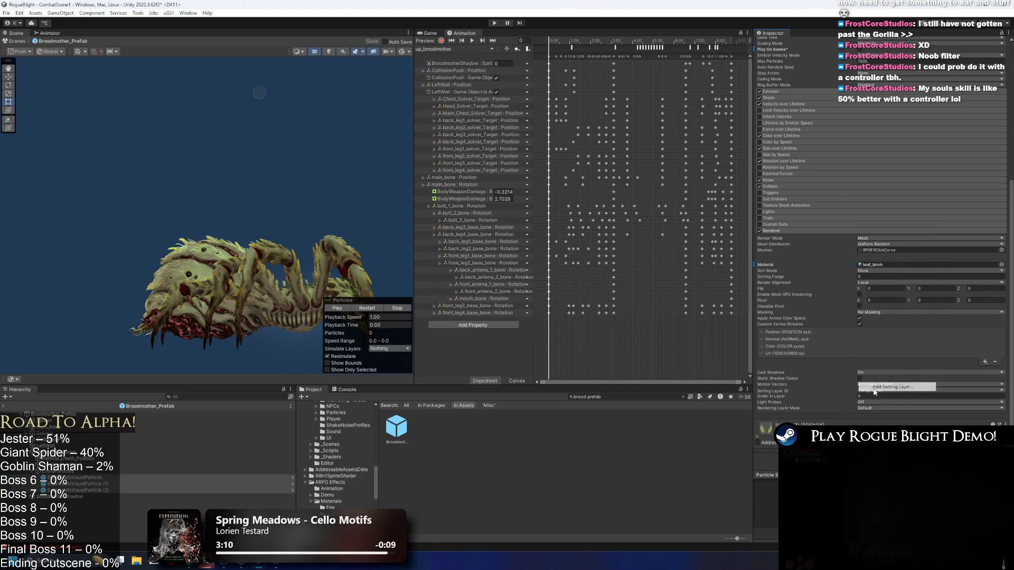
pyautogui.click(885, 373)
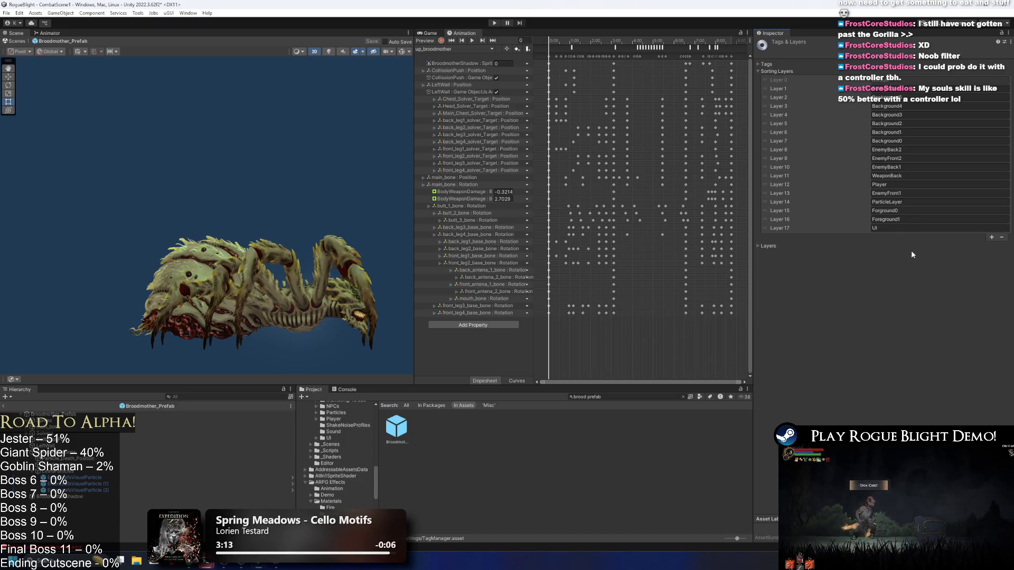
pyautogui.hotkey('ctrl', 'z')
pyautogui.scroll(-5, 910, 317)
pyautogui.scroll(-2, 910, 373)
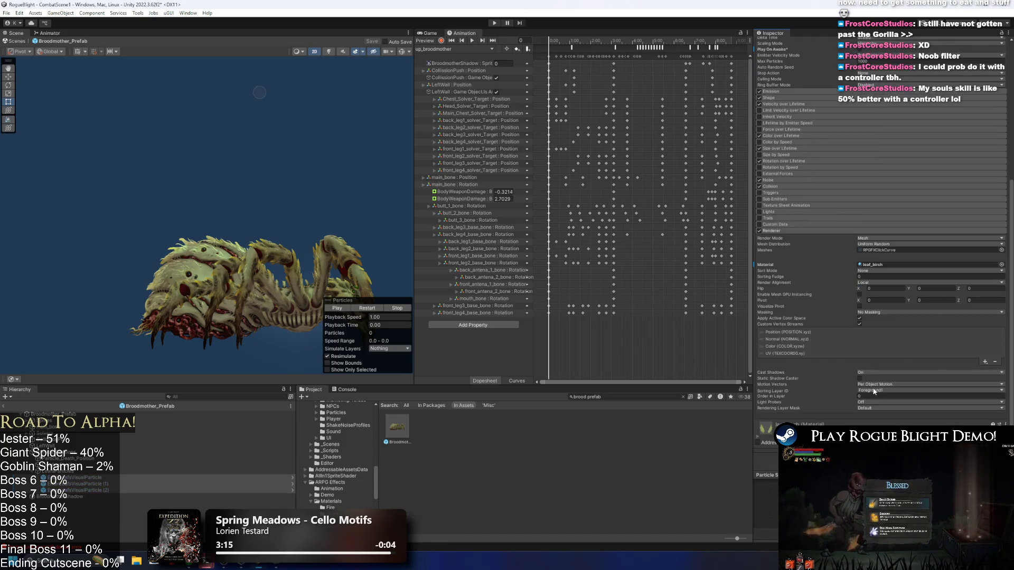
# - Put the leaf particles on ParticleLayer, replay the burst preview, and enter play mode
pyautogui.click(876, 391)
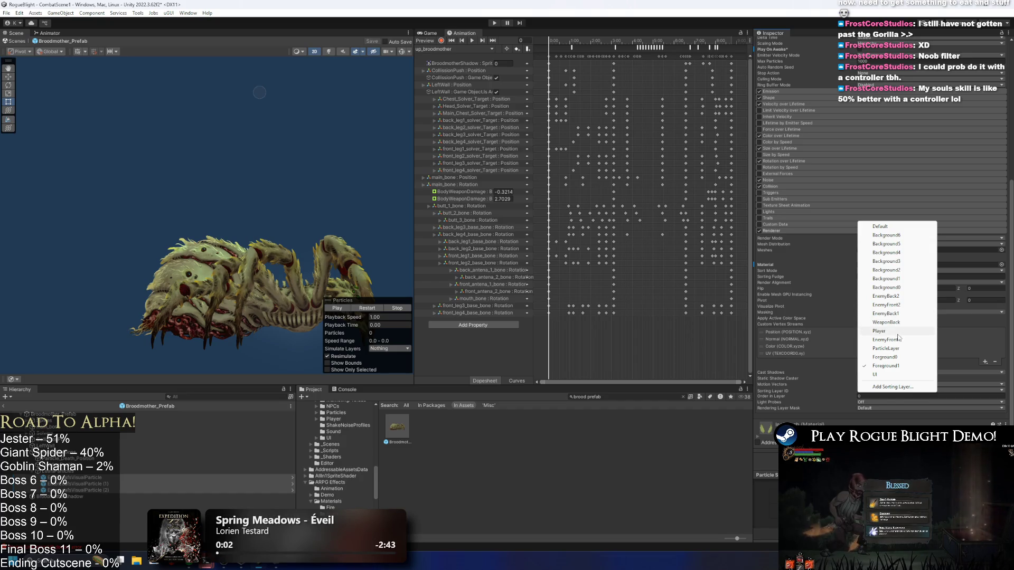
pyautogui.click(886, 348)
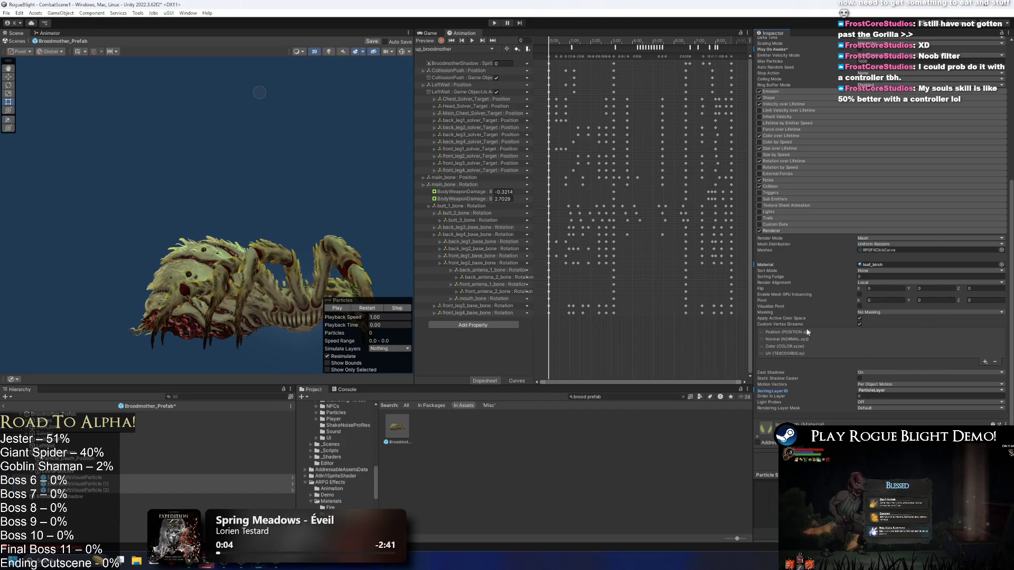
pyautogui.click(882, 391)
pyautogui.click(423, 342)
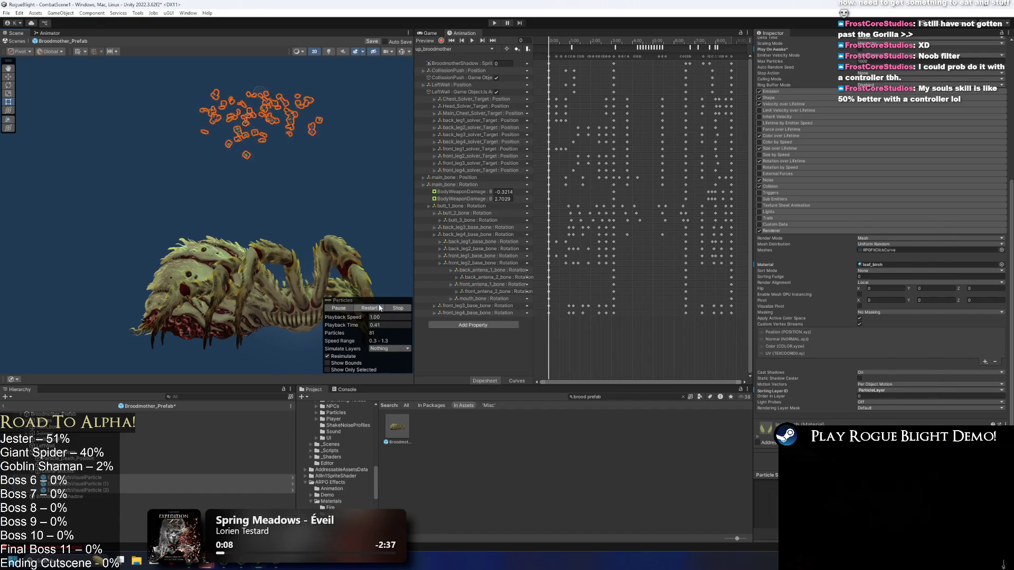
pyautogui.click(494, 23)
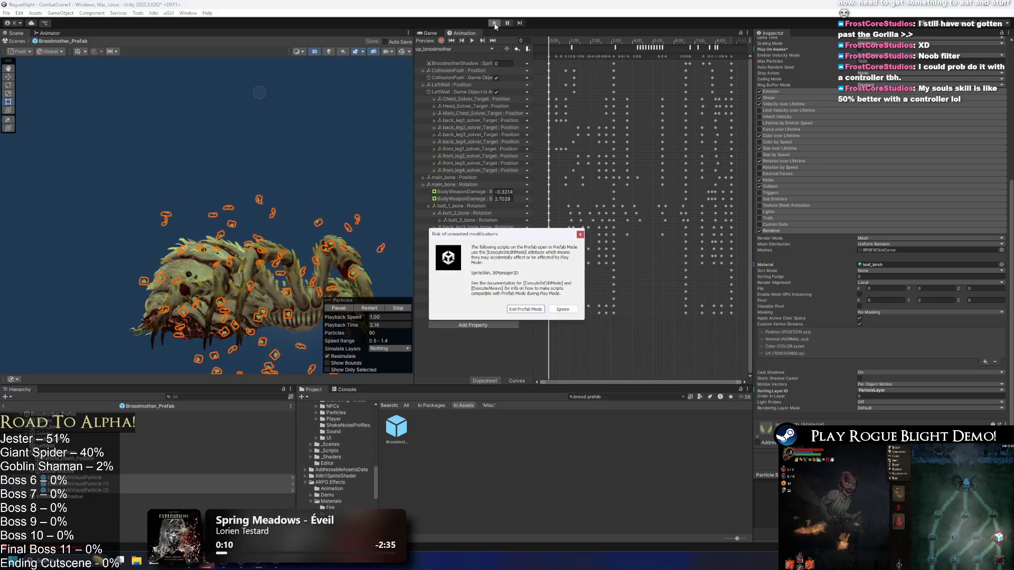
pyautogui.press('Escape')
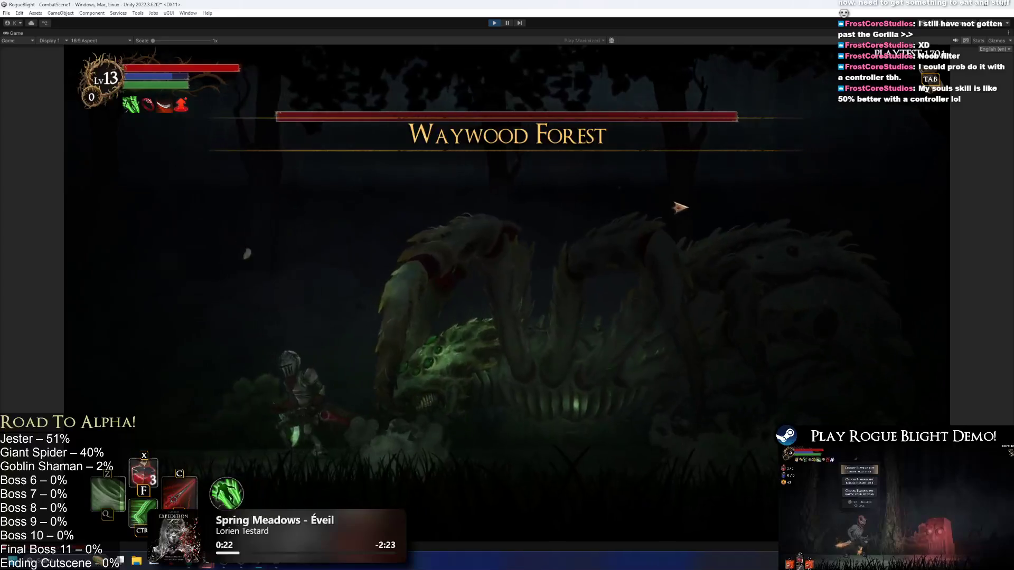
# - Run the knight back and forth across the arena as the Broodmother emerges, then stop play mode
pyautogui.press('d')
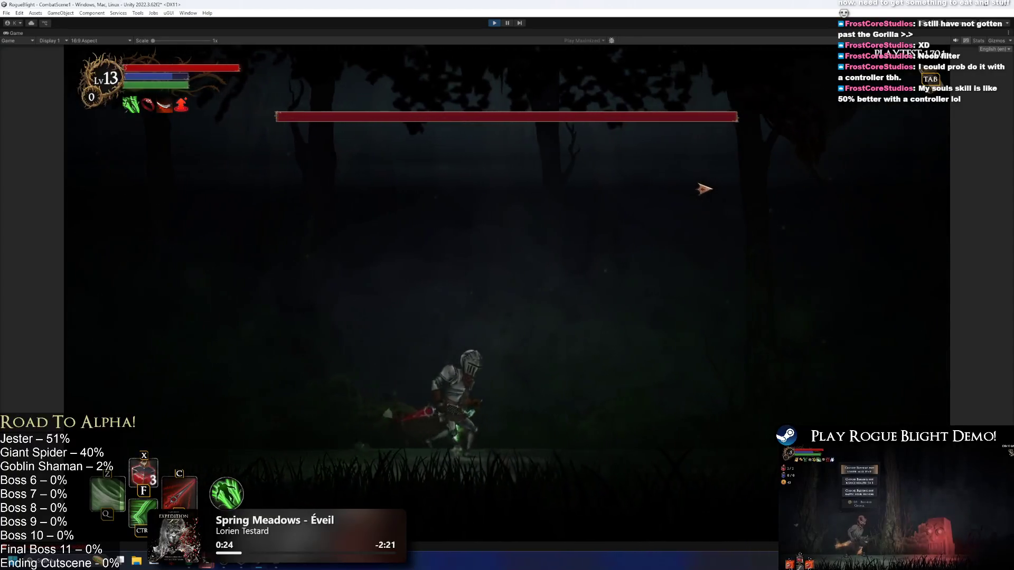
pyautogui.press('a')
pyautogui.press('d')
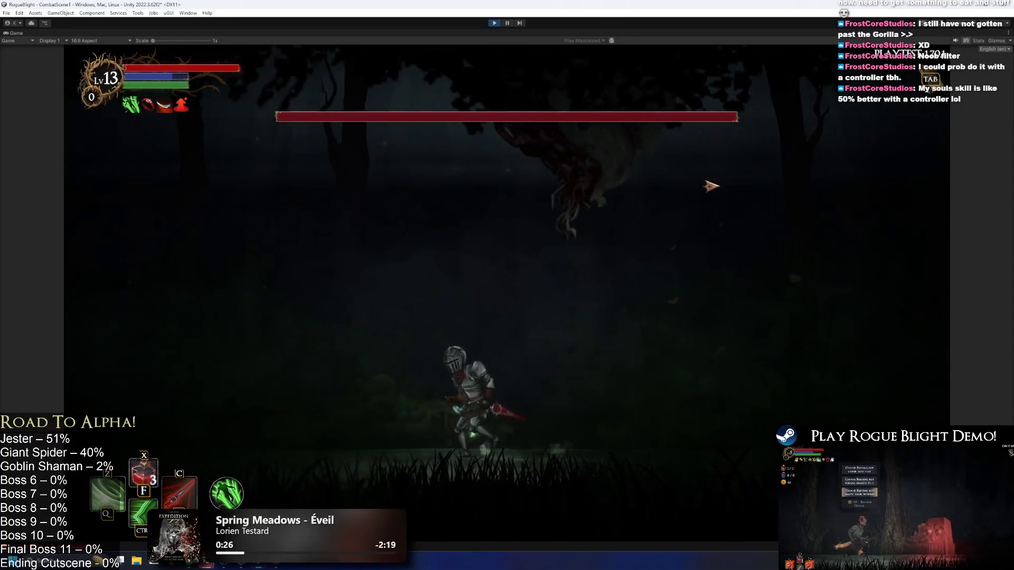
pyautogui.press('a')
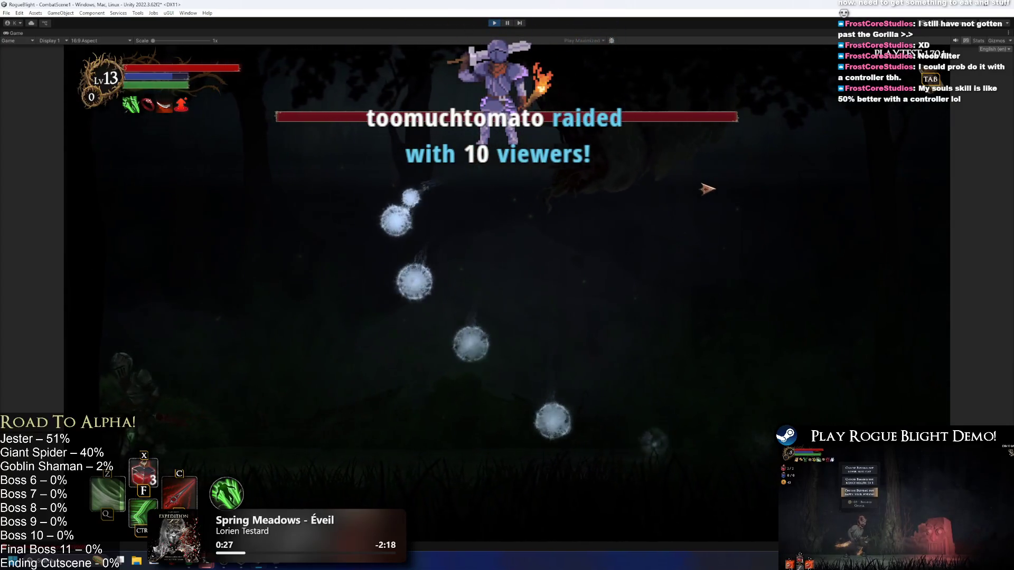
pyautogui.press('d')
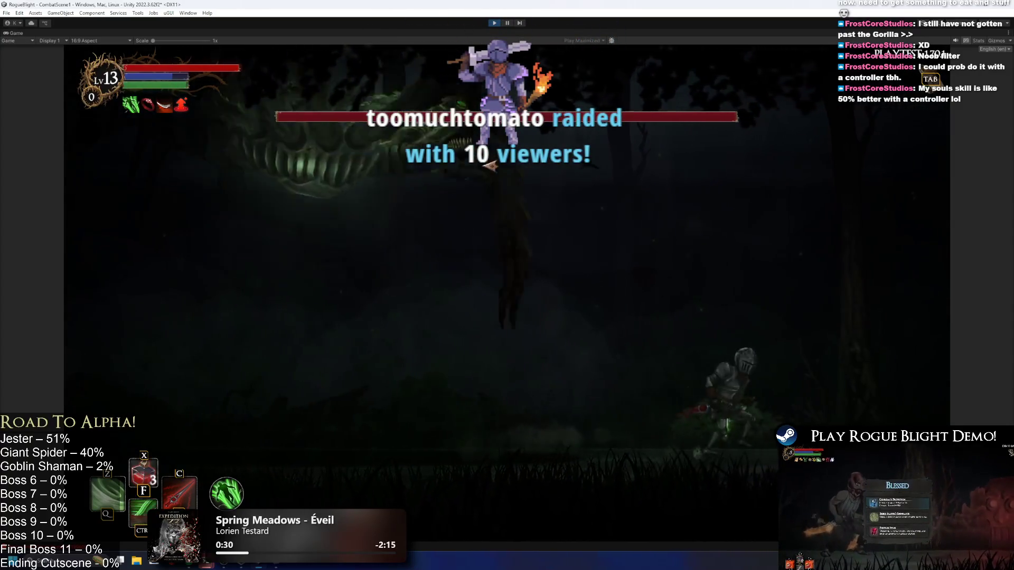
pyautogui.press('d')
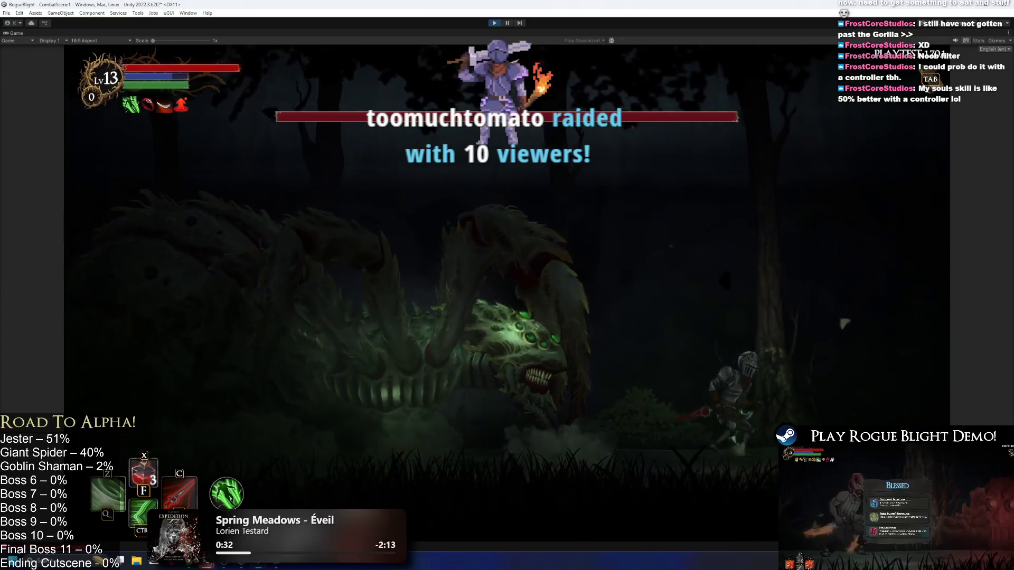
pyautogui.click(494, 22)
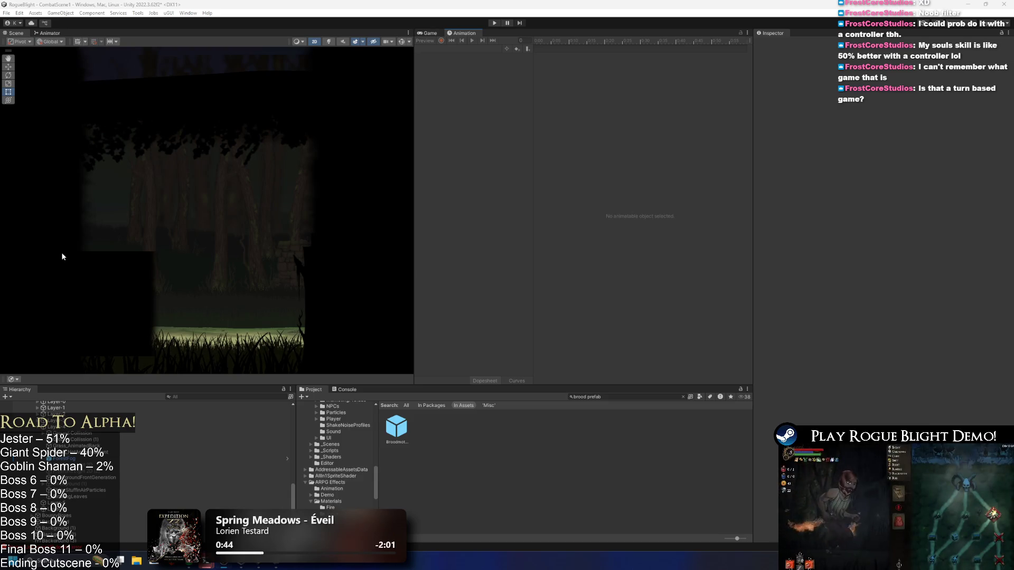
# - Reopen Broodmother_Prefab on the up_broodmother clip at frame 50 and inspect PlayPreExistingParticle
pyautogui.doubleClick(391, 428)
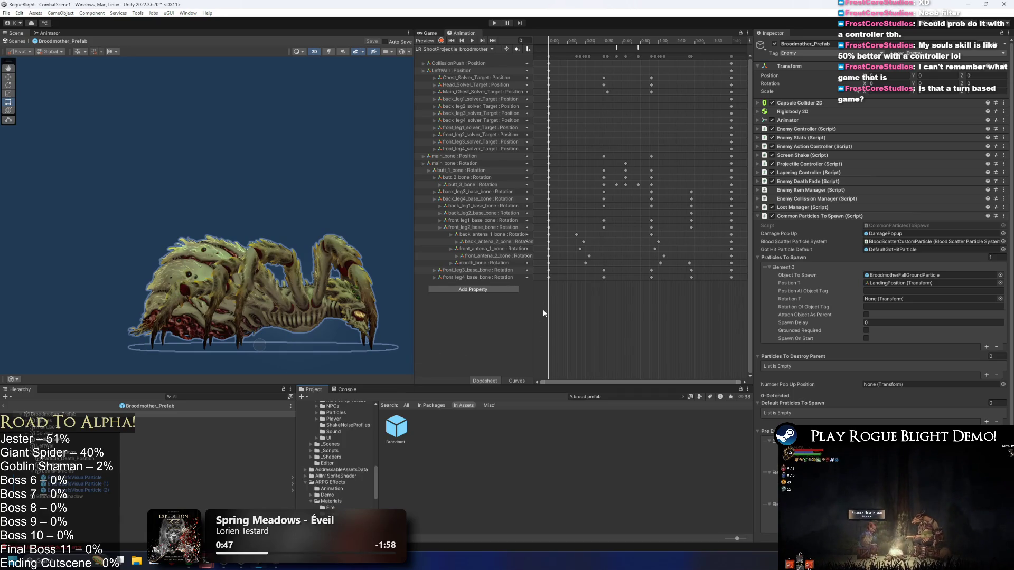
pyautogui.click(449, 48)
pyautogui.click(464, 150)
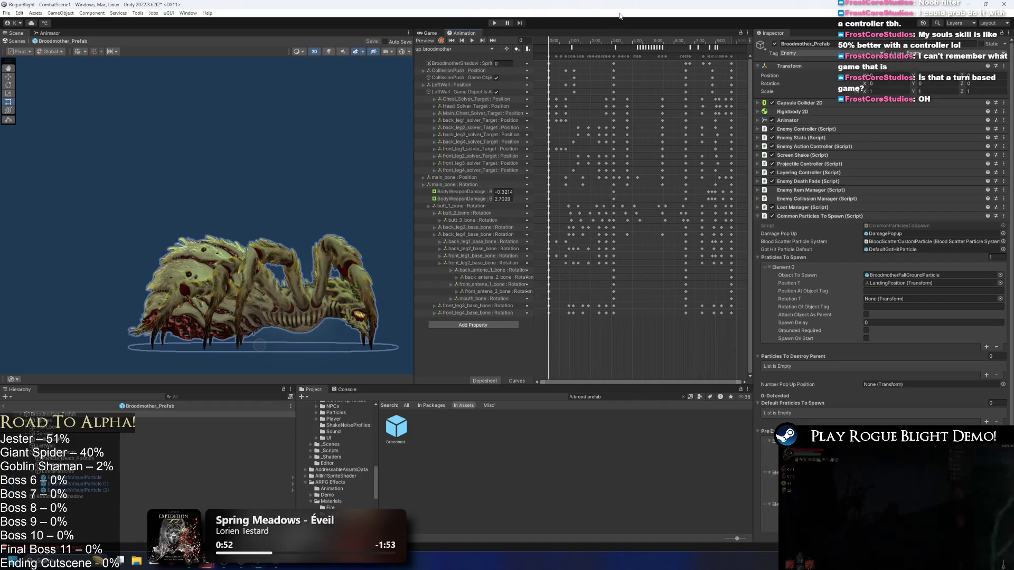
pyautogui.click(567, 41)
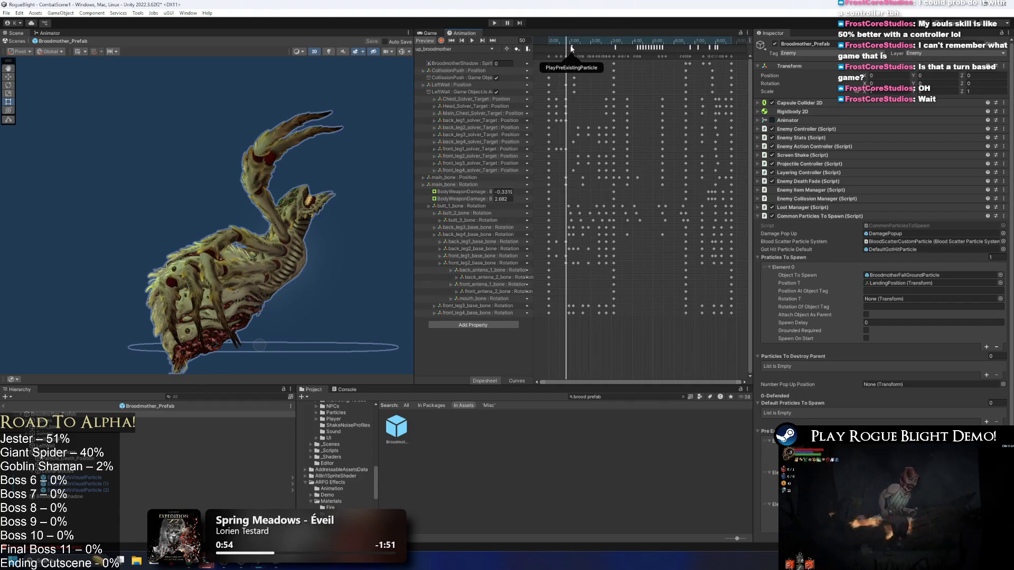
pyautogui.click(571, 48)
pyautogui.click(570, 42)
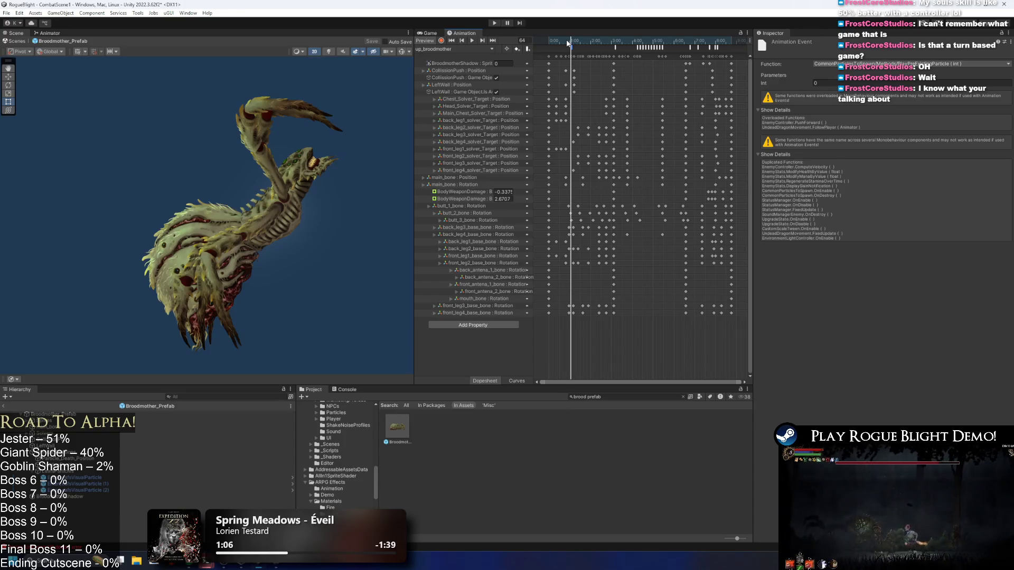
# - Step the preview from frame 71 to 74 and inspect TeleportAbovePlayer
pyautogui.moveTo(572, 42); pyautogui.dragTo(574, 42)
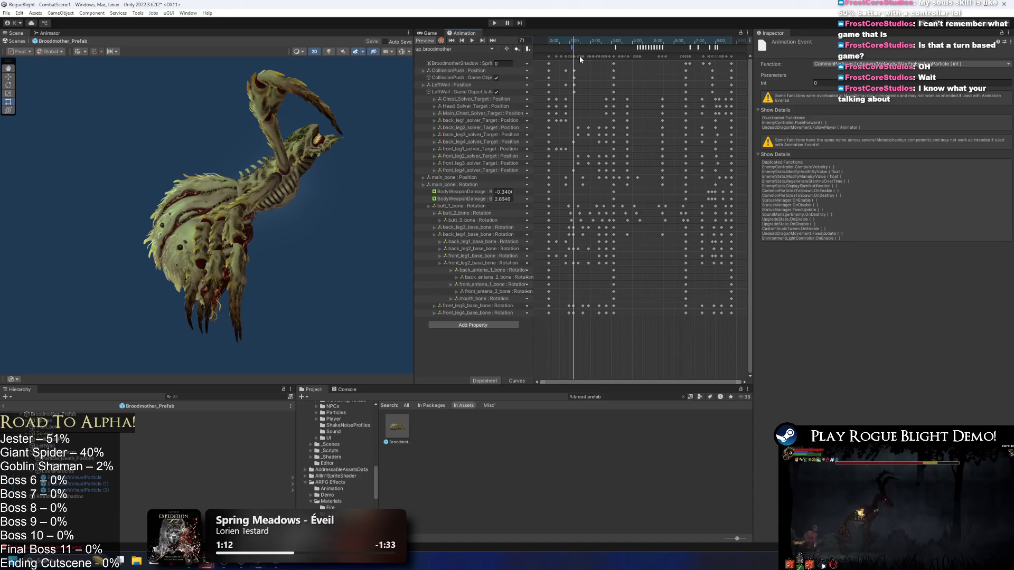
pyautogui.moveTo(571, 42)
pyautogui.mouseDown()
pyautogui.moveTo(582, 47)
pyautogui.moveTo(572, 51)
pyautogui.mouseUp()
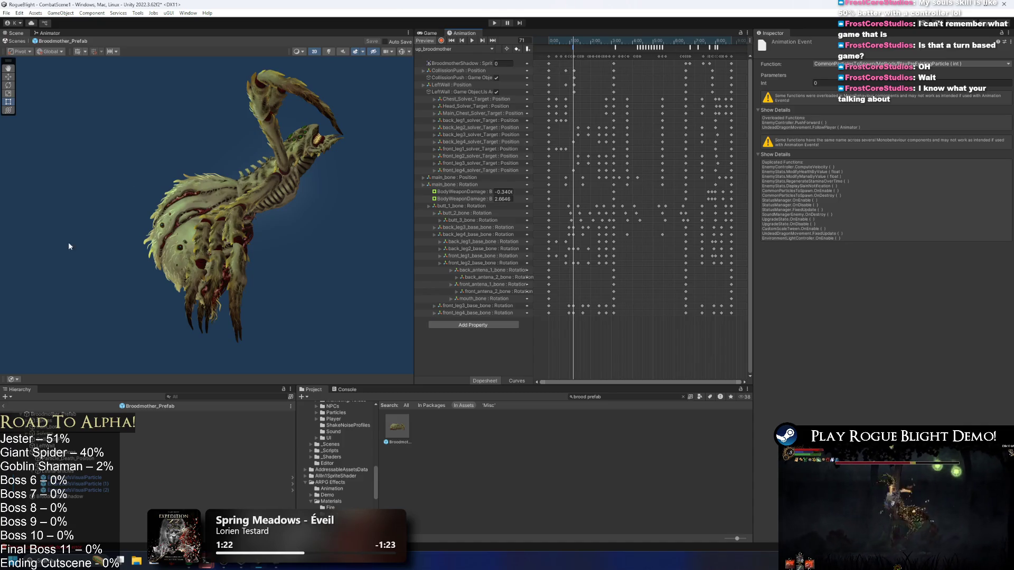
pyautogui.click(615, 49)
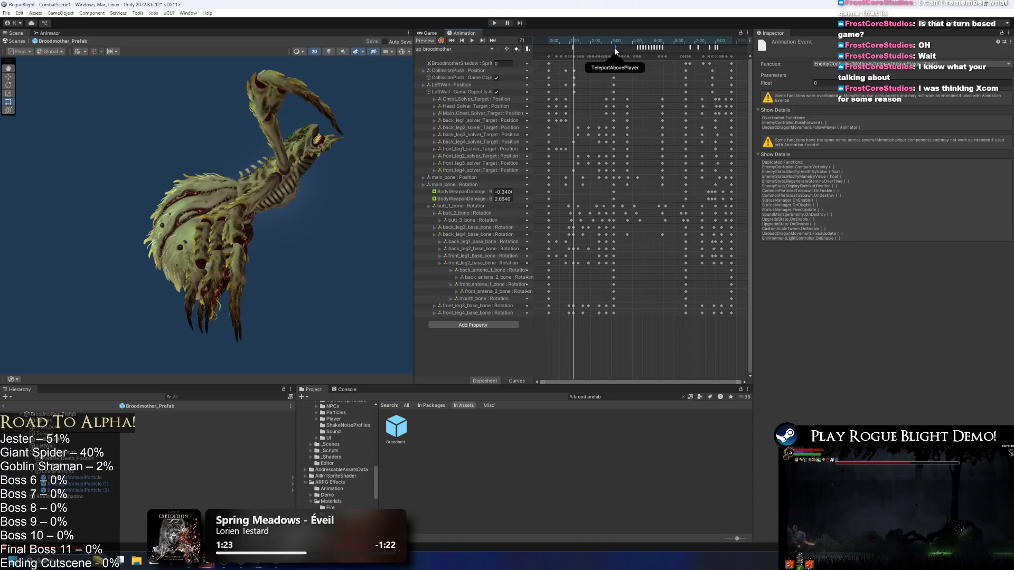
# - Inspect PlayPreExistingParticle, TeleportAbovePlayer, ChangeSides, then the later PlayPreExistingParticle passing 2
pyautogui.click(573, 48)
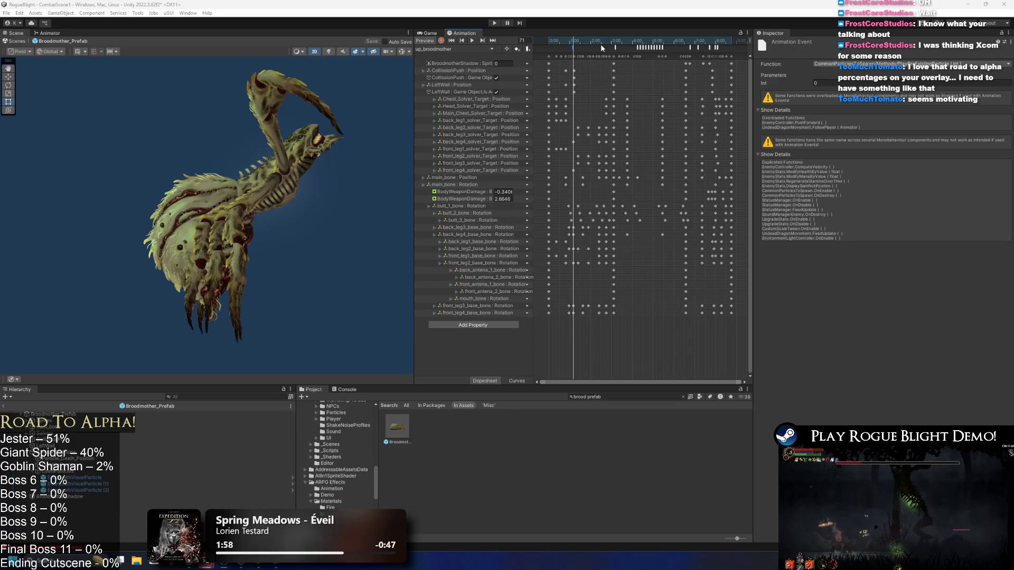
pyautogui.click(616, 47)
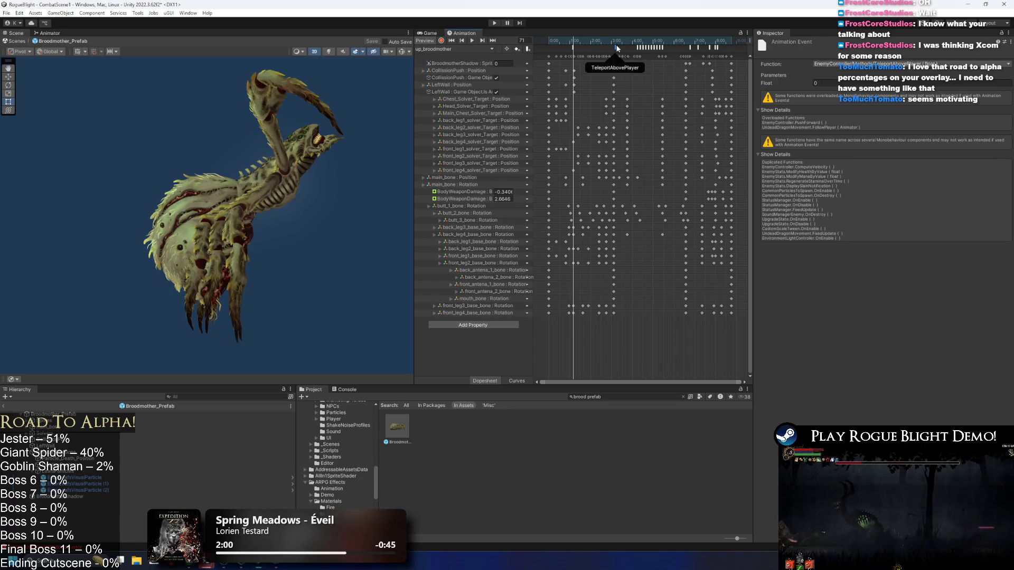
pyautogui.click(690, 47)
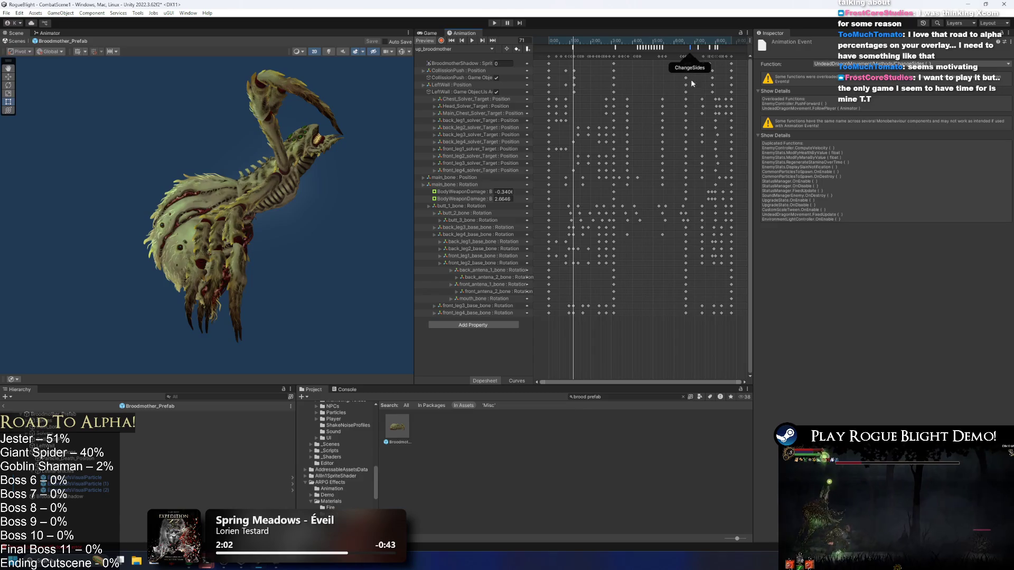
pyautogui.click(699, 47)
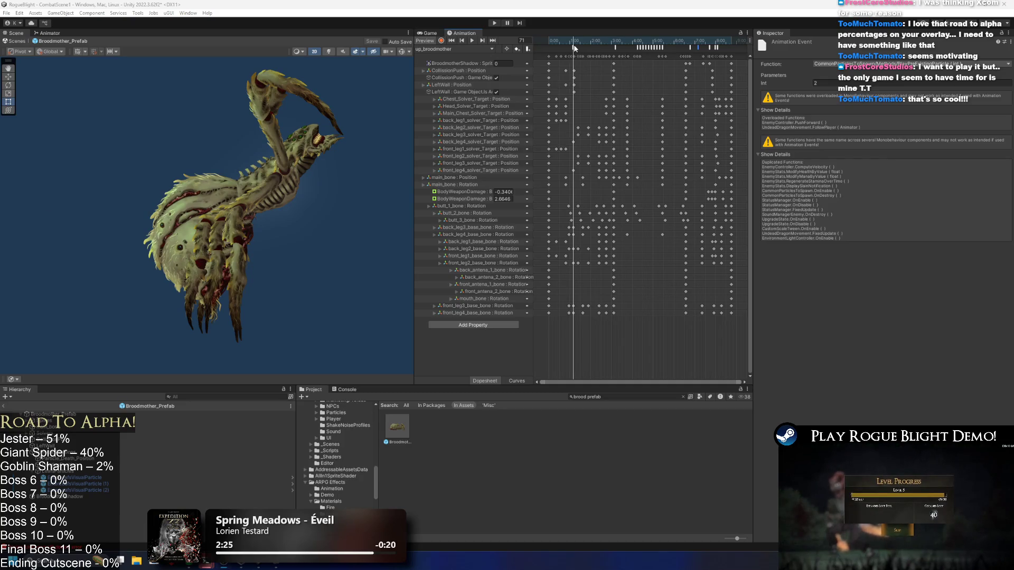
# - Scrub the clip around frames 42-90, checking the ChangeSides and PlayPreExistingParticle events
pyautogui.moveTo(576, 48); pyautogui.dragTo(581, 42)
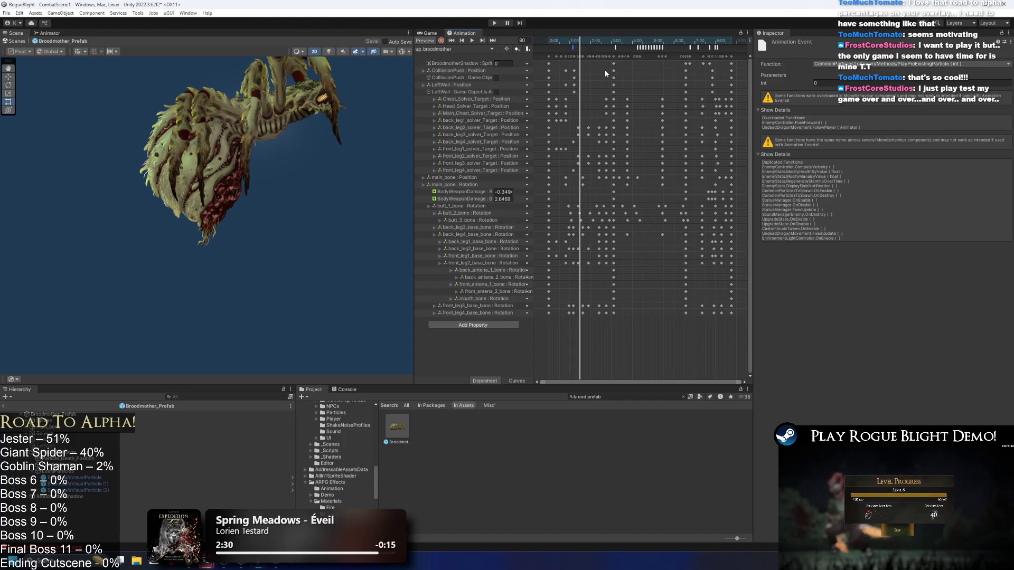
pyautogui.moveTo(577, 42)
pyautogui.mouseDown()
pyautogui.moveTo(687, 42)
pyautogui.moveTo(564, 42)
pyautogui.moveTo(573, 44)
pyautogui.mouseUp()
pyautogui.click(690, 47)
pyautogui.click(573, 49)
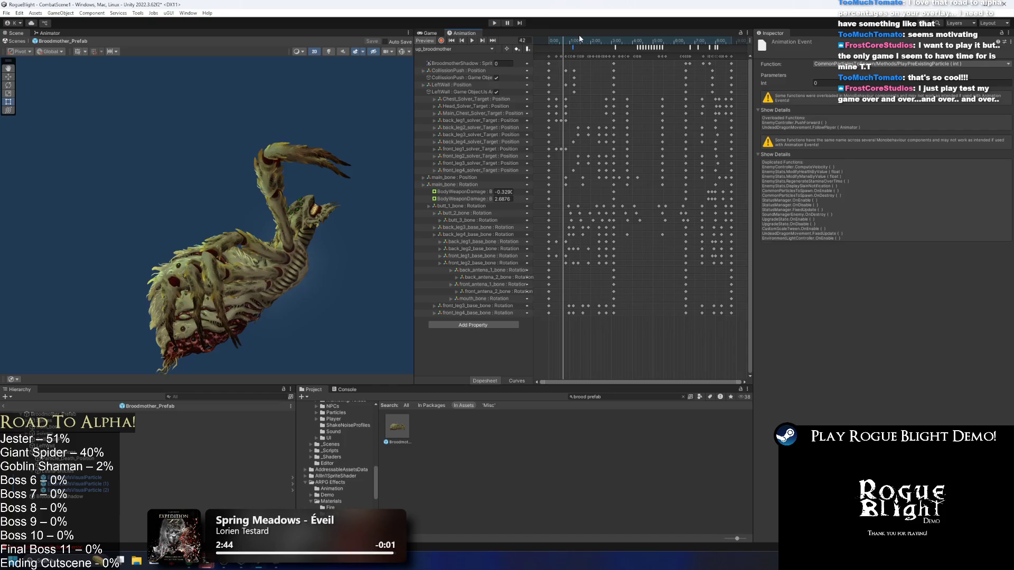
pyautogui.moveTo(569, 39)
pyautogui.mouseDown()
pyautogui.moveTo(676, 49)
pyautogui.moveTo(716, 40)
pyautogui.moveTo(580, 42)
pyautogui.mouseUp()
pyautogui.click(689, 47)
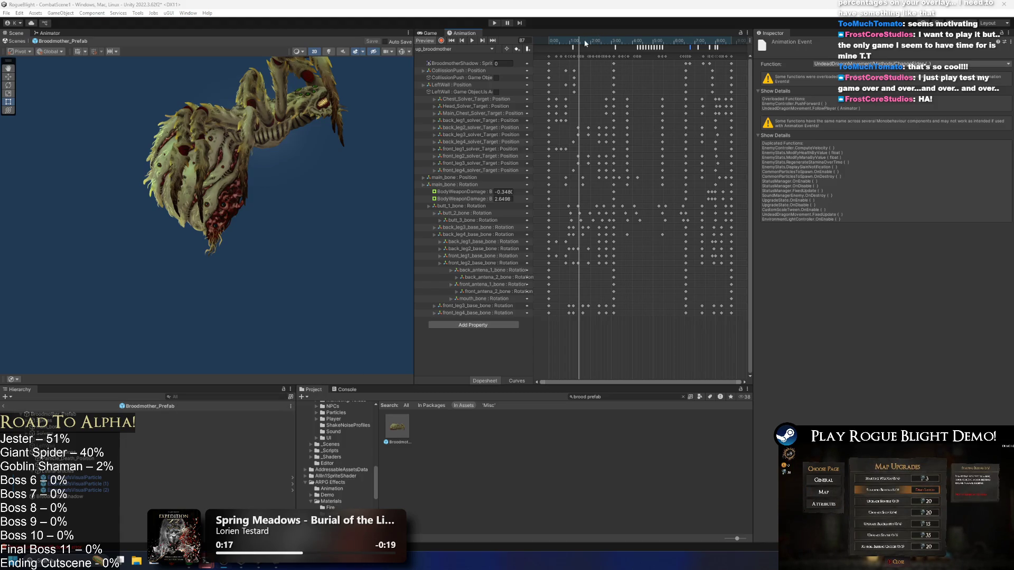
# - Scrub frames 52 to 76, inspect CommonParticlesToSpawn, and select EnterLeafsVisualParticle
pyautogui.moveTo(574, 43); pyautogui.dragTo(579, 42)
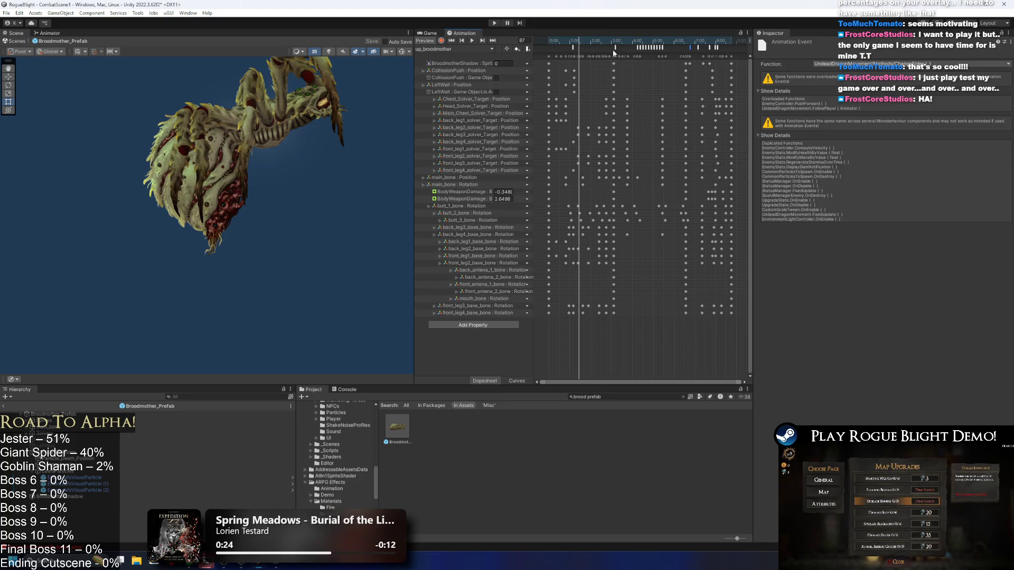
pyautogui.click(566, 38)
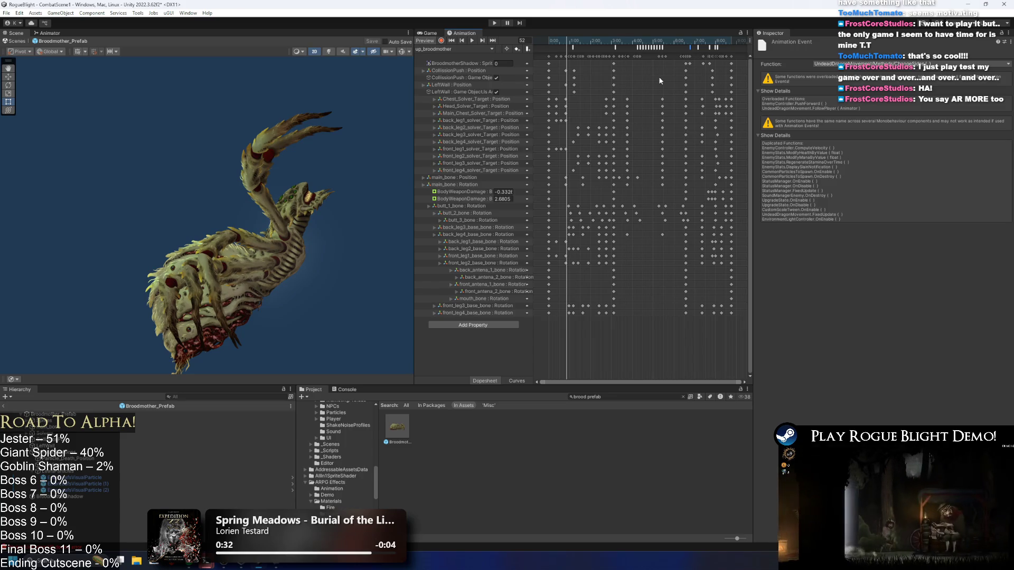
pyautogui.click(573, 42)
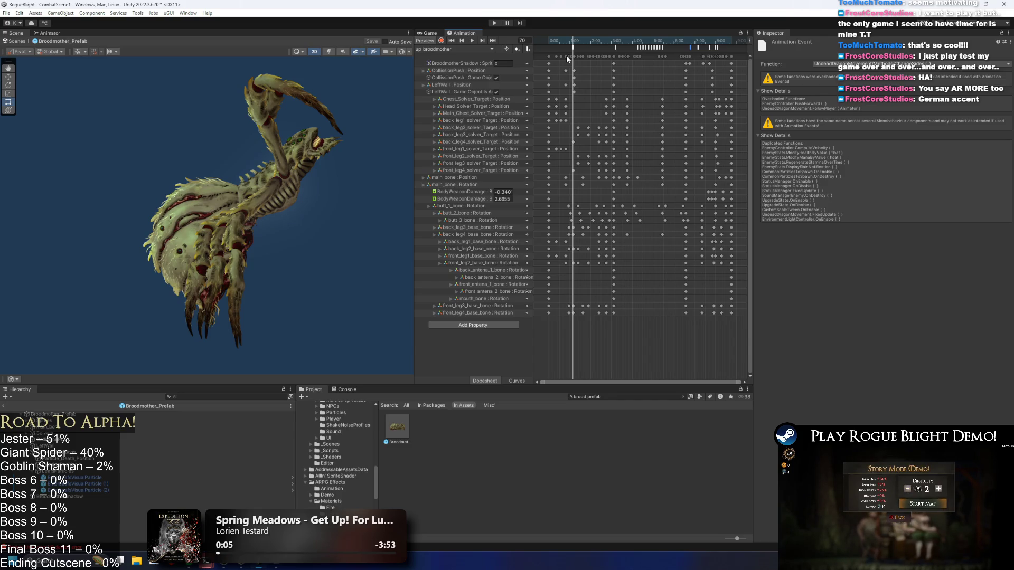
pyautogui.moveTo(578, 44); pyautogui.dragTo(709, 44)
pyautogui.click(573, 48)
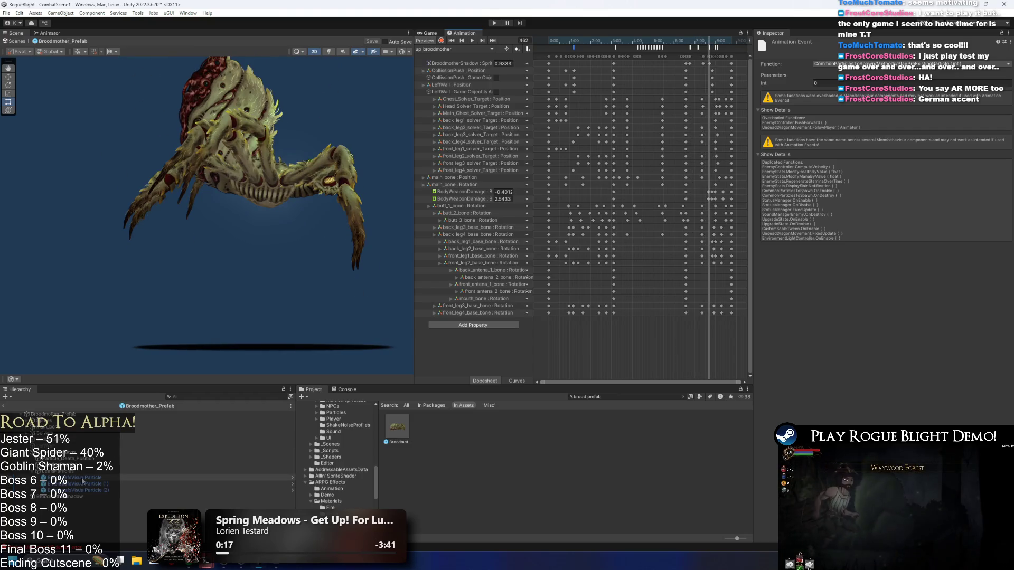
pyautogui.click(74, 477)
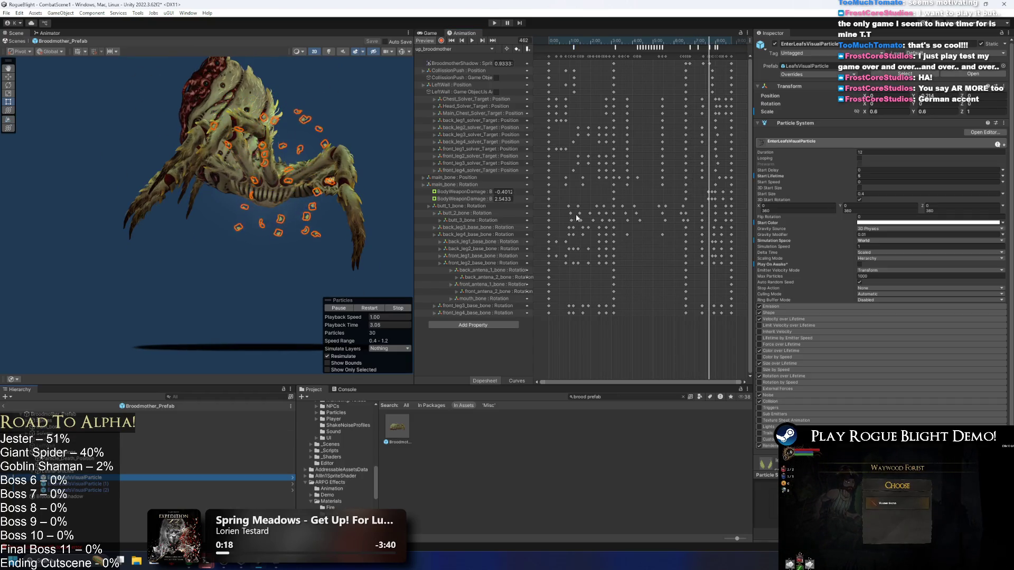
# - Expand EnterLeafsVisualParticle's Shape and Emission modules, then enter play mode past the warning
pyautogui.click(788, 313)
pyautogui.click(781, 307)
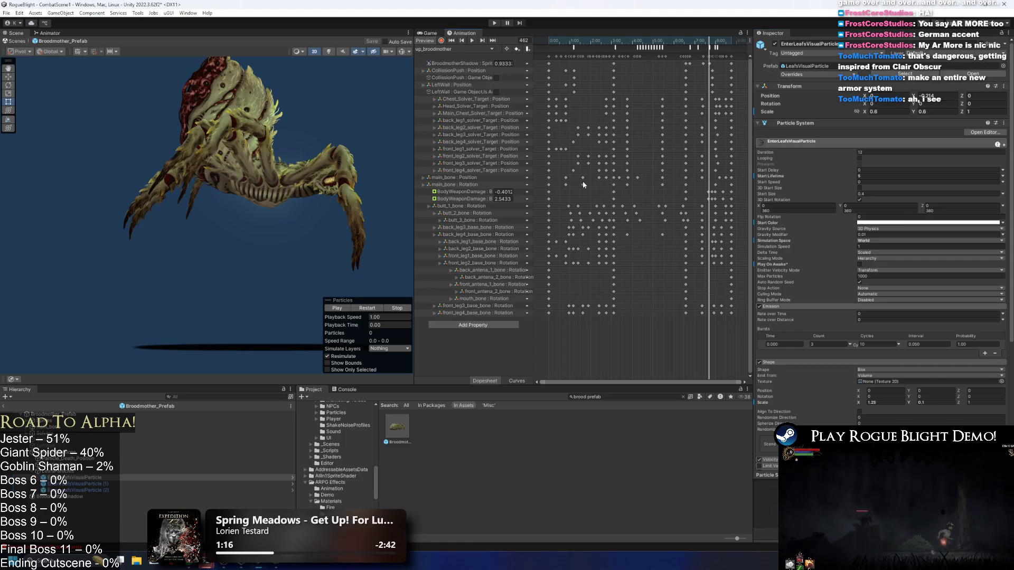
pyautogui.click(494, 23)
pyautogui.press('Return')
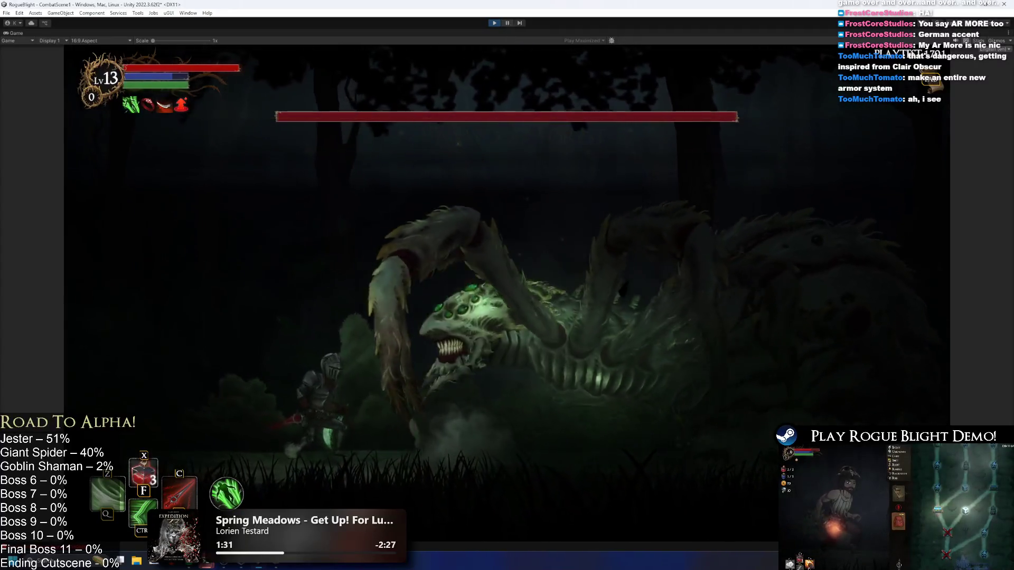
# - Leave the maximized Game view, widen the Game tab, and resume the game maximized
pyautogui.hotkey('ctrl', 'p')
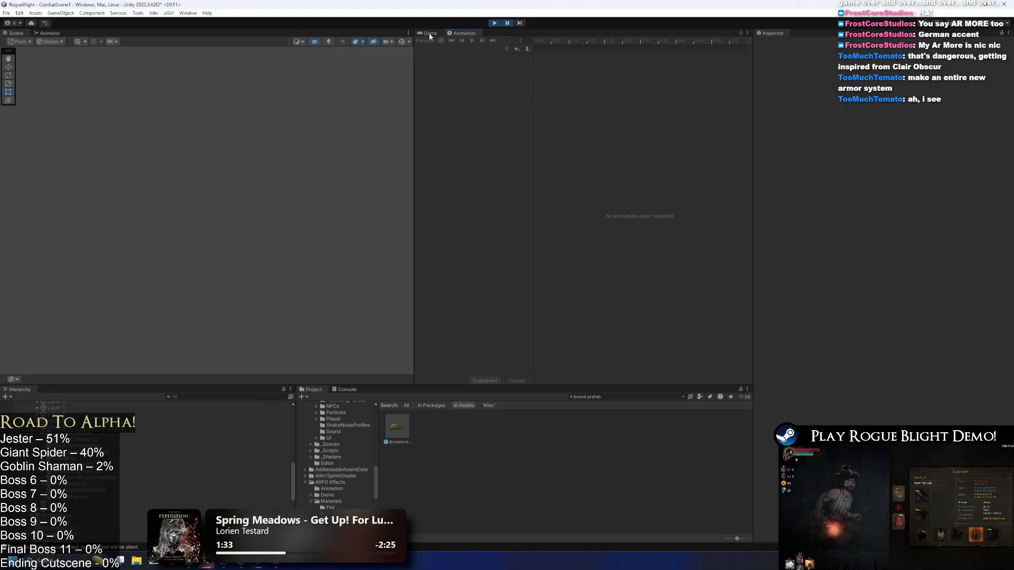
pyautogui.click(429, 32)
pyautogui.moveTo(413, 91); pyautogui.dragTo(245, 80)
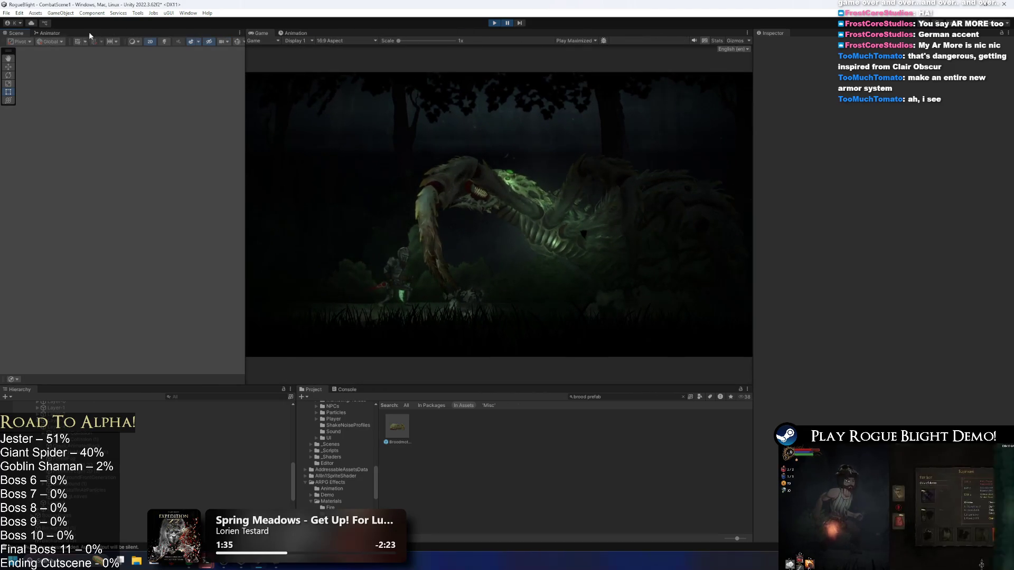
pyautogui.click(508, 24)
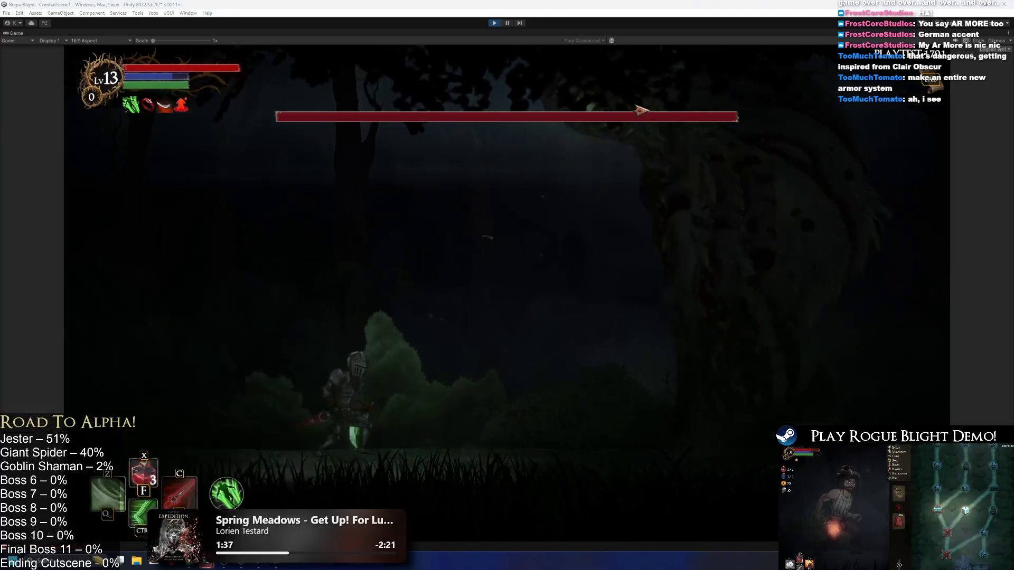
# - Launch Snipping Tool, capture the boss fight screen, and maximize the screenshot window
pyautogui.press('super')
pyautogui.write('g')
pyautogui.press('BackSpace')
pyautogui.write('snipping Tool')
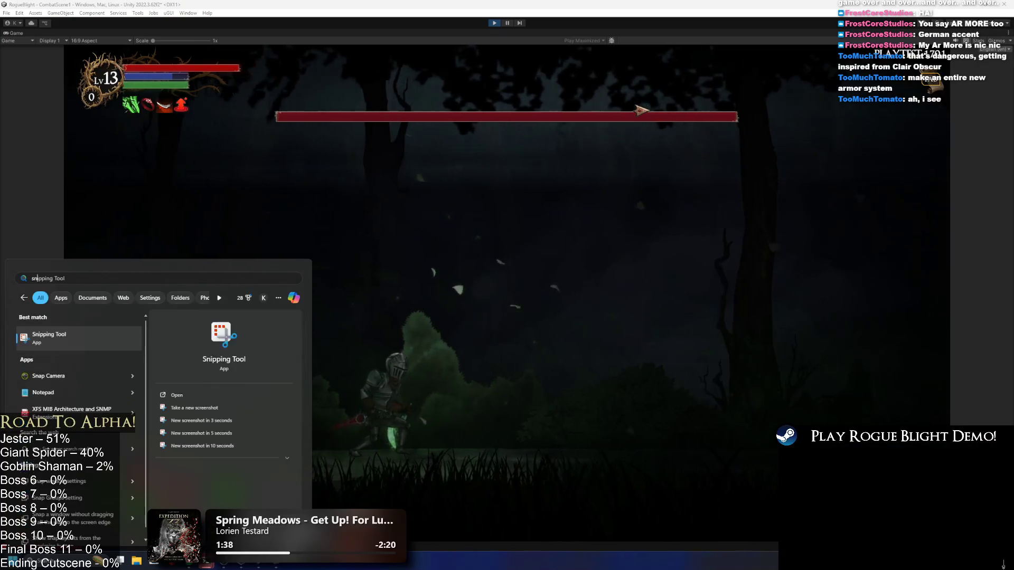
pyautogui.press('Return')
pyautogui.hotkey('ctrl', 'n')
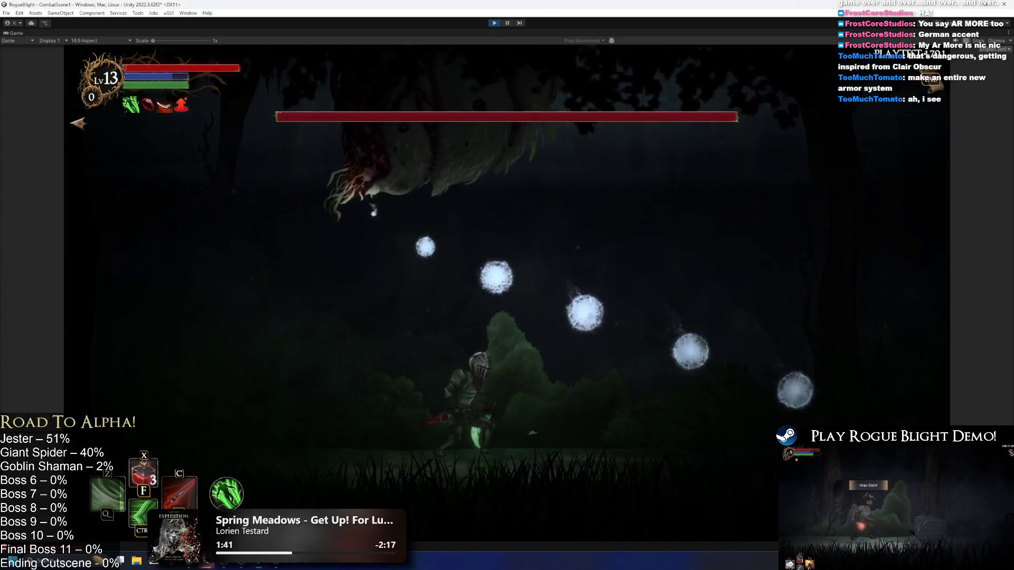
pyautogui.moveTo(68, 46); pyautogui.dragTo(949, 539)
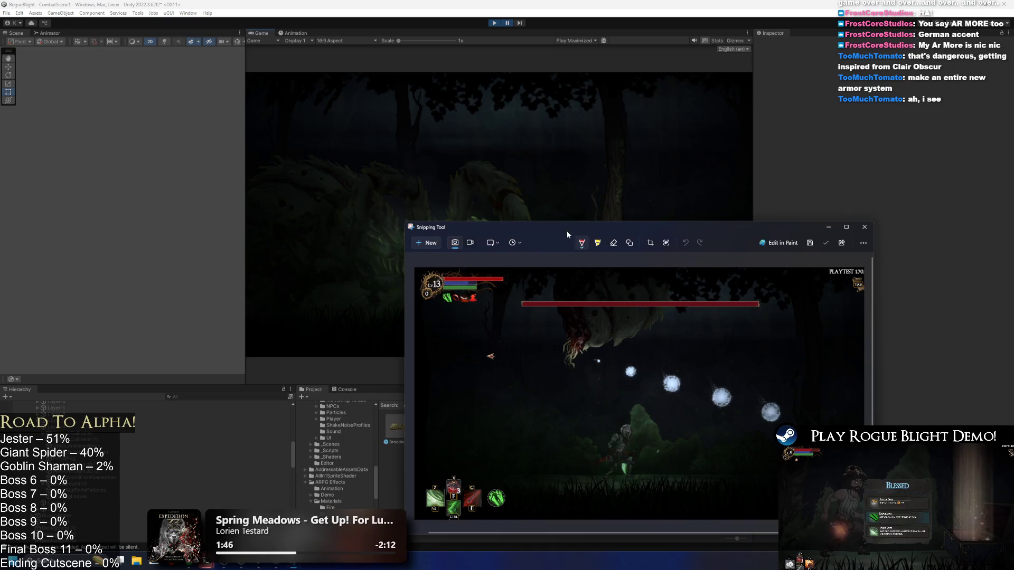
pyautogui.doubleClick(567, 234)
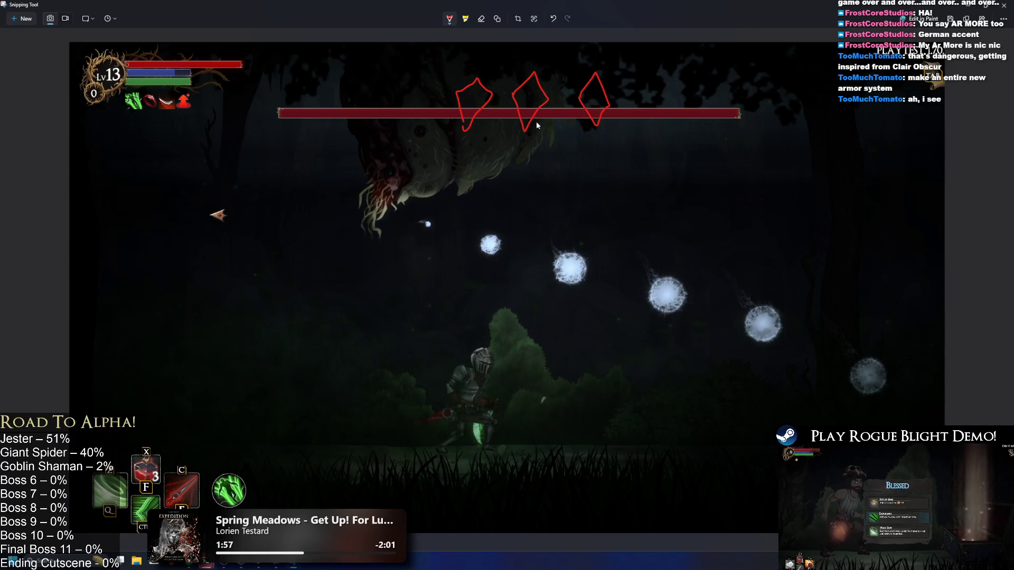
# - Draw red dashes along the boss health bar and strokes across the diamonds above it
pyautogui.moveTo(468, 131)
pyautogui.mouseDown()
pyautogui.moveTo(604, 137)
pyautogui.moveTo(426, 62)
pyautogui.mouseUp()
pyautogui.hotkey('ctrl', 'z')
pyautogui.moveTo(299, 111)
pyautogui.mouseDown()
pyautogui.moveTo(282, 118)
pyautogui.moveTo(330, 110)
pyautogui.mouseUp()
pyautogui.moveTo(346, 117); pyautogui.dragTo(394, 113)
pyautogui.moveTo(410, 117); pyautogui.dragTo(447, 110)
pyautogui.moveTo(617, 112); pyautogui.dragTo(634, 109)
pyautogui.moveTo(645, 114); pyautogui.dragTo(668, 109)
pyautogui.moveTo(702, 114); pyautogui.dragTo(724, 110)
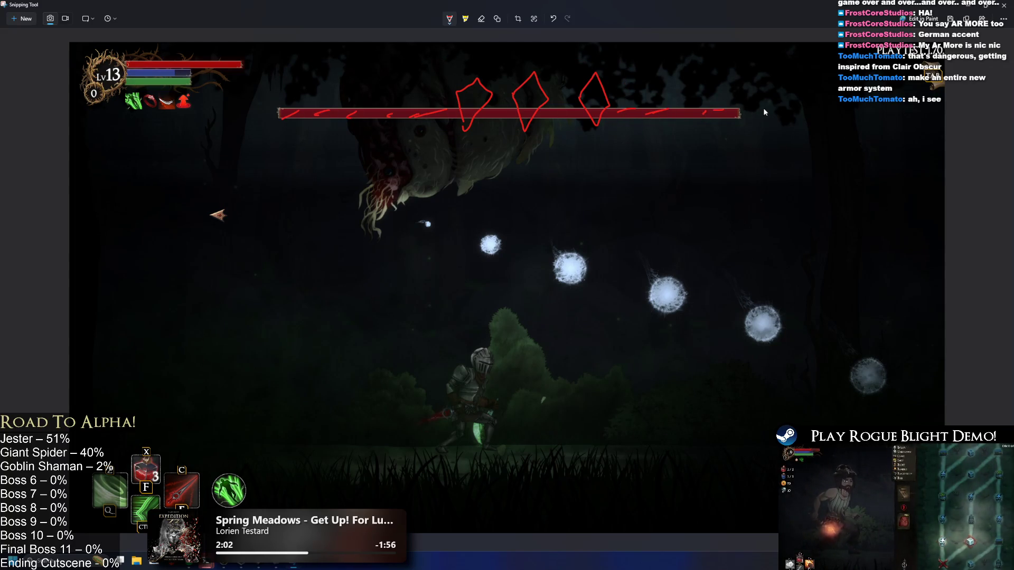
pyautogui.moveTo(578, 106); pyautogui.dragTo(636, 82)
pyautogui.moveTo(513, 106); pyautogui.dragTo(562, 88)
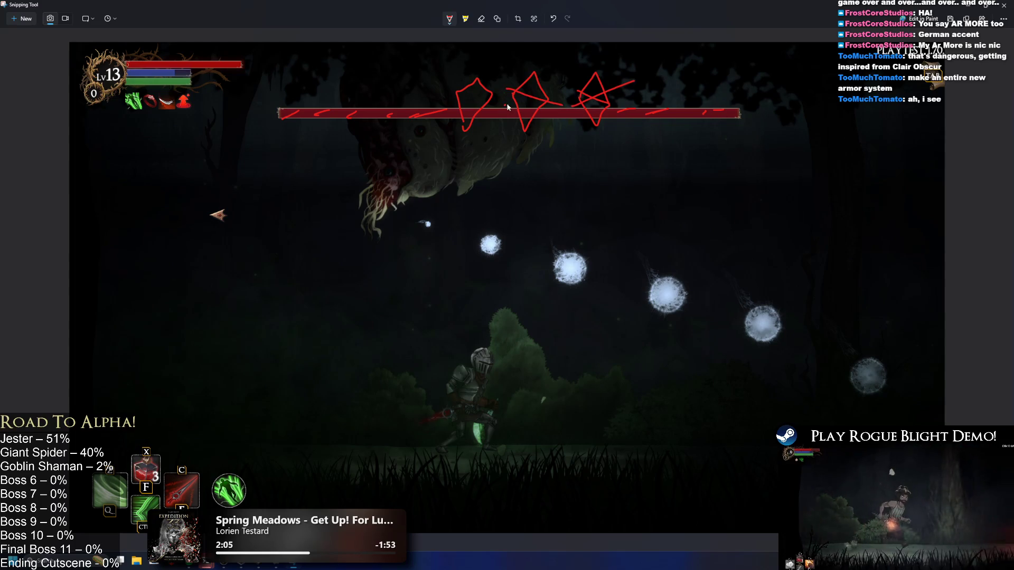
pyautogui.moveTo(453, 105); pyautogui.dragTo(515, 89)
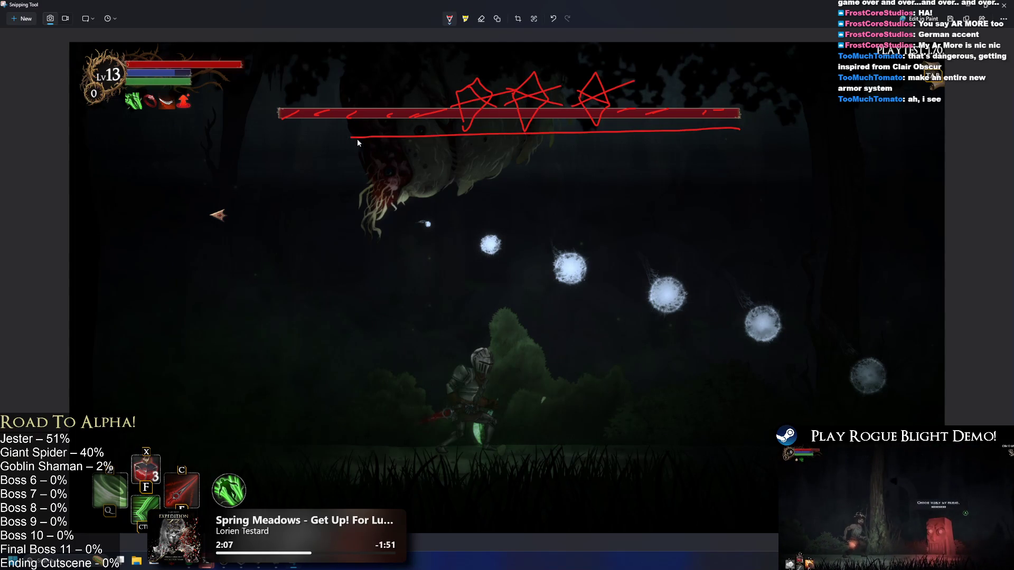
pyautogui.hotkey('ctrl', 'z')
pyautogui.hotkey('ctrl', 'z')
pyautogui.hotkey('ctrl', 'z')
pyautogui.hotkey('ctrl', 'z')
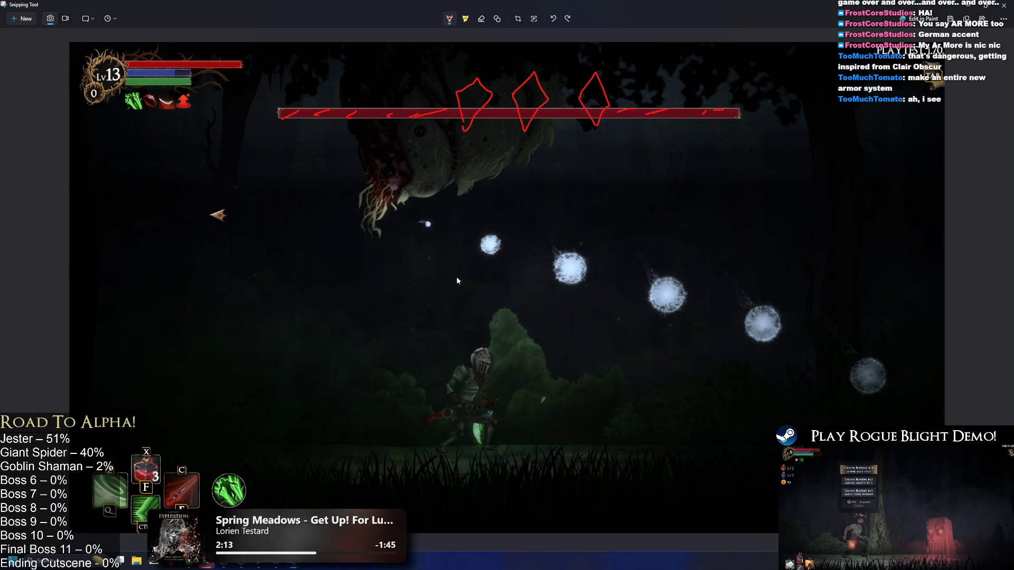
# - Try extra red strokes across the first diamond and beside the health bar, undoing each
pyautogui.moveTo(449, 85); pyautogui.dragTo(500, 114)
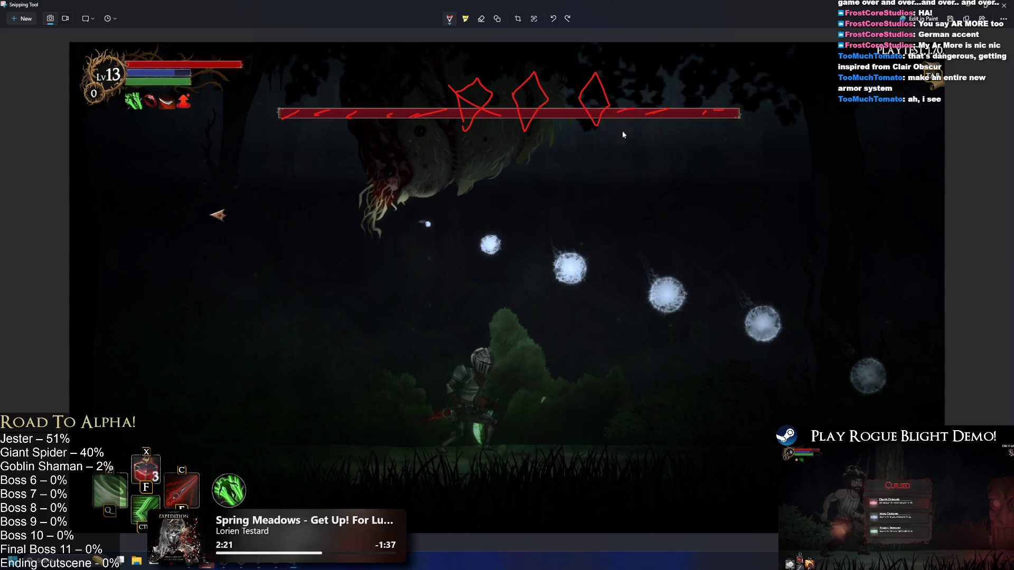
pyautogui.hotkey('ctrl', 'z')
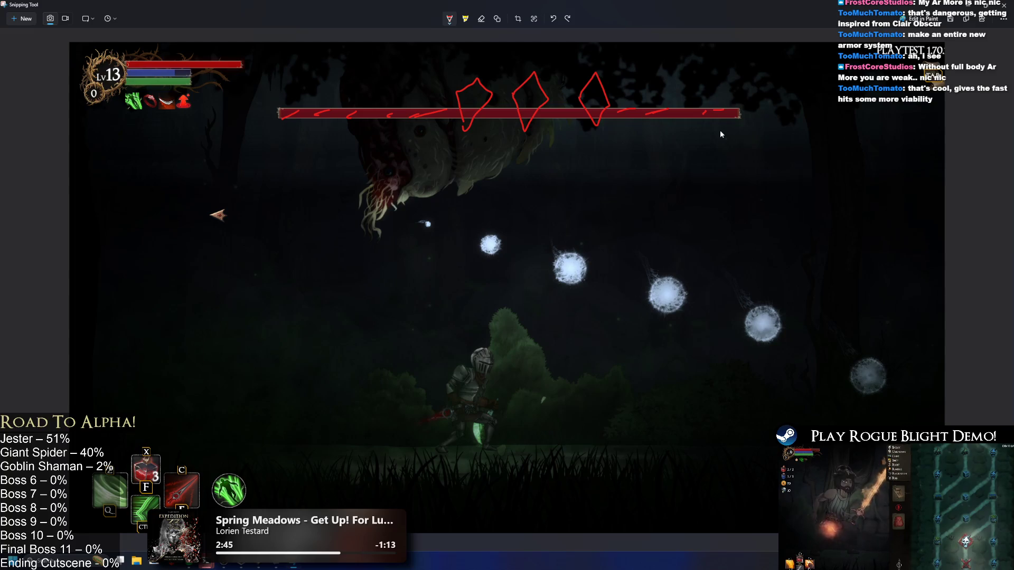
pyautogui.moveTo(384, 127); pyautogui.dragTo(527, 150)
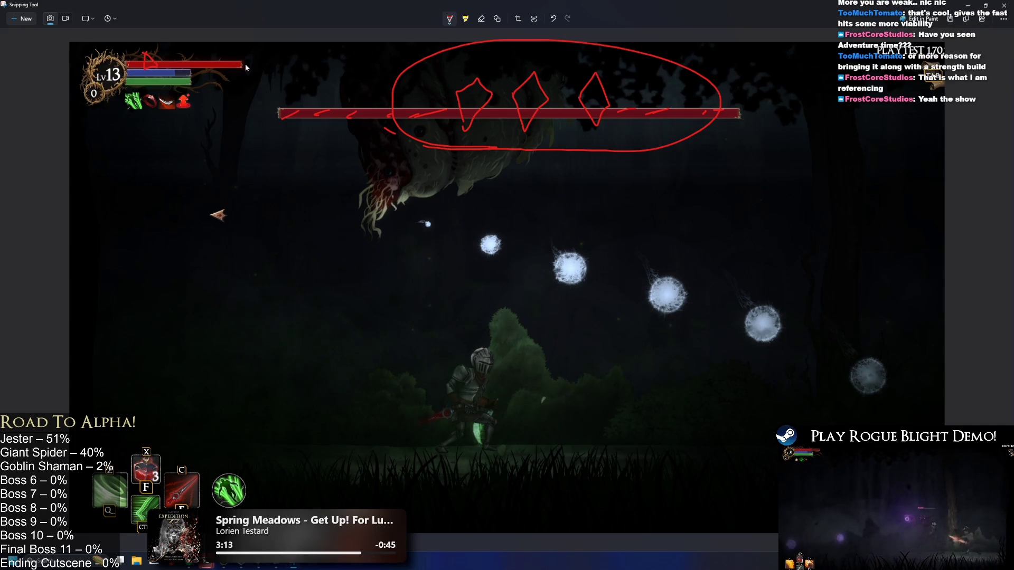
pyautogui.hotkey('ctrl', 'z')
pyautogui.moveTo(133, 74)
pyautogui.mouseDown()
pyautogui.moveTo(141, 54)
pyautogui.moveTo(150, 65)
pyautogui.moveTo(157, 54)
pyautogui.moveTo(204, 66)
pyautogui.mouseUp()
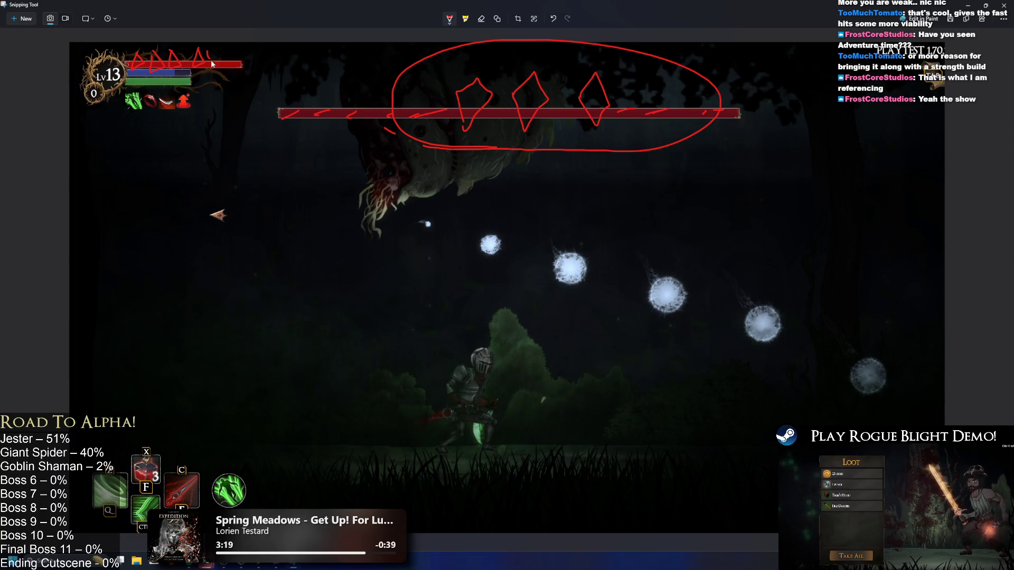
pyautogui.hotkey('ctrl', 'z')
pyautogui.hotkey('ctrl', 'z')
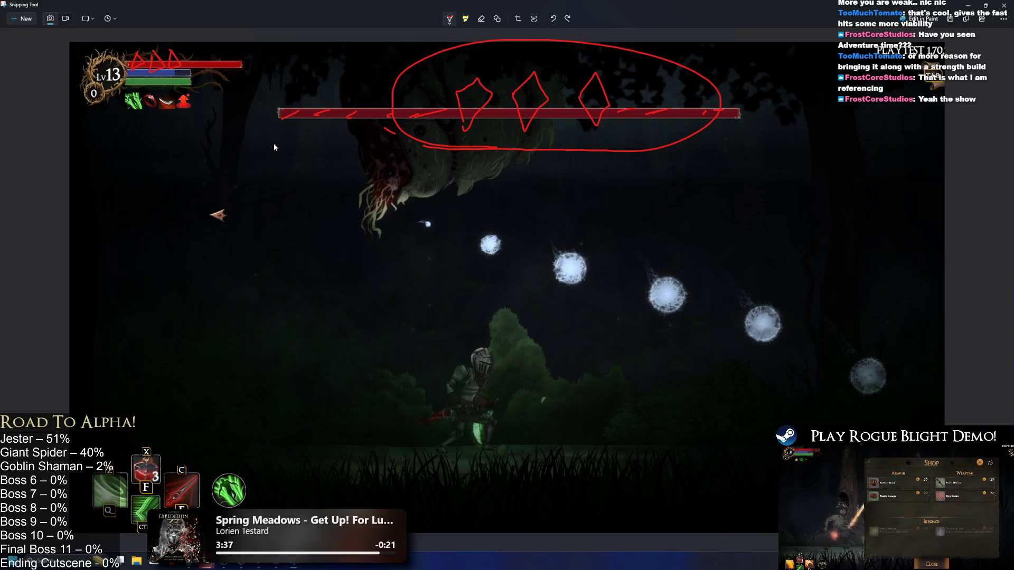
# - Restore the Snipping Tool window, nudge it up, and maximize it again
pyautogui.doubleClick(233, 21)
pyautogui.moveTo(509, 43); pyautogui.dragTo(506, 37)
pyautogui.doubleClick(506, 37)
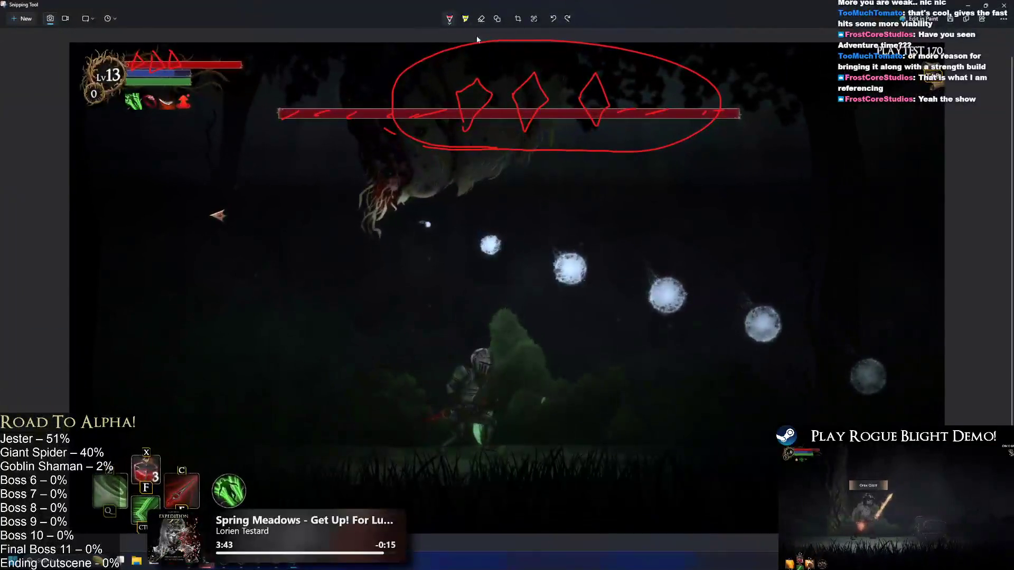
# - Close the screenshot, run the knight to the far left, then back right to slash the spider
pyautogui.click(1003, 5)
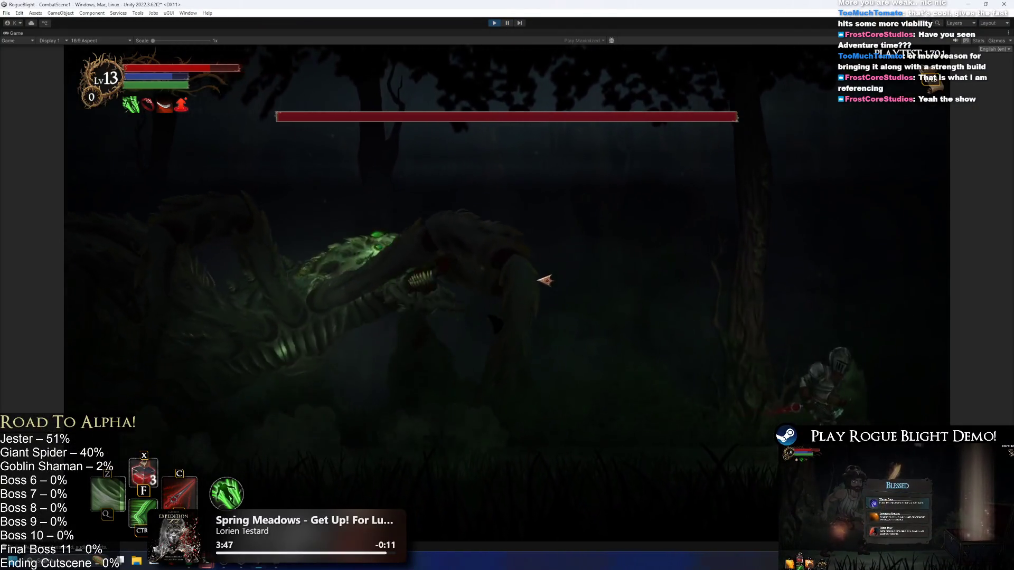
pyautogui.press('a')
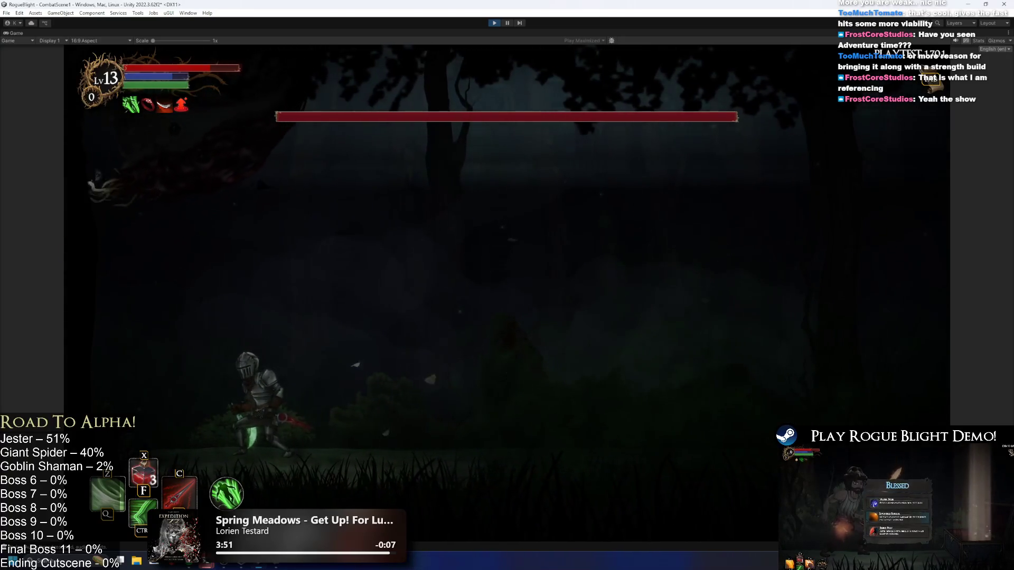
pyautogui.press('a')
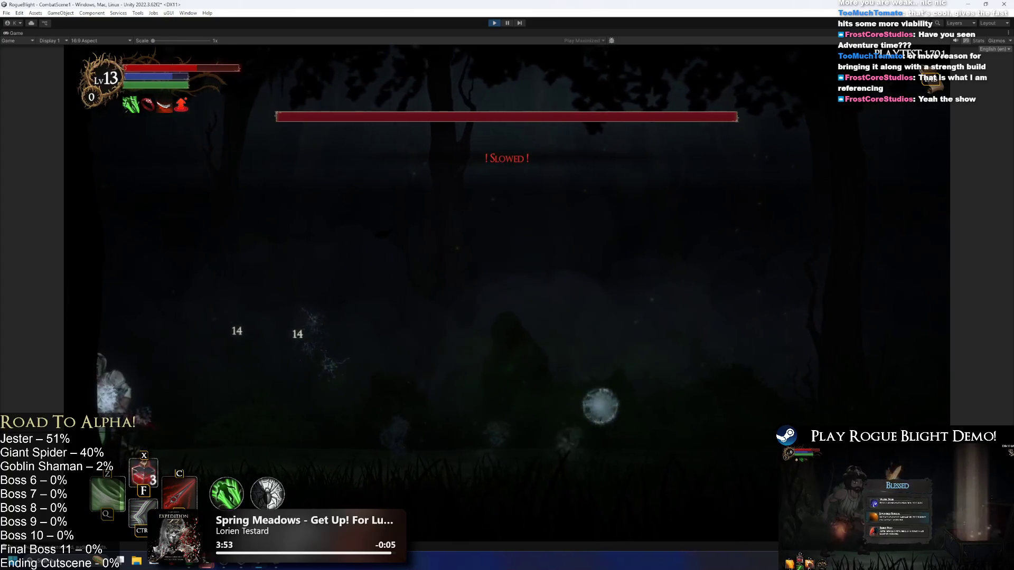
pyautogui.press('d')
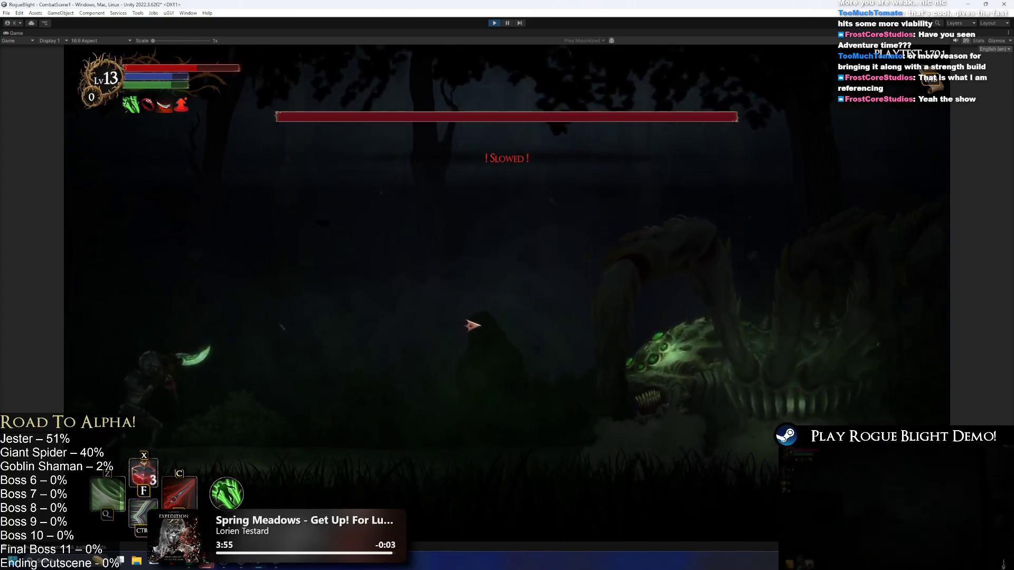
pyautogui.press('d')
pyautogui.click(638, 348)
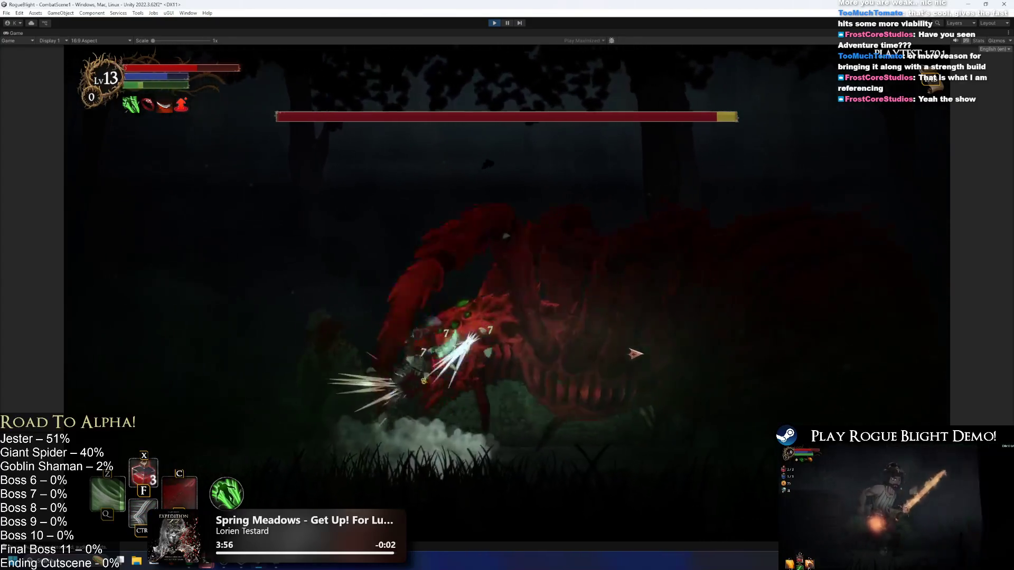
# - Dodge the spider's leaps and orb attack moving left and right, then stop play mode
pyautogui.press('a')
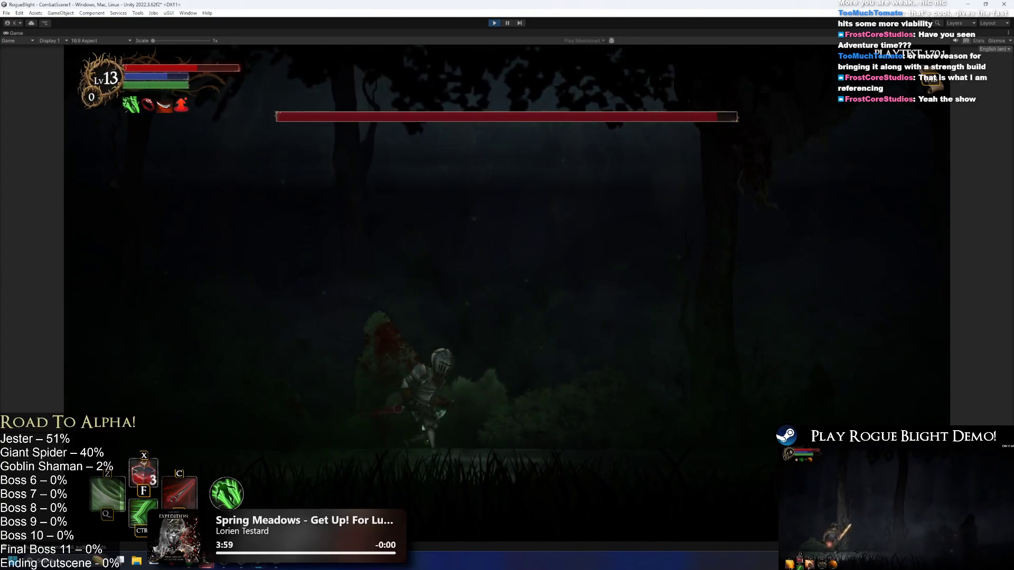
pyautogui.press('a')
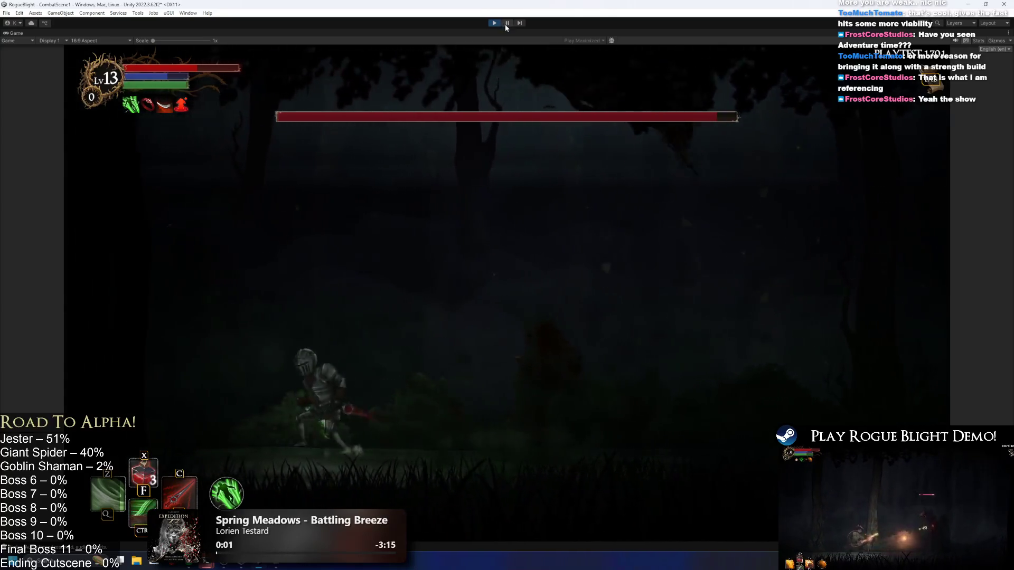
pyautogui.press('d')
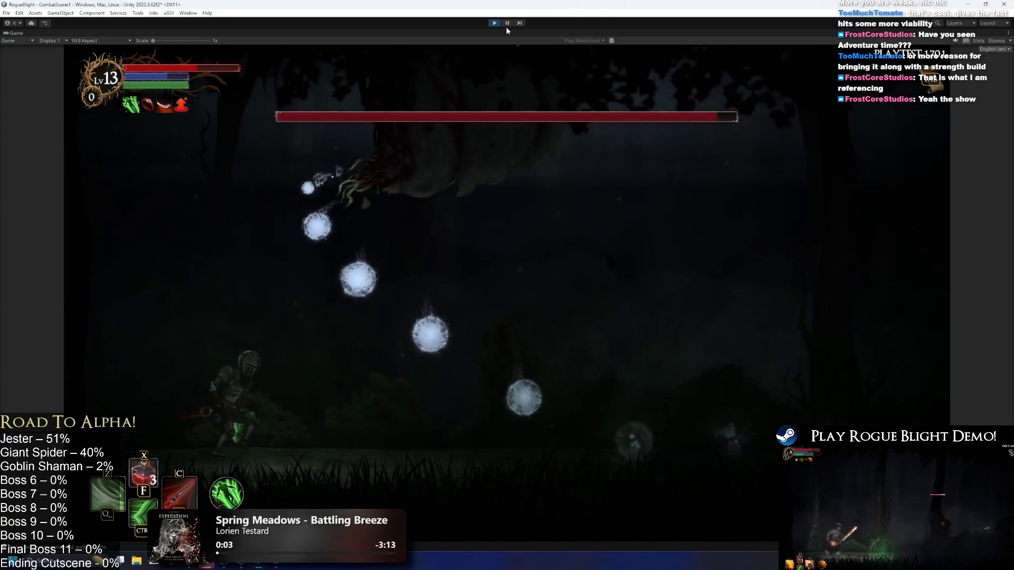
pyautogui.press('d')
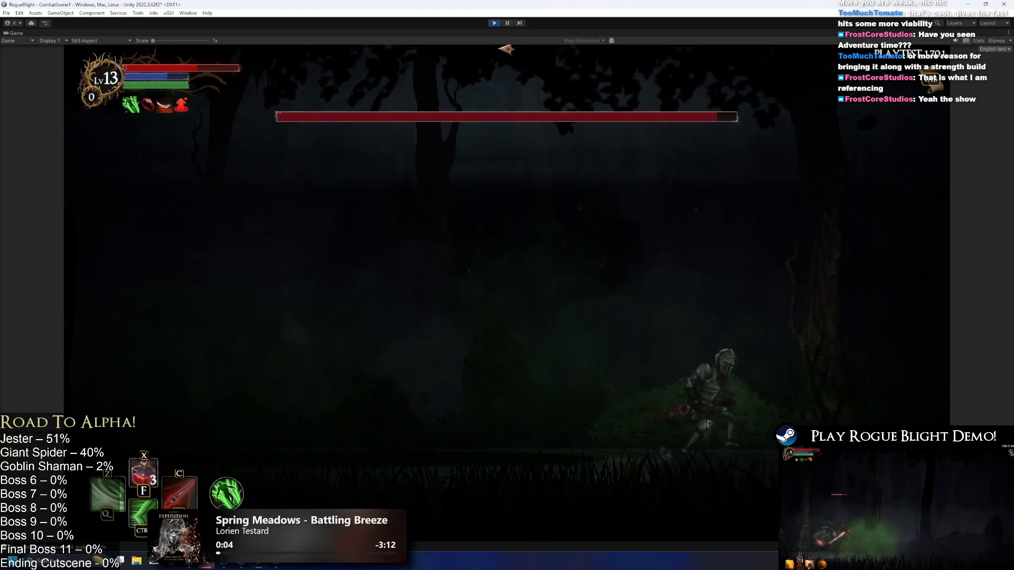
pyautogui.press('a')
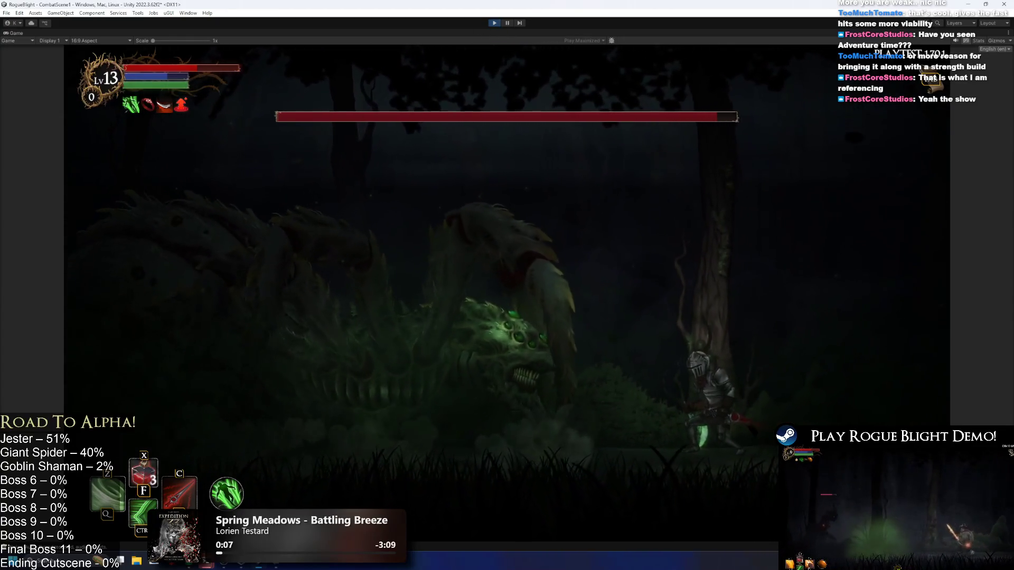
pyautogui.hotkey('ctrl', 'p')
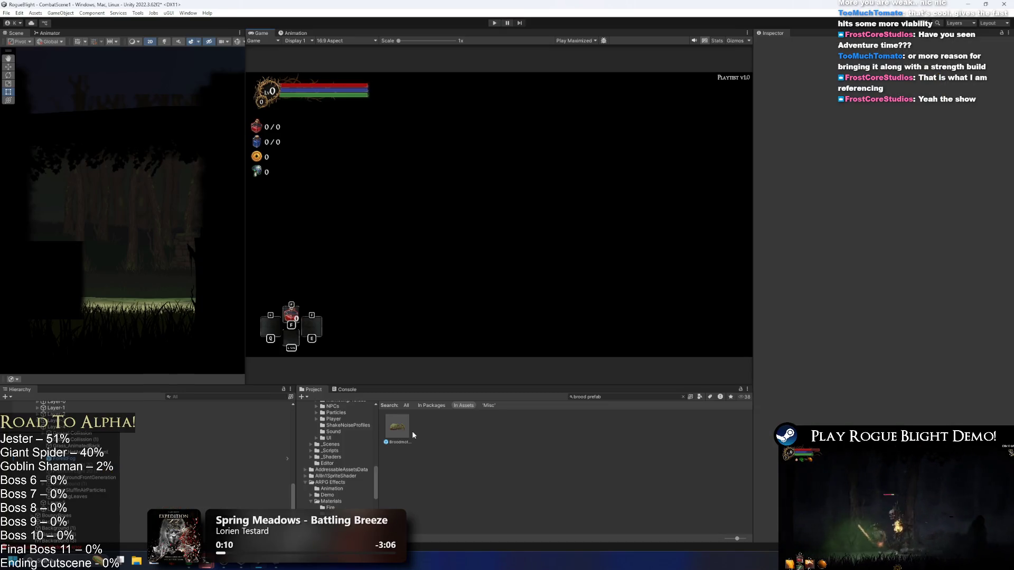
# - Open Broodmother_Prefab and set EnterLeafsVisualParticle's Shape Scale X to 2
pyautogui.doubleClick(407, 429)
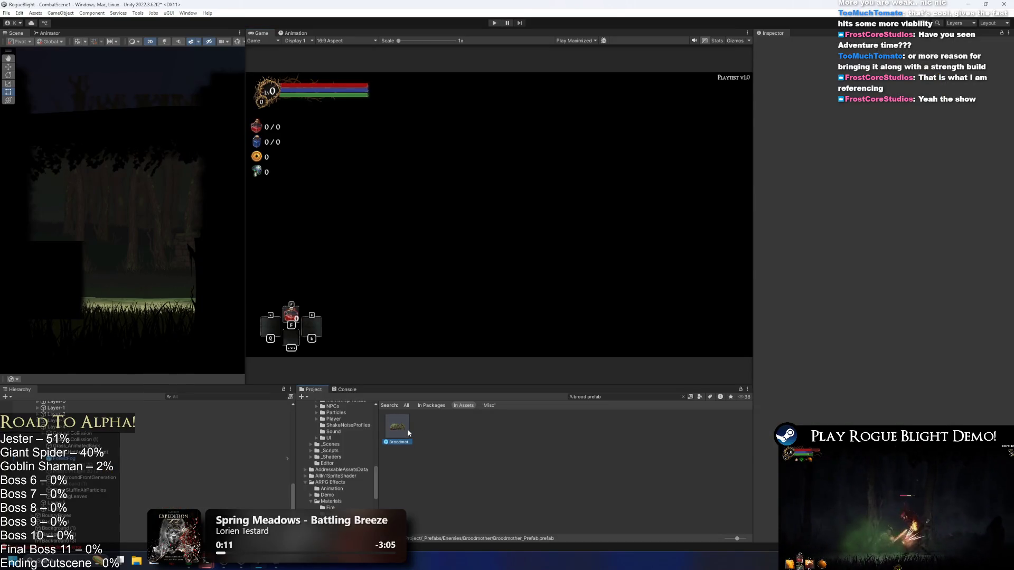
pyautogui.click(85, 477)
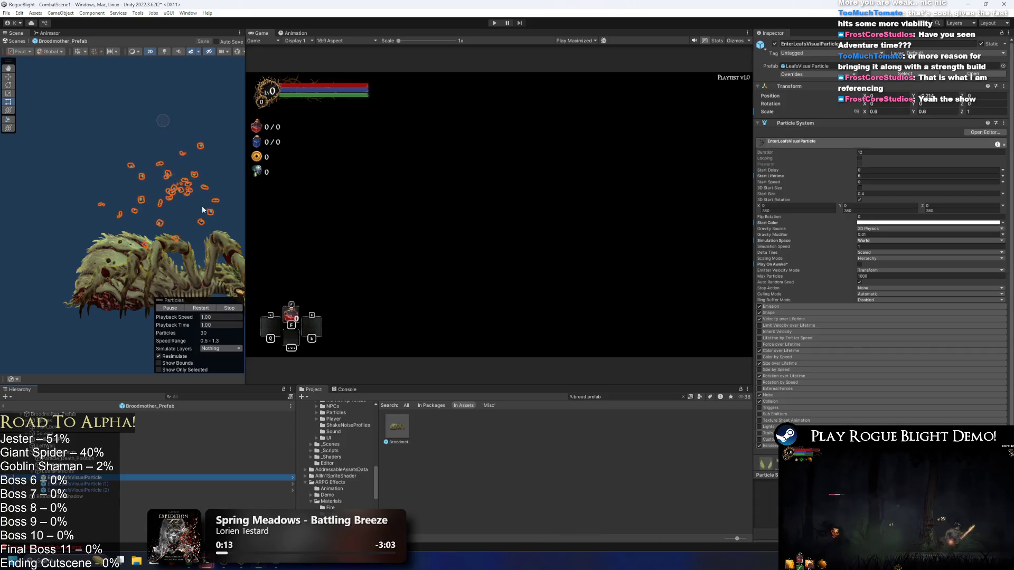
pyautogui.click(766, 314)
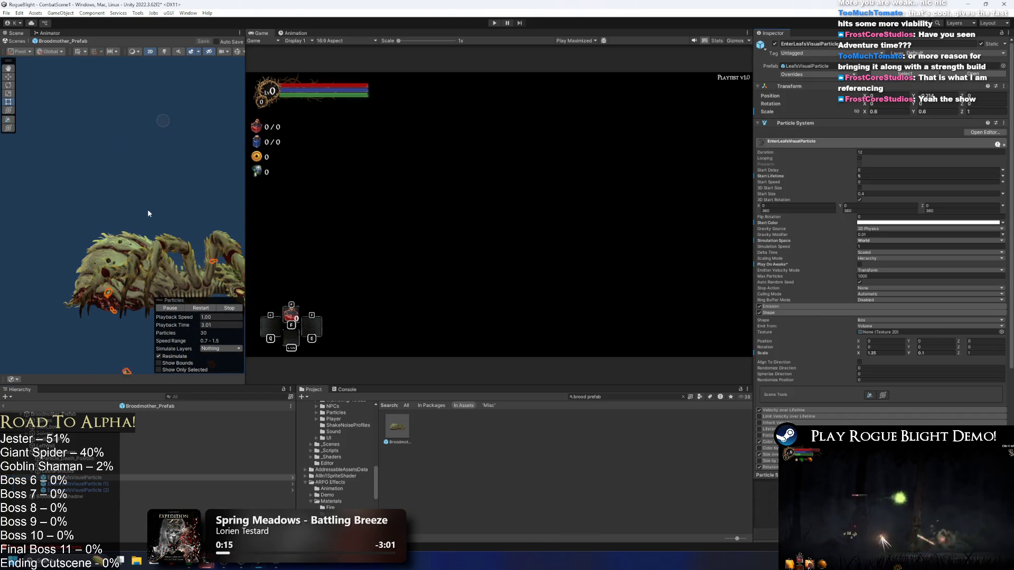
pyautogui.click(882, 352)
pyautogui.write('2')
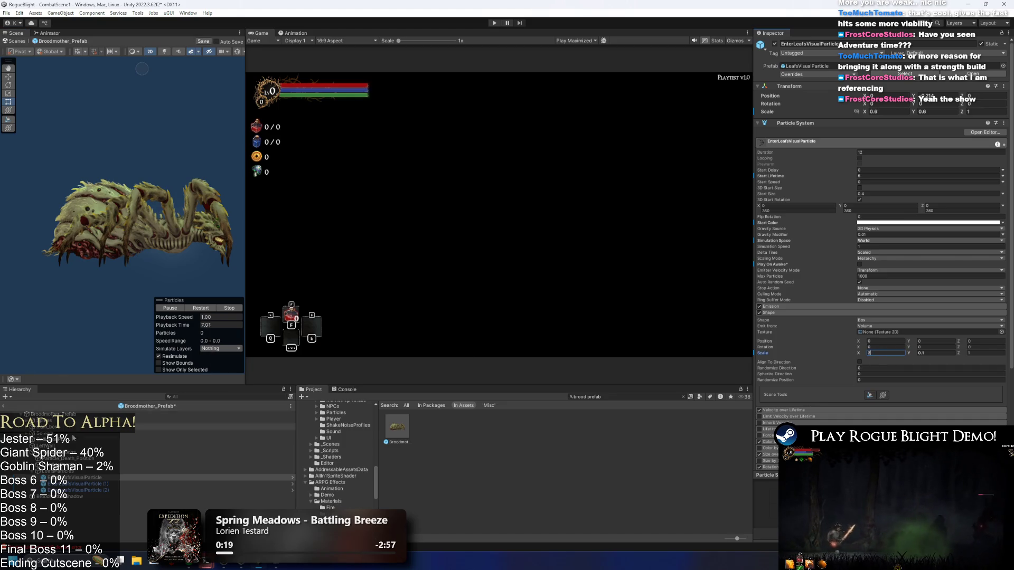
# - Check shape scale and size-over-lifetime on the other leaf effects, then enter play mode past the warning
pyautogui.click(82, 485)
pyautogui.click(795, 320)
pyautogui.click(794, 320)
pyautogui.click(779, 363)
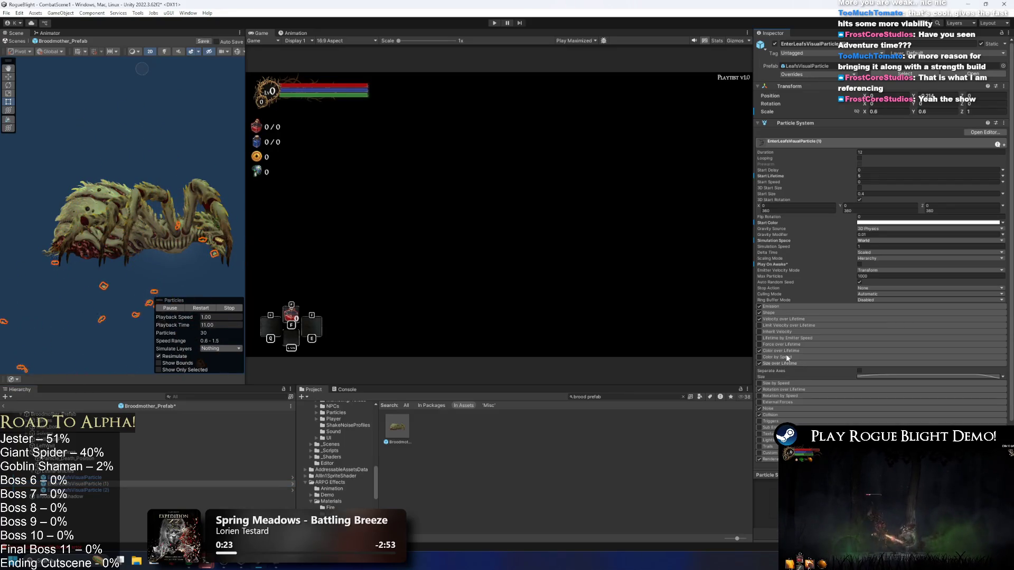
pyautogui.click(783, 312)
pyautogui.click(882, 353)
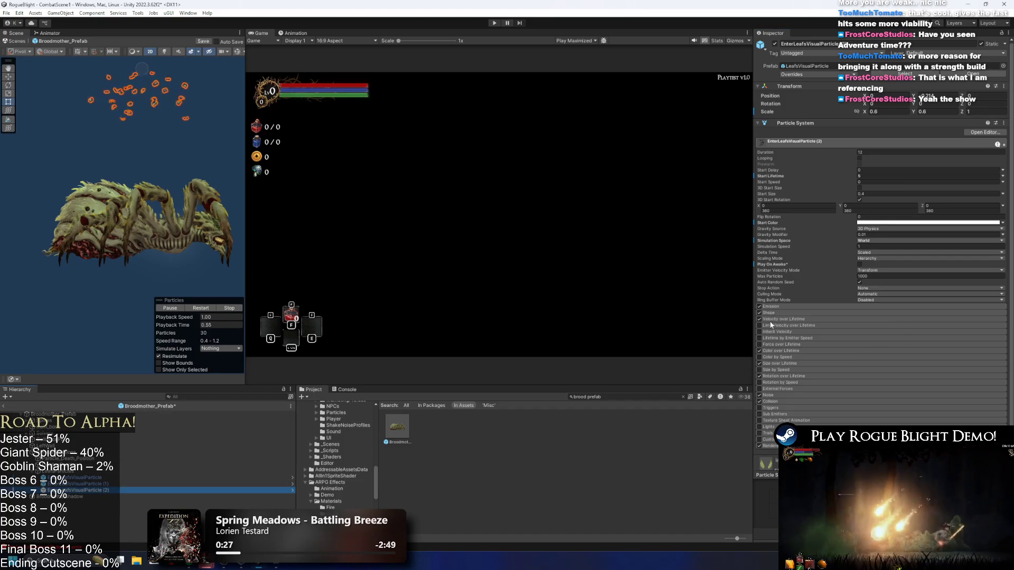
pyautogui.click(801, 326)
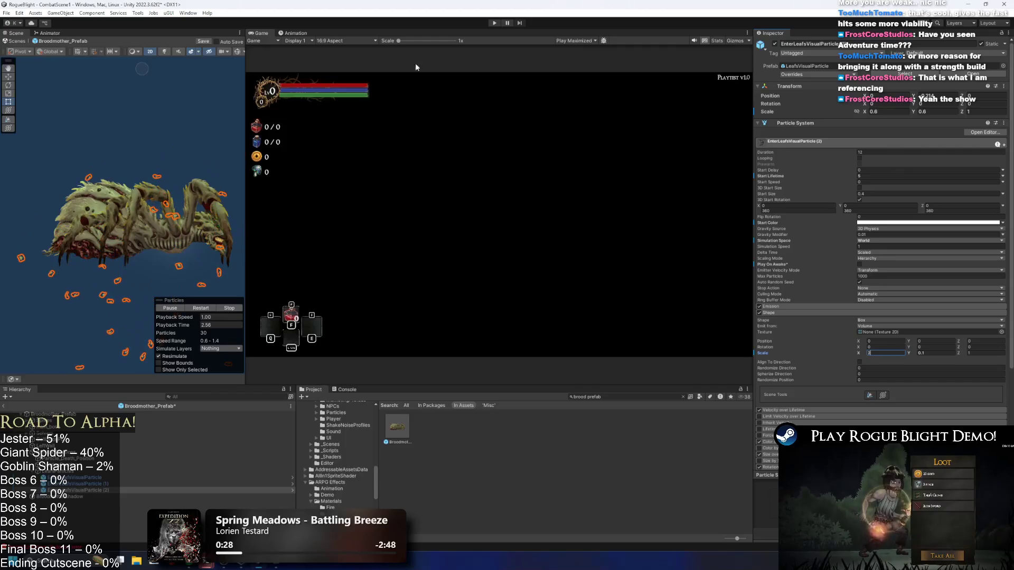
pyautogui.click(494, 23)
pyautogui.press('Return')
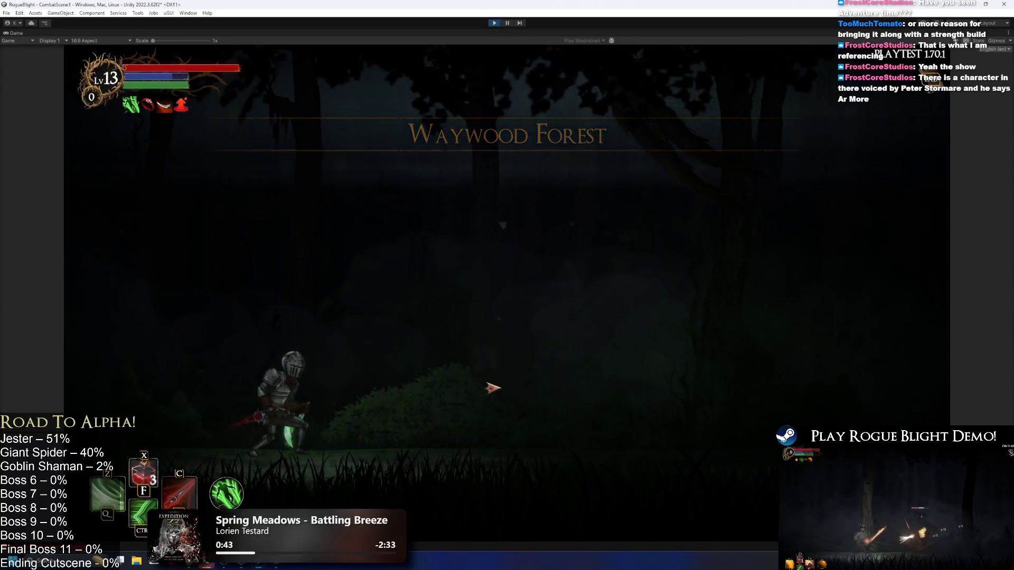
# - Walk the knight to the arena, fight the Broodmother while watching the leaves fall, then stop play
pyautogui.press('a')
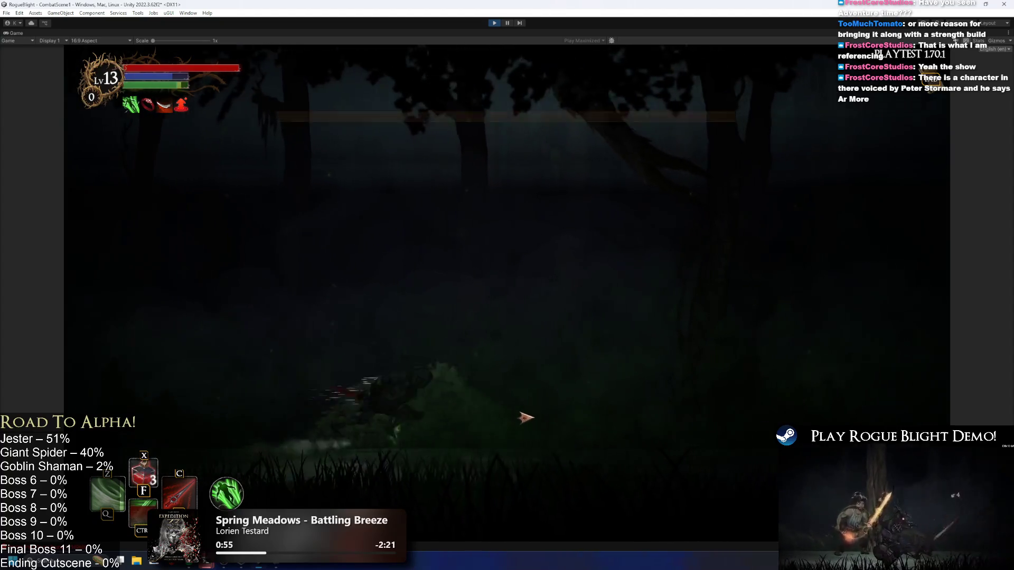
pyautogui.press('c')
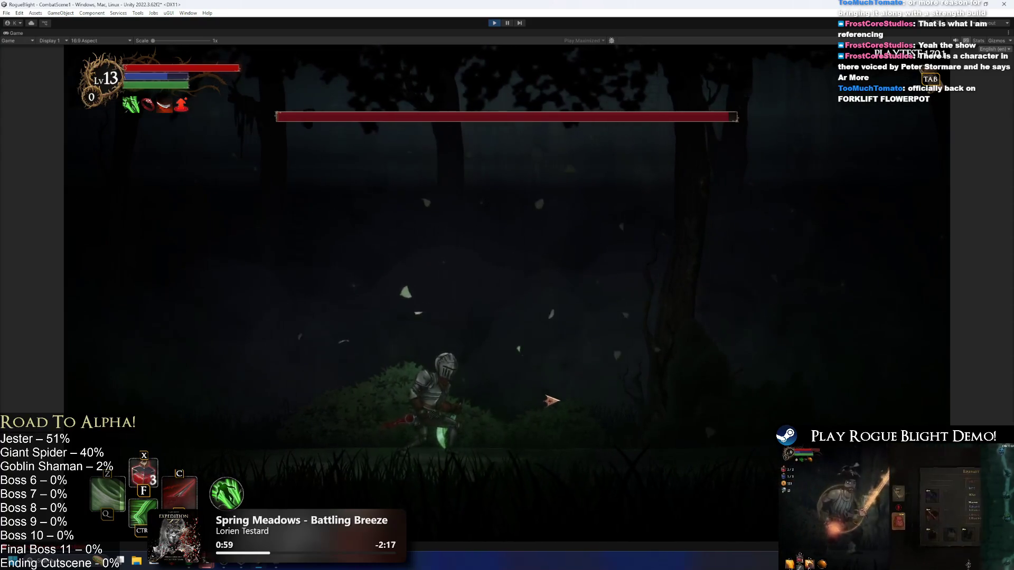
pyautogui.press('d')
pyautogui.press('space')
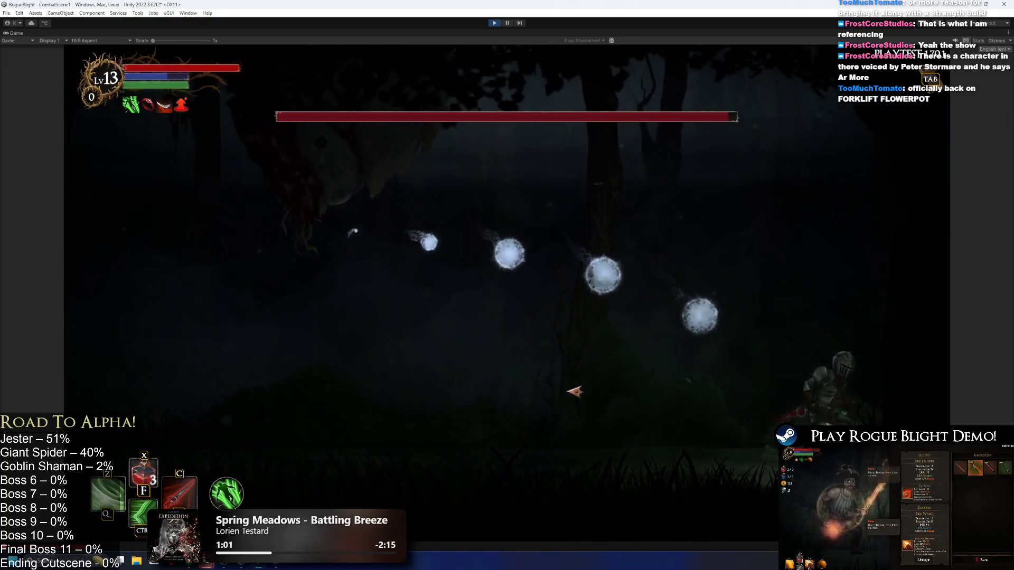
pyautogui.press('d')
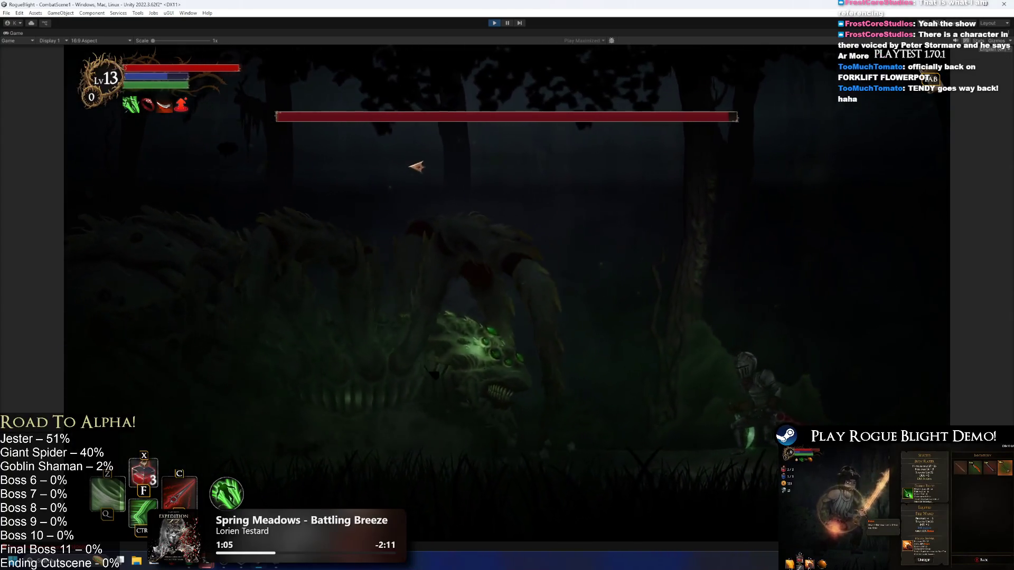
pyautogui.press('a')
pyautogui.press('a')
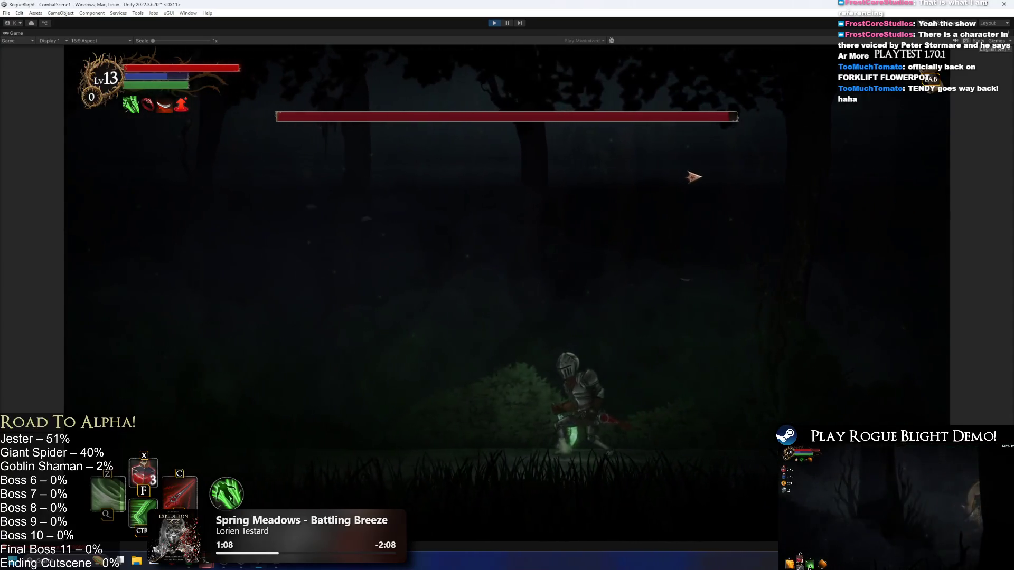
pyautogui.press('a')
pyautogui.press('a')
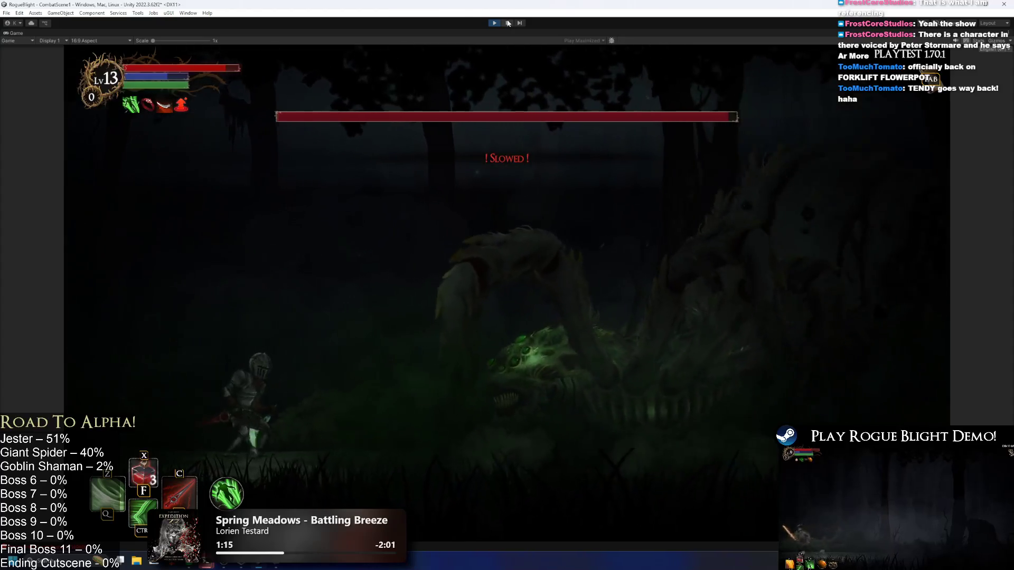
pyautogui.press('d')
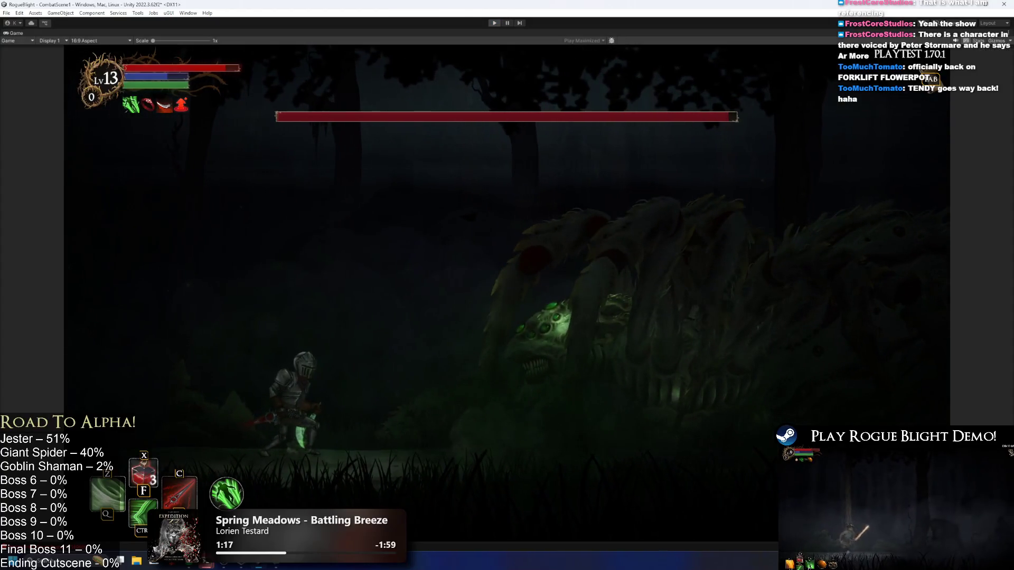
pyautogui.hotkey('ctrl', 'p')
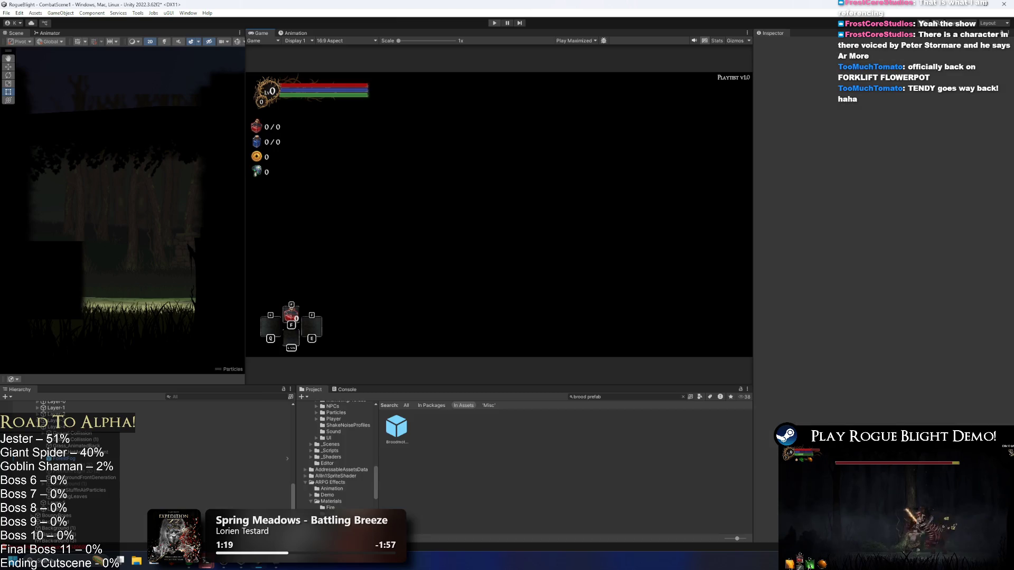
# - Open Broodmother_Prefab from the Project window and select EnterLeafsVisualParticle in the Hierarchy
pyautogui.scroll(5, 376, 423)
pyautogui.doubleClick(389, 421)
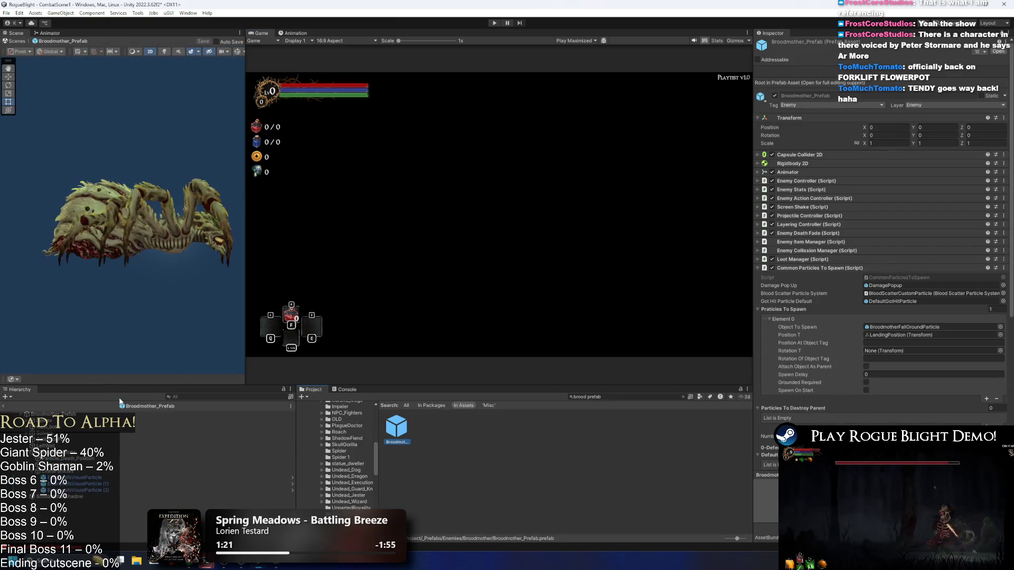
pyautogui.click(74, 478)
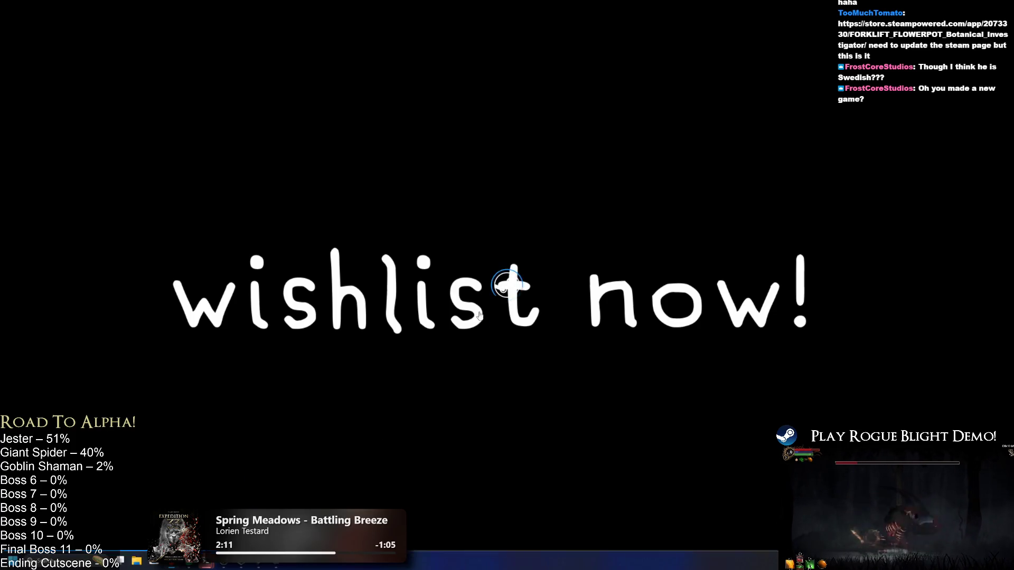
# - Exit the fullscreen trailer and browse the Too Much Tomato publisher's games list
pyautogui.press('Escape')
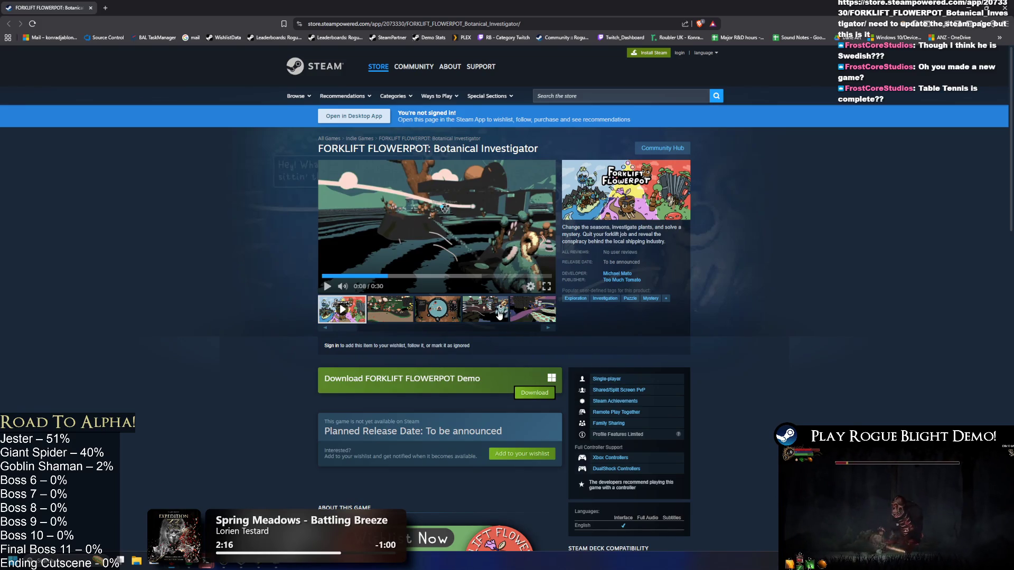
pyautogui.click(621, 279)
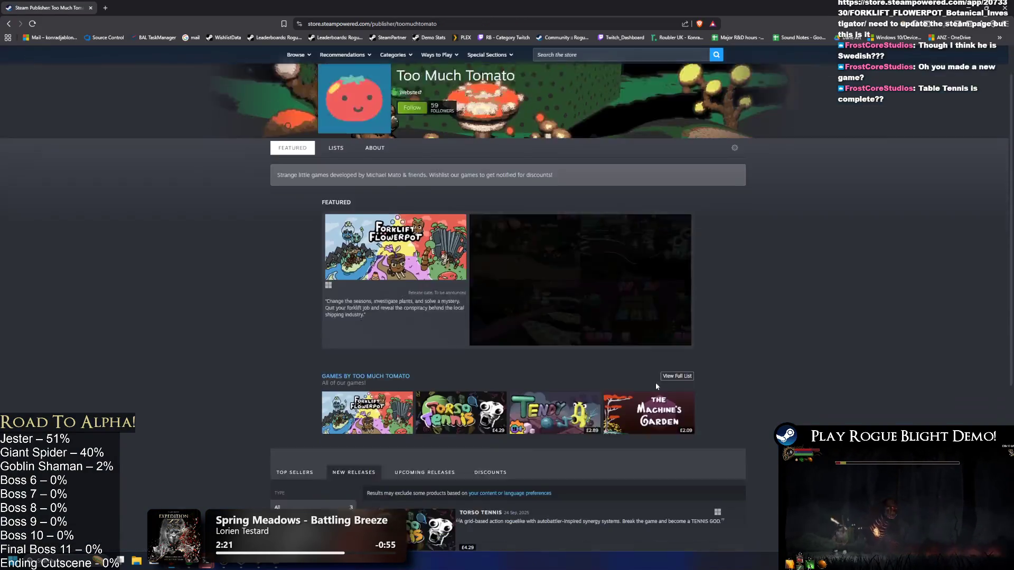
pyautogui.scroll(-4, 557, 365)
pyautogui.moveTo(687, 174)
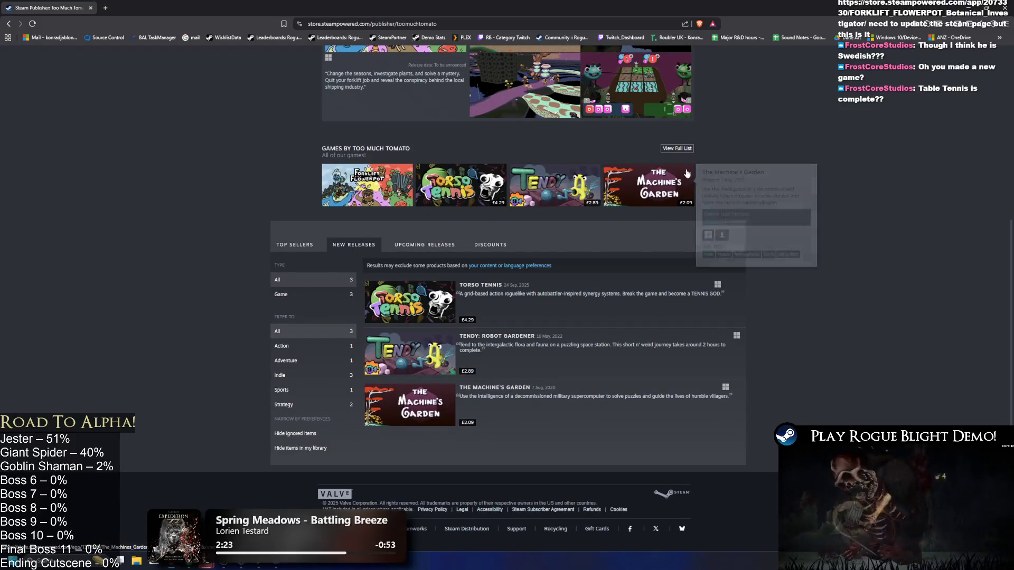
pyautogui.scroll(5, 676, 177)
pyautogui.moveTo(377, 255)
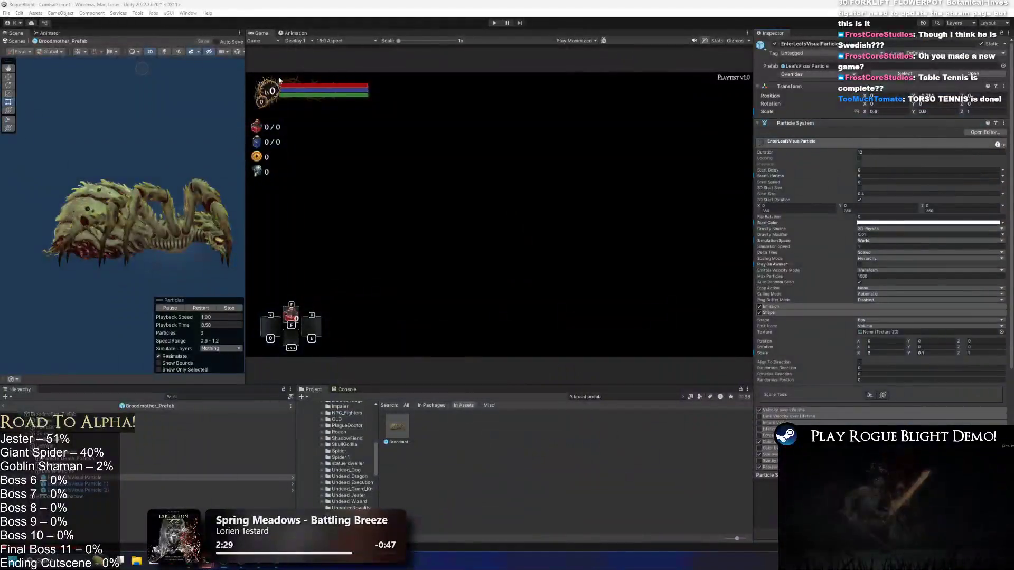
# - Press Play and dismiss the 'Risk of unwanted modifications' warning
pyautogui.click(494, 23)
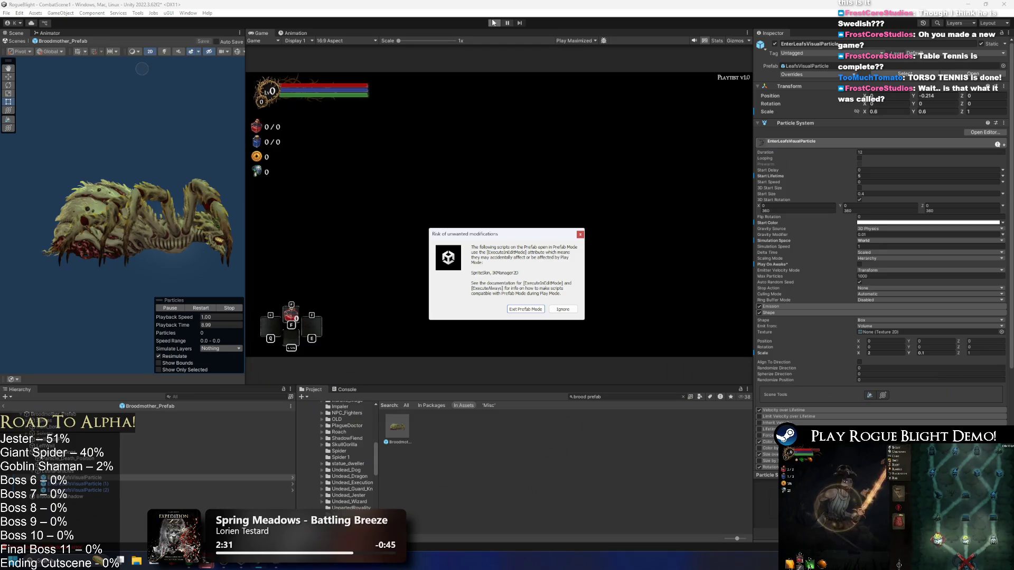
pyautogui.press('Return')
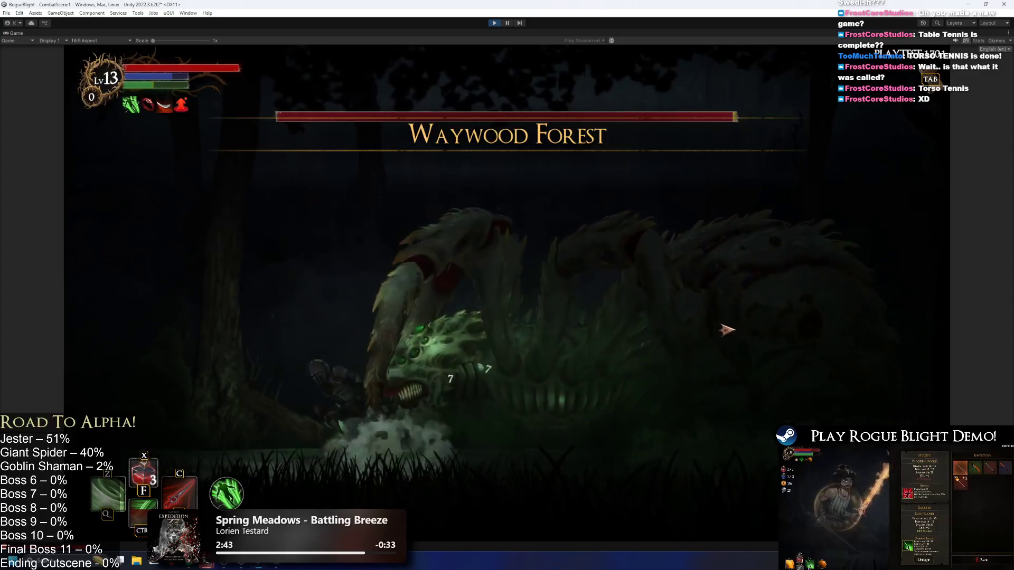
# - Fire at the spider boss, move the knight left and back right, then stop play mode
pyautogui.click(676, 322)
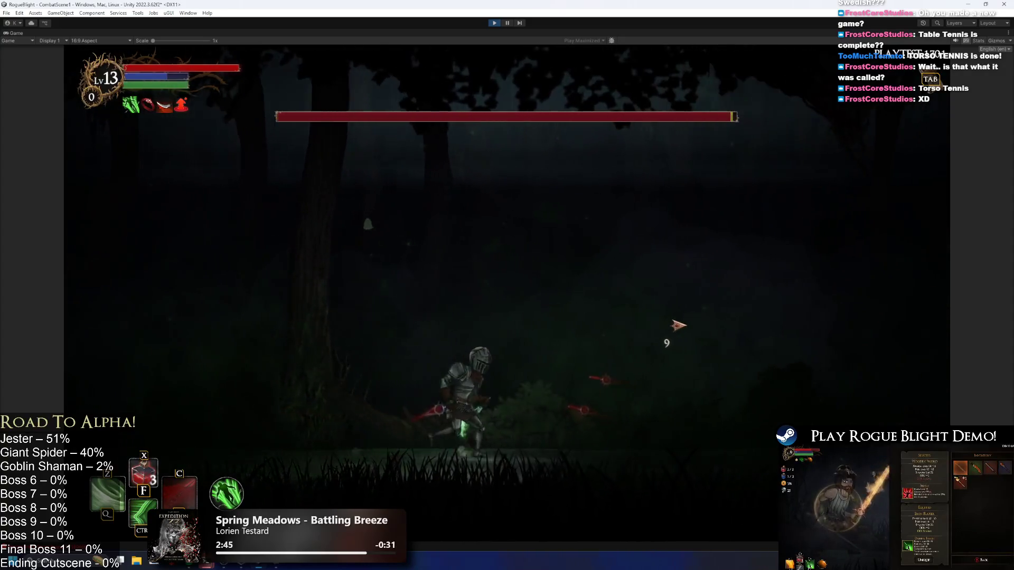
pyautogui.press('a')
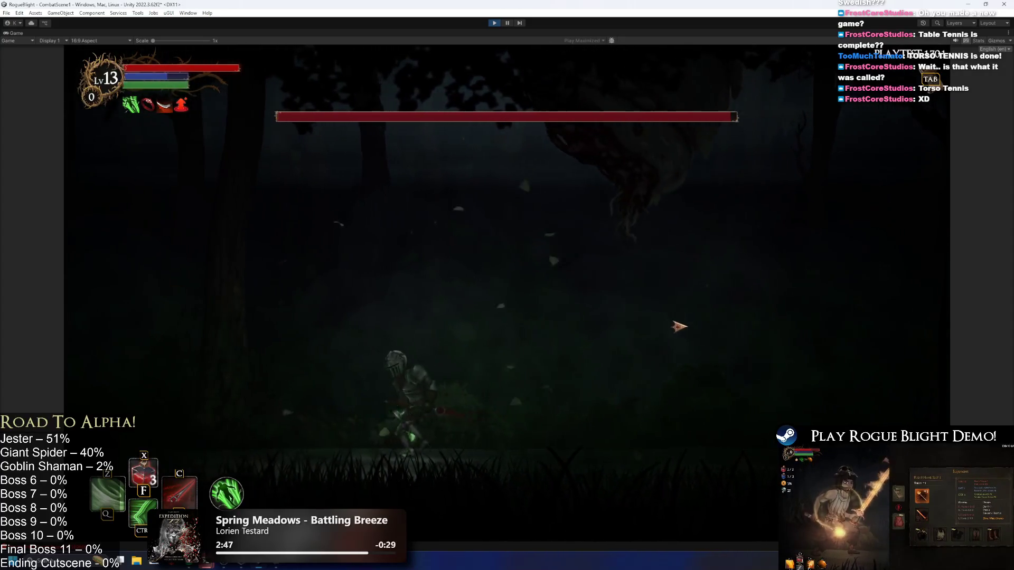
pyautogui.press('a')
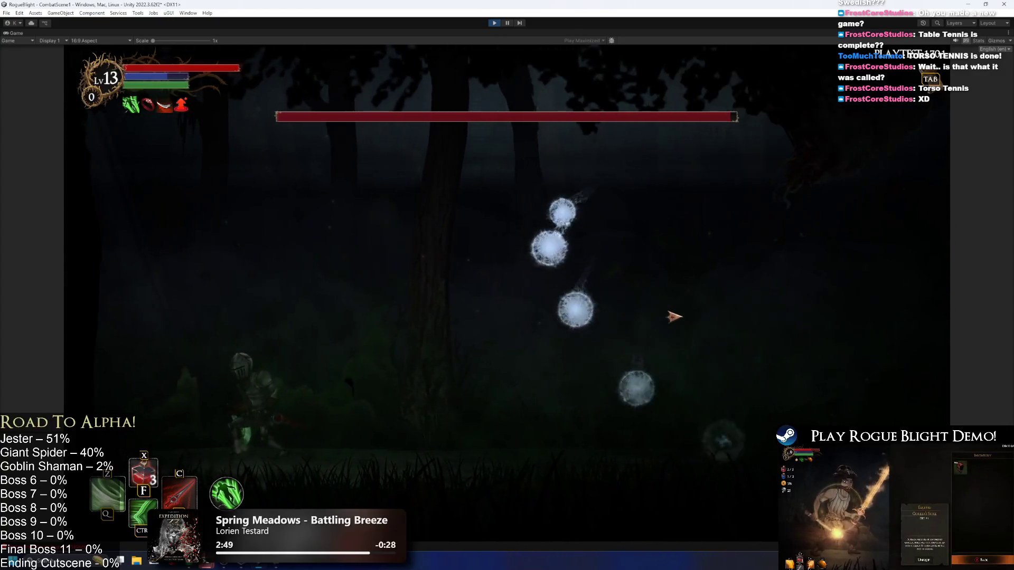
pyautogui.press('d')
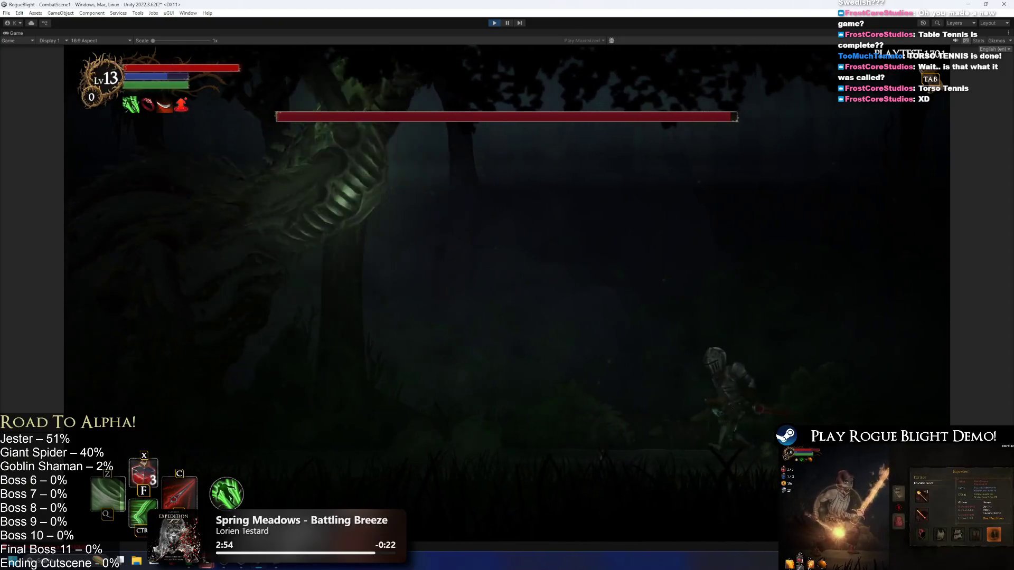
pyautogui.hotkey('ctrl', 'p')
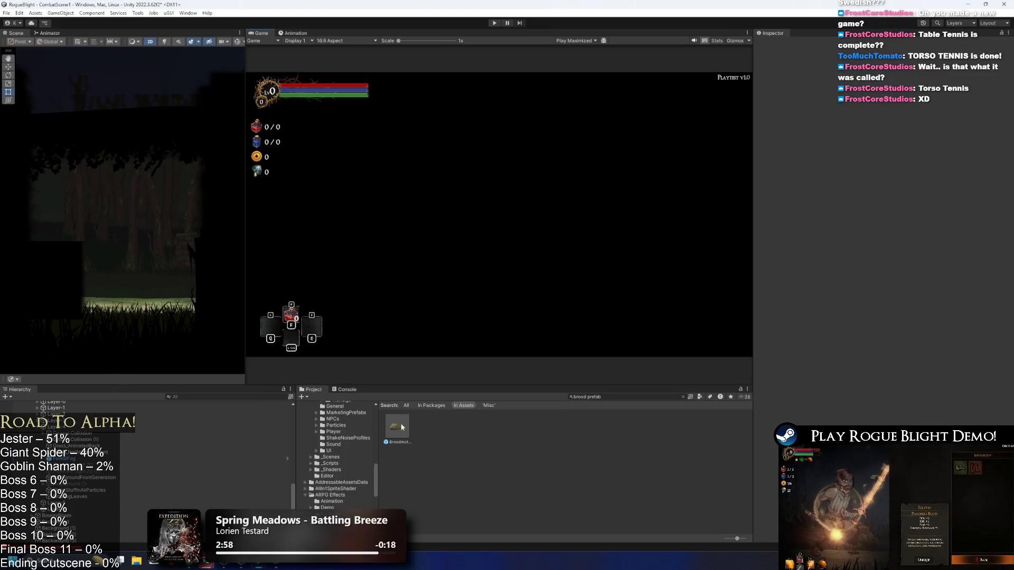
# - Reopen Broodmother_Prefab and select EnterLeafsVisualParticle to show its particle settings
pyautogui.doubleClick(402, 426)
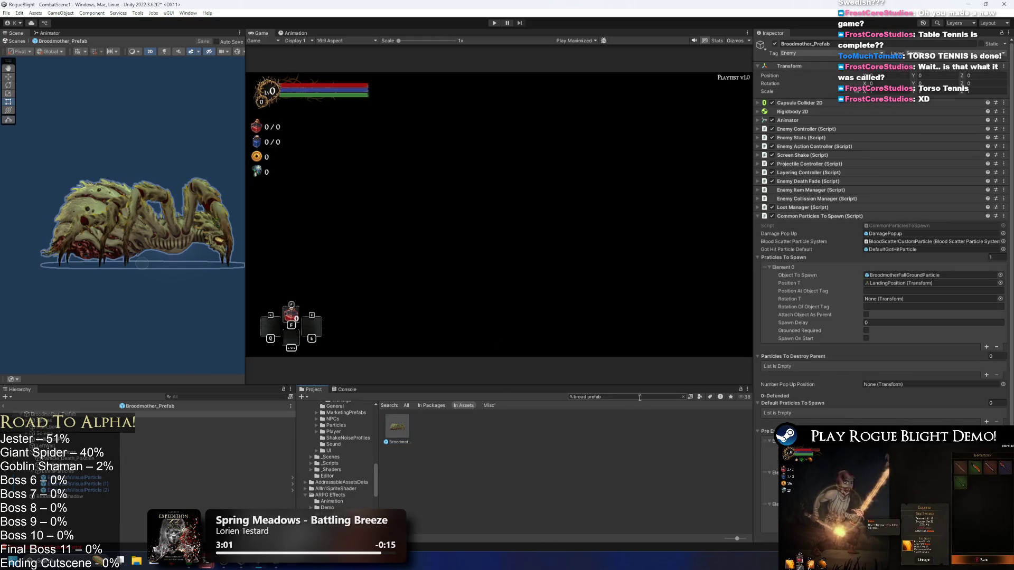
pyautogui.click(77, 478)
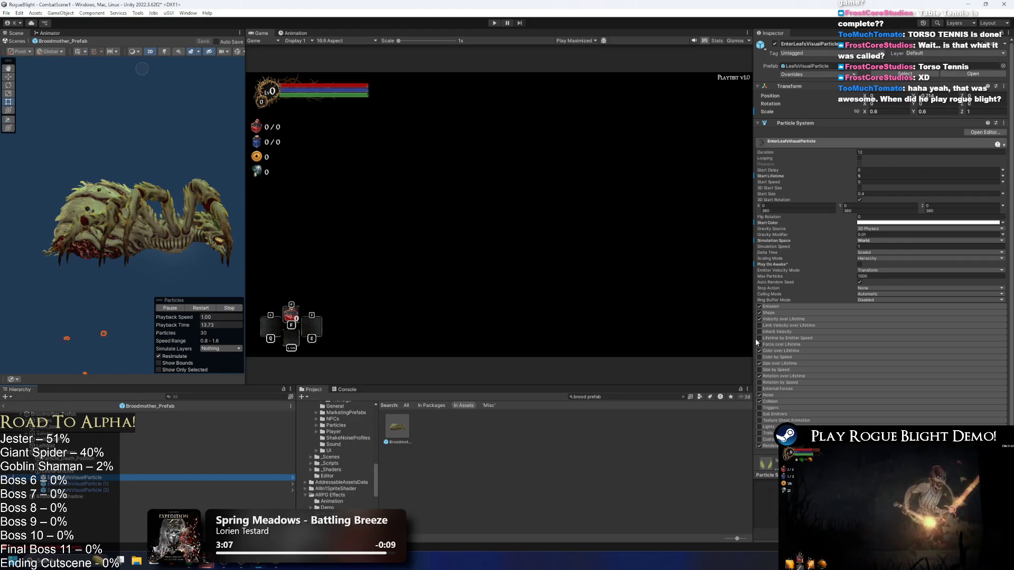
# - Enable Limit Velocity over Lifetime on EnterLeafsVisualParticle with speed 1 and drag 5, then restart the preview
pyautogui.click(759, 325)
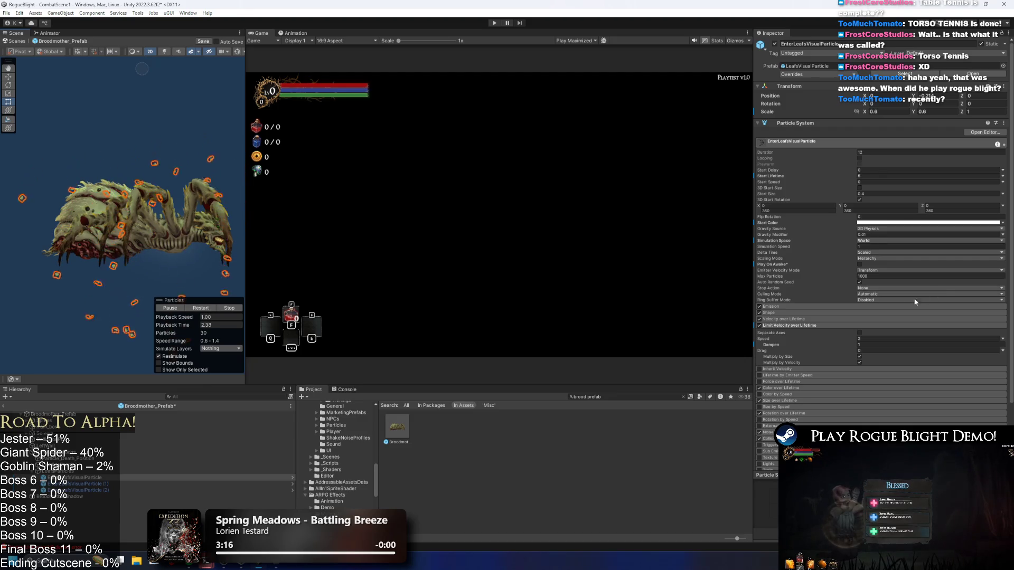
pyautogui.click(870, 346)
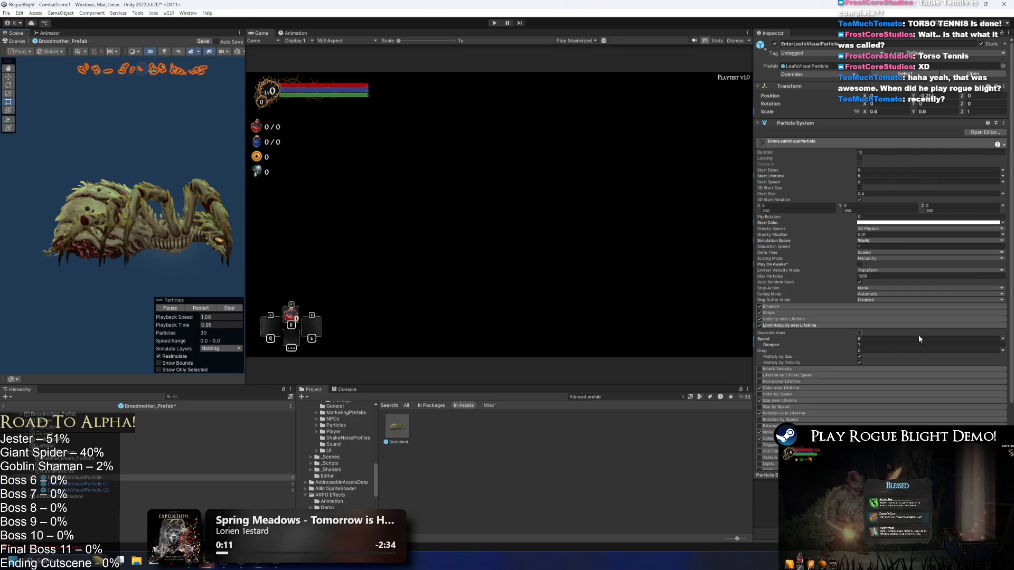
pyautogui.write('1')
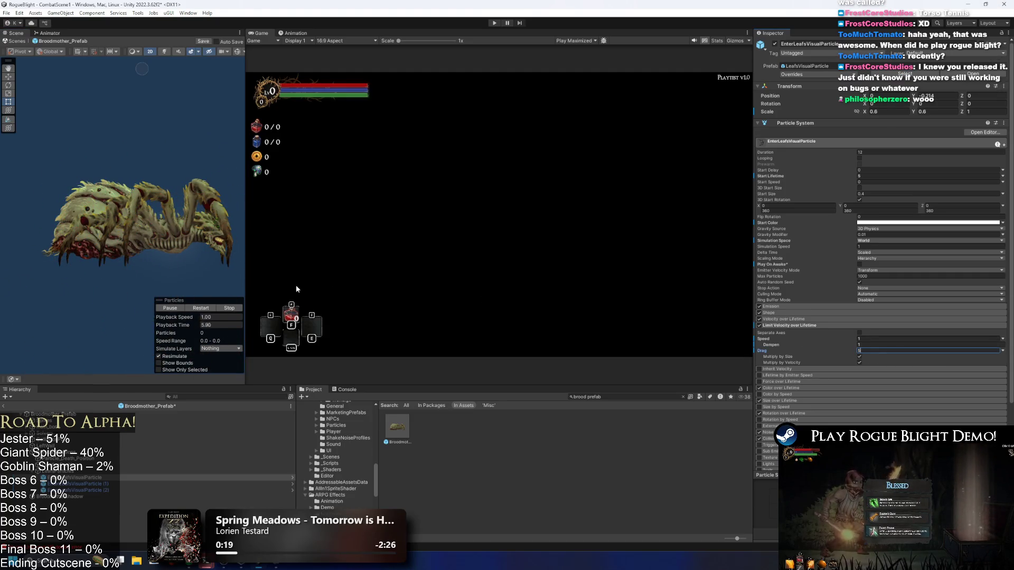
pyautogui.click(205, 310)
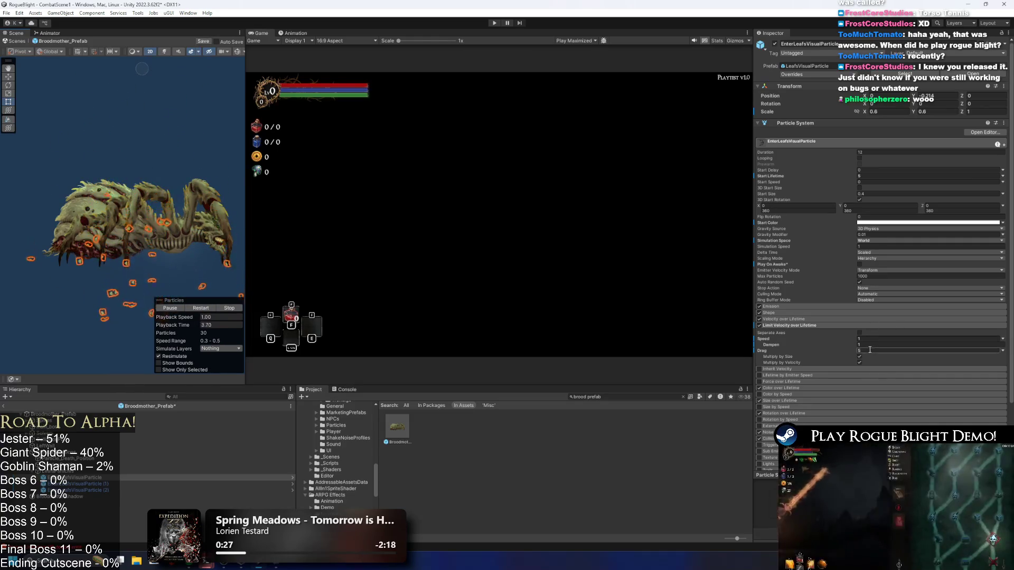
pyautogui.rightClick(771, 326)
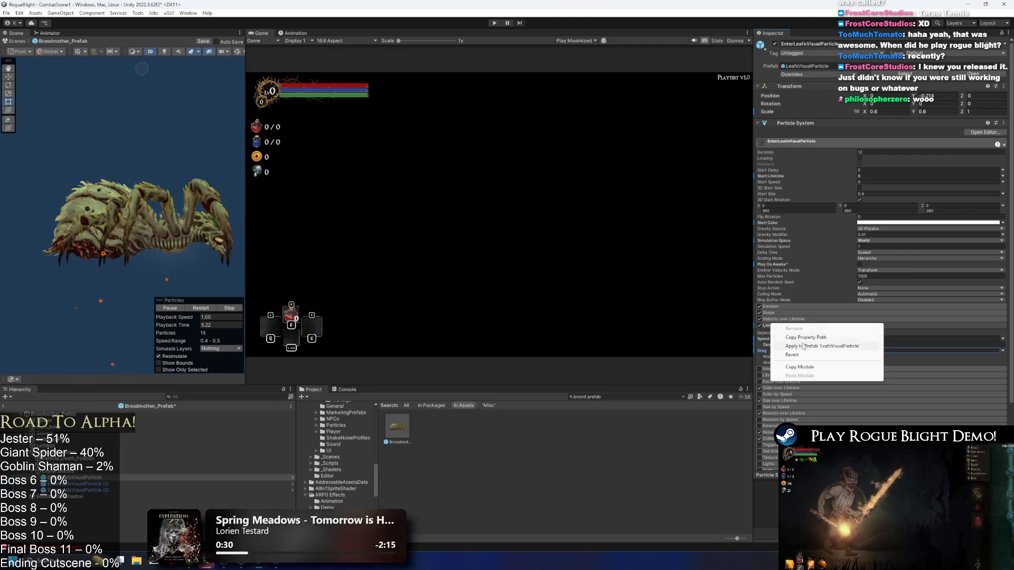
# - Copy the Limit Velocity over Lifetime module and paste it onto EnterLeafsVisualParticle (2)
pyautogui.click(797, 368)
pyautogui.click(79, 484)
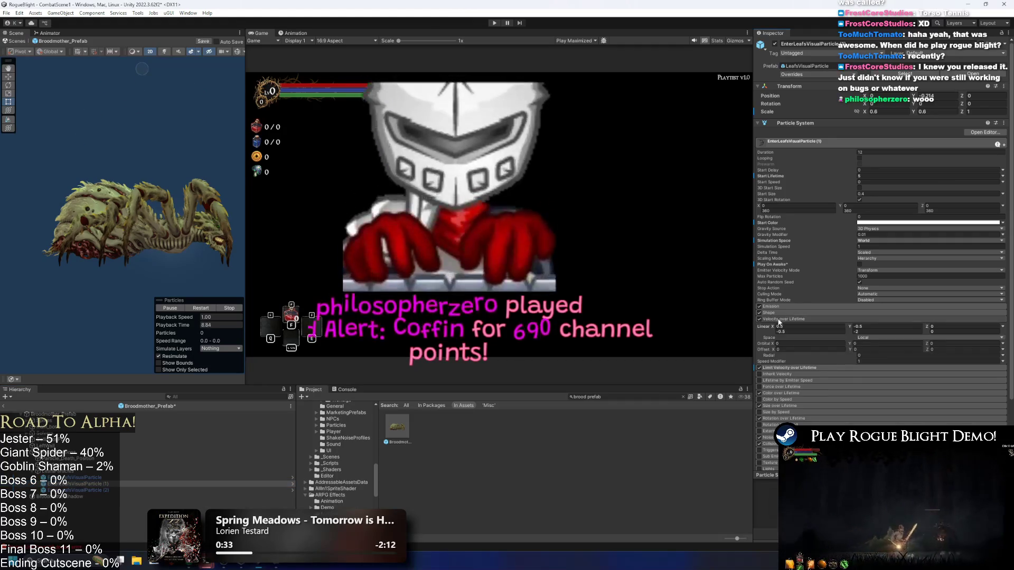
pyautogui.click(777, 319)
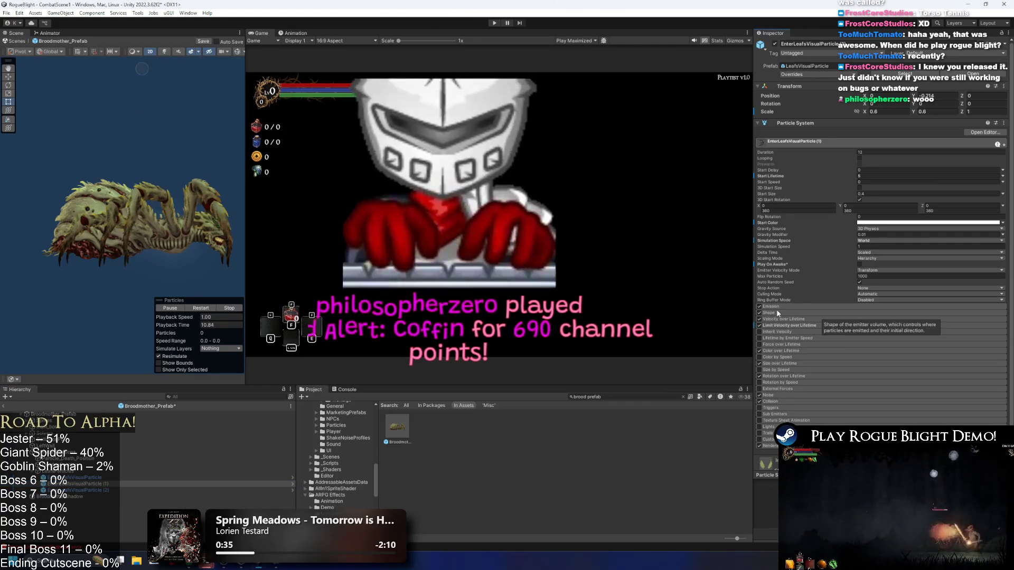
pyautogui.click(781, 325)
pyautogui.rightClick(782, 325)
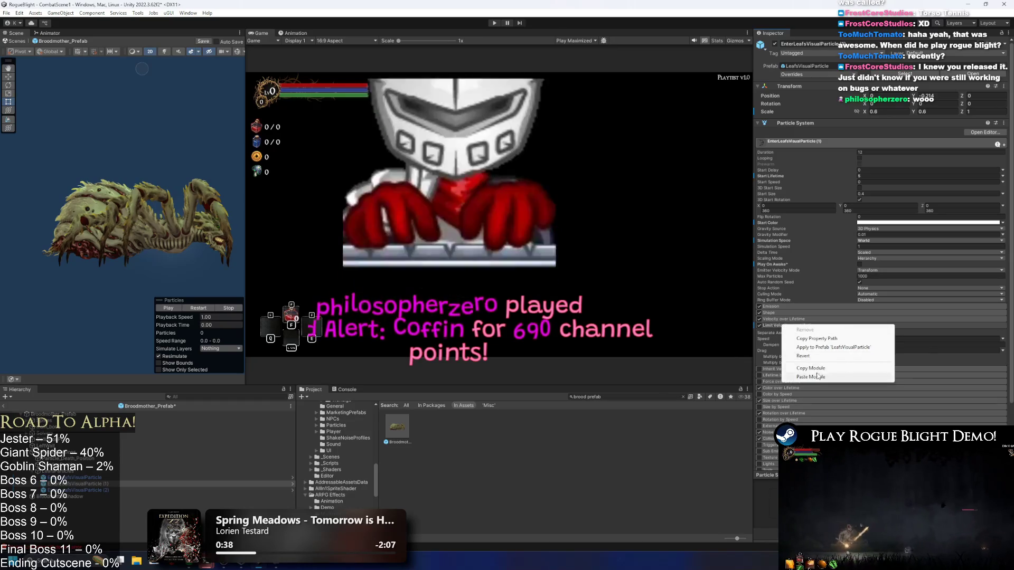
pyautogui.press('Escape')
pyautogui.click(84, 490)
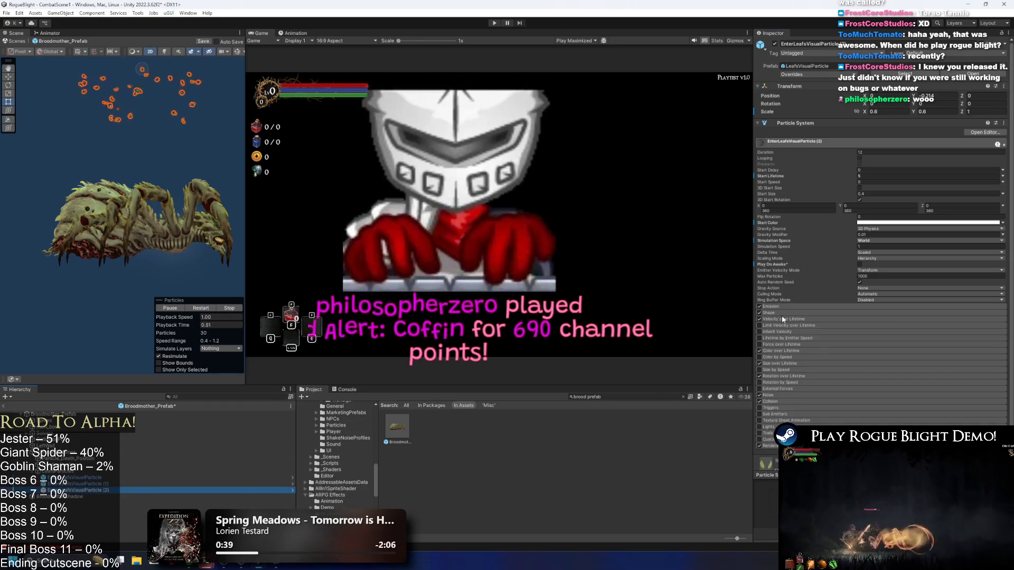
pyautogui.rightClick(782, 326)
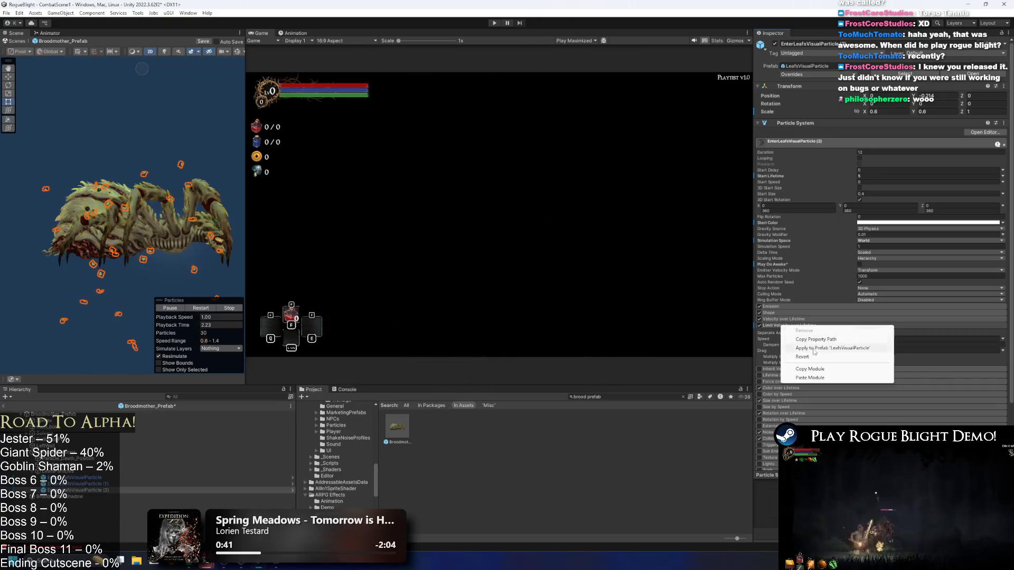
pyautogui.click(822, 378)
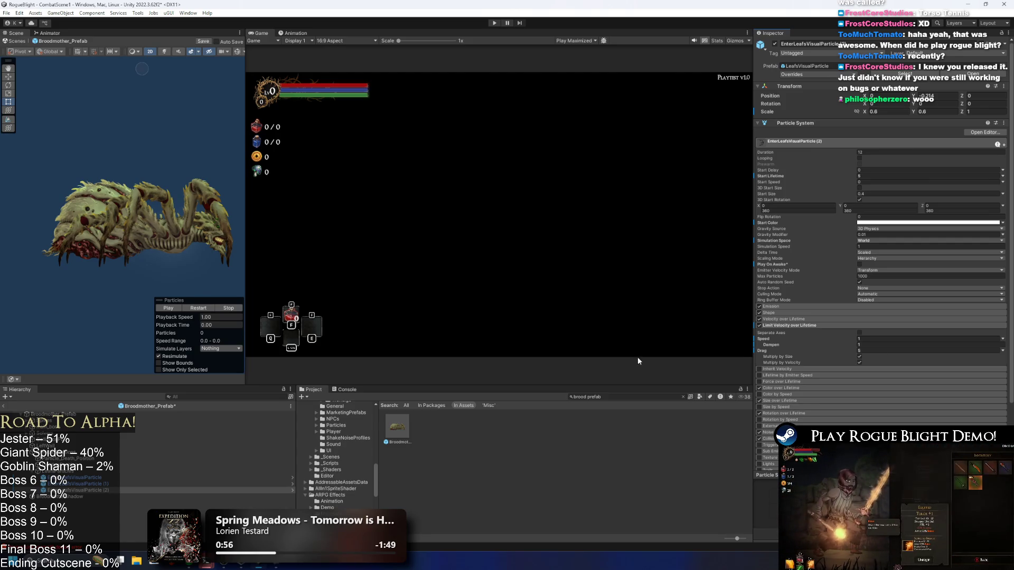
# - Save the Broodmother prefab, replay the leaf burst, and expand the Velocity over Lifetime and Shape modules
pyautogui.hotkey('ctrl', 's')
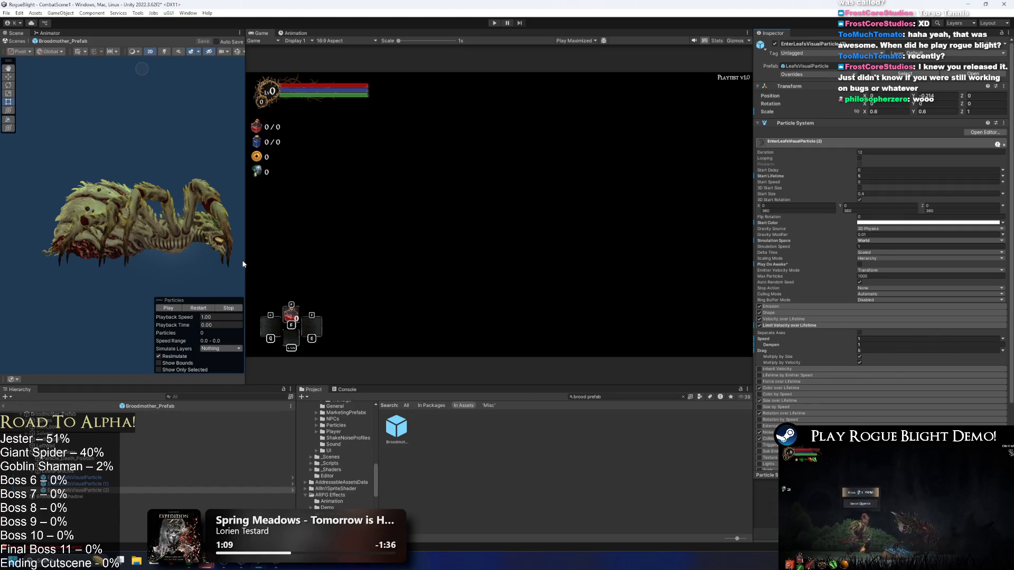
pyautogui.click(194, 309)
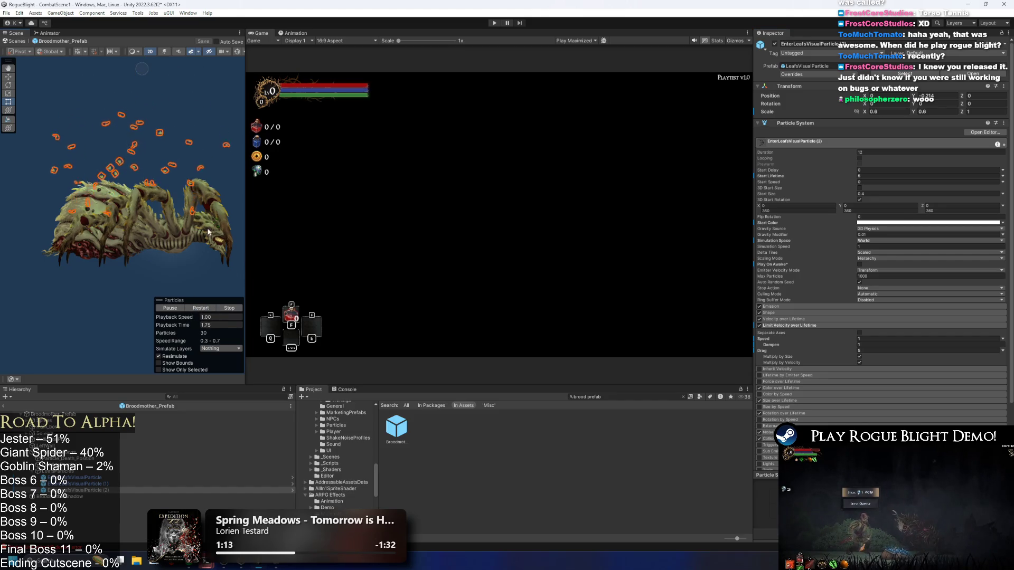
pyautogui.click(798, 319)
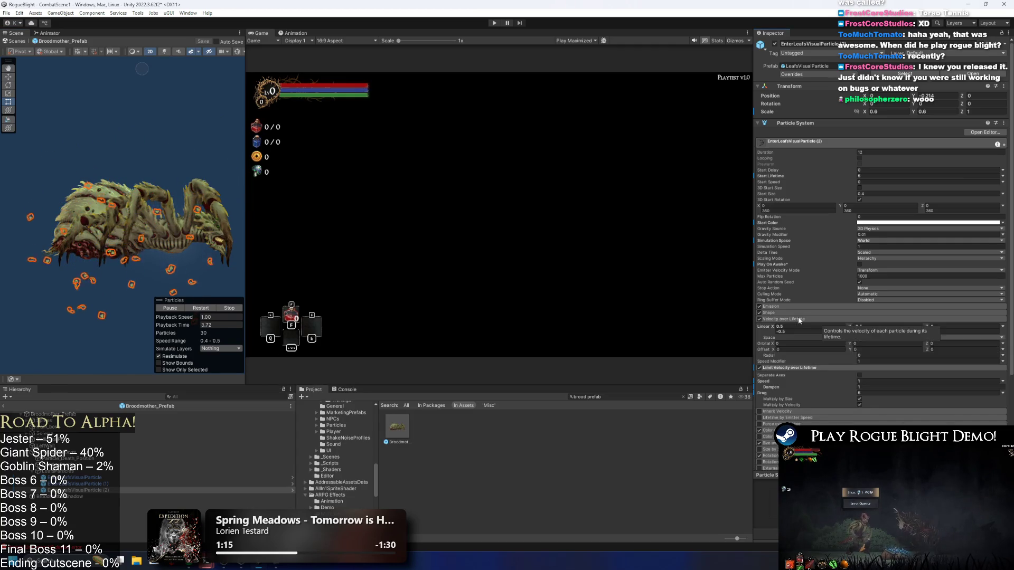
pyautogui.click(776, 313)
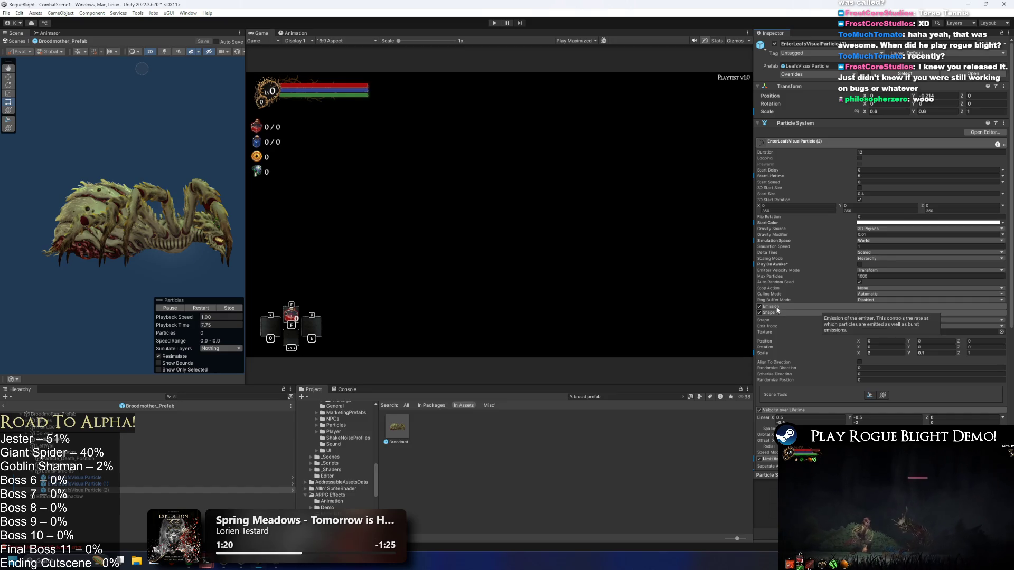
pyautogui.keyDown('shift'); pyautogui.click(79, 477); pyautogui.keyUp('shift')
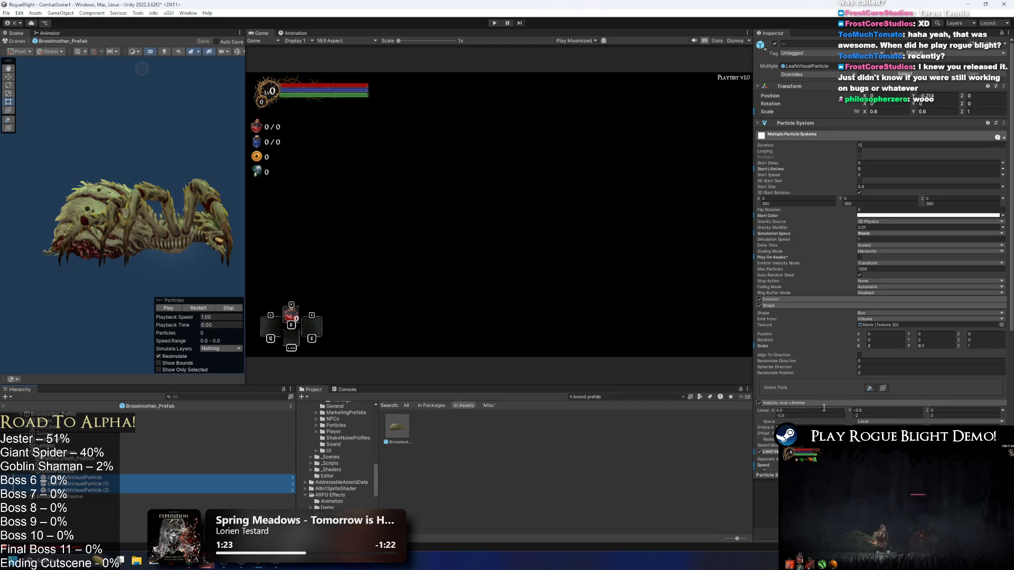
# - Collapse Velocity over Lifetime and briefly check Limit Velocity over Lifetime, leaving values unchanged
pyautogui.scroll(-1, 864, 384)
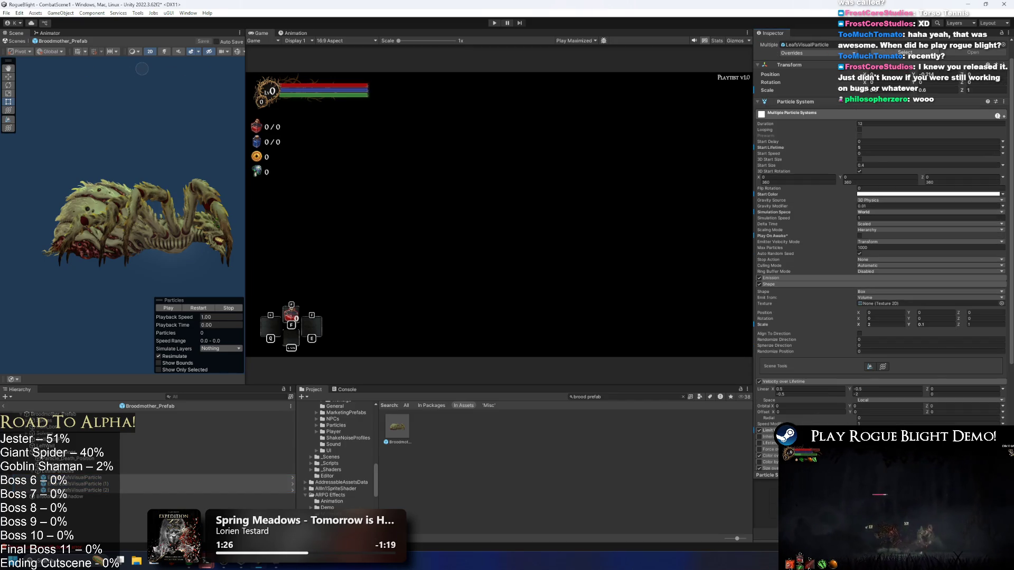
pyautogui.click(878, 395)
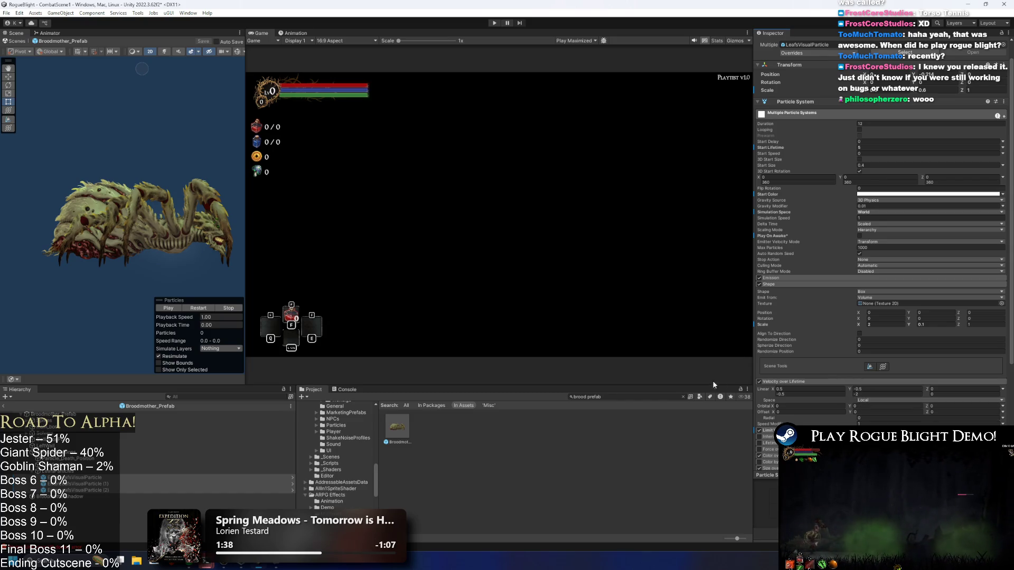
pyautogui.click(789, 381)
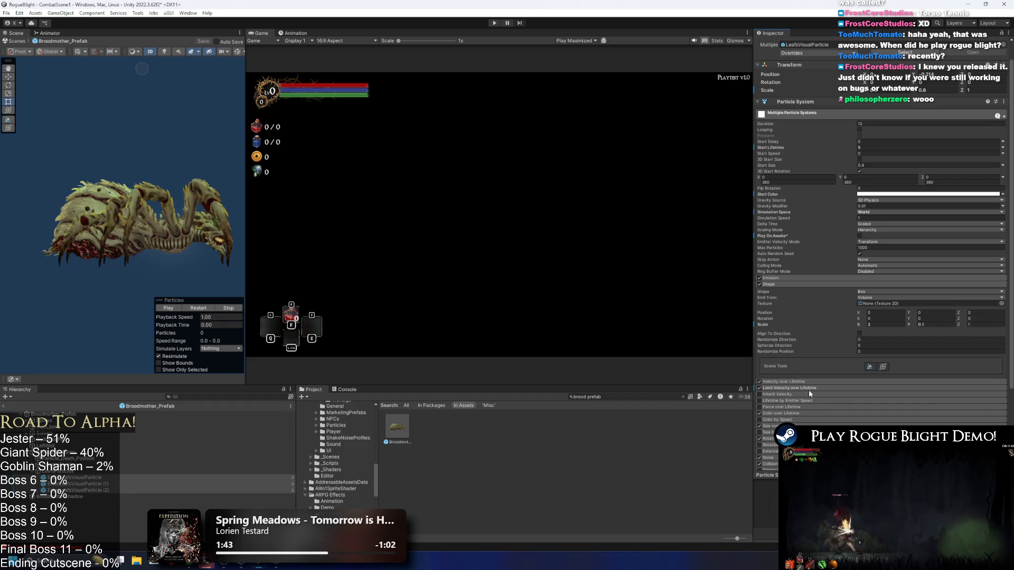
pyautogui.click(793, 387)
pyautogui.click(816, 386)
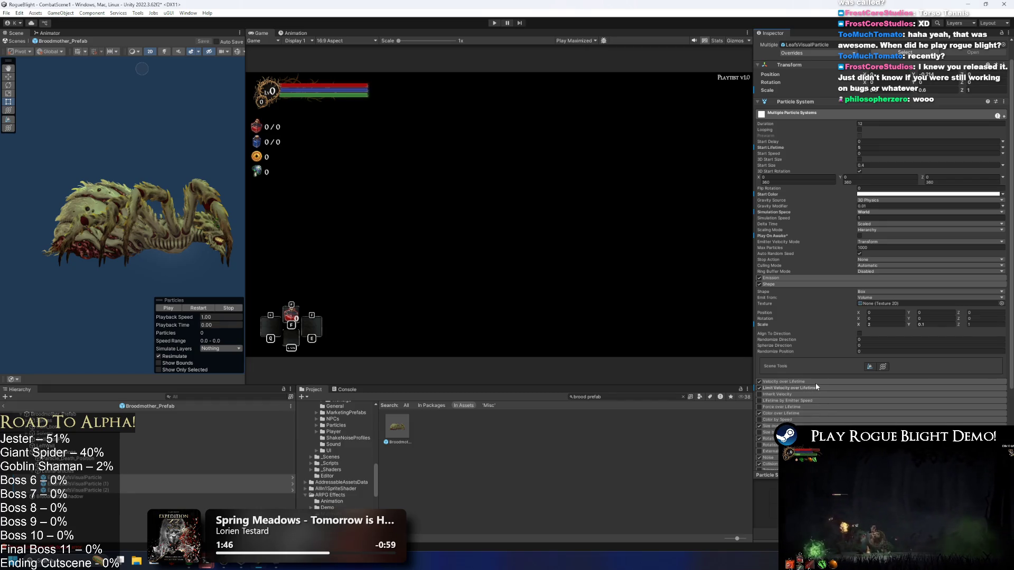
# - Check the Size over Lifetime module without changes, then bring up Windows search
pyautogui.scroll(-3, 820, 354)
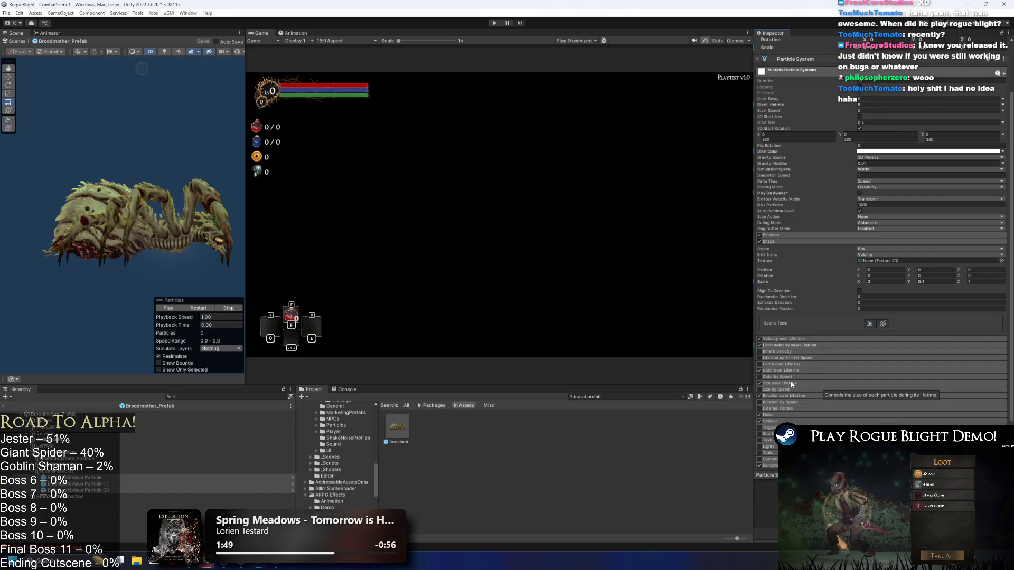
pyautogui.click(795, 383)
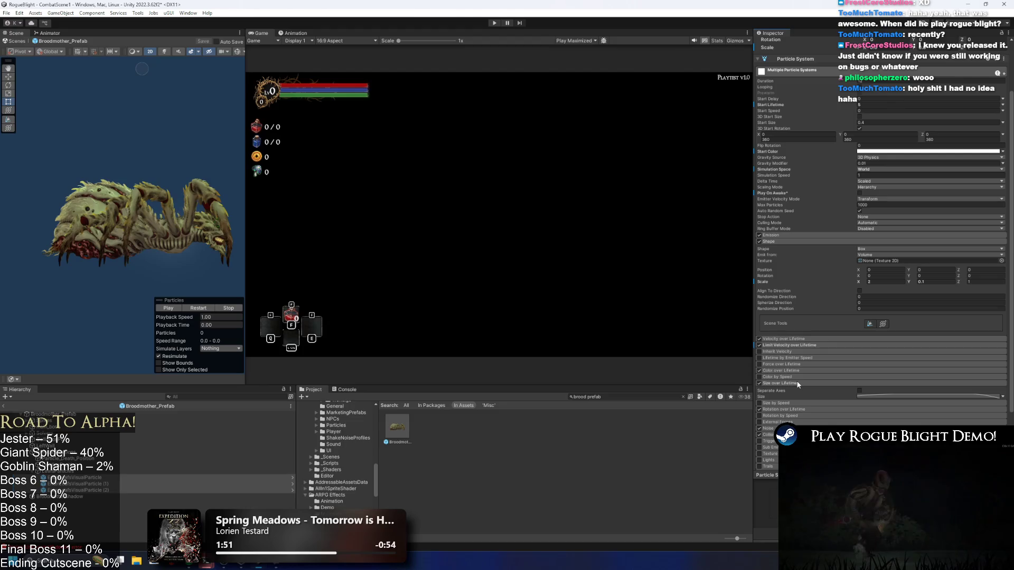
pyautogui.click(796, 382)
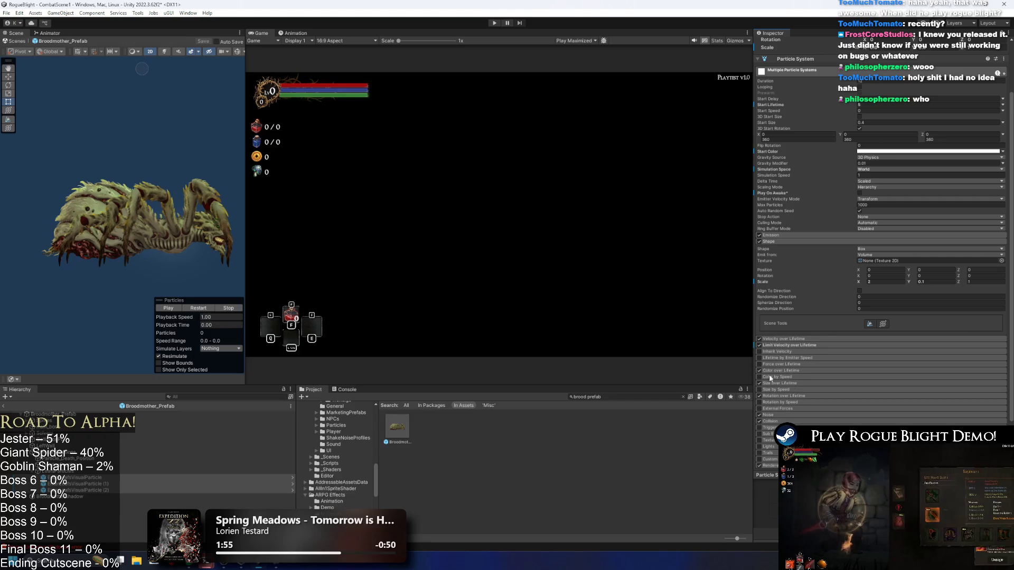
pyautogui.press('super')
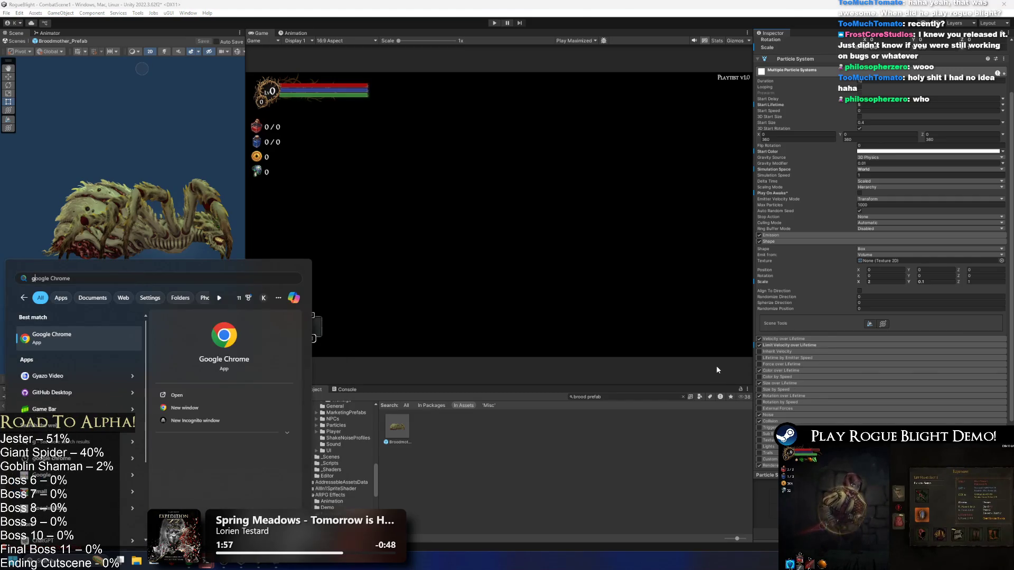
# - Launch Google Chrome from Windows search and move its YouTube window onto the main monitor
pyautogui.write('y')
pyautogui.press('BackSpace')
pyautogui.write('chrome')
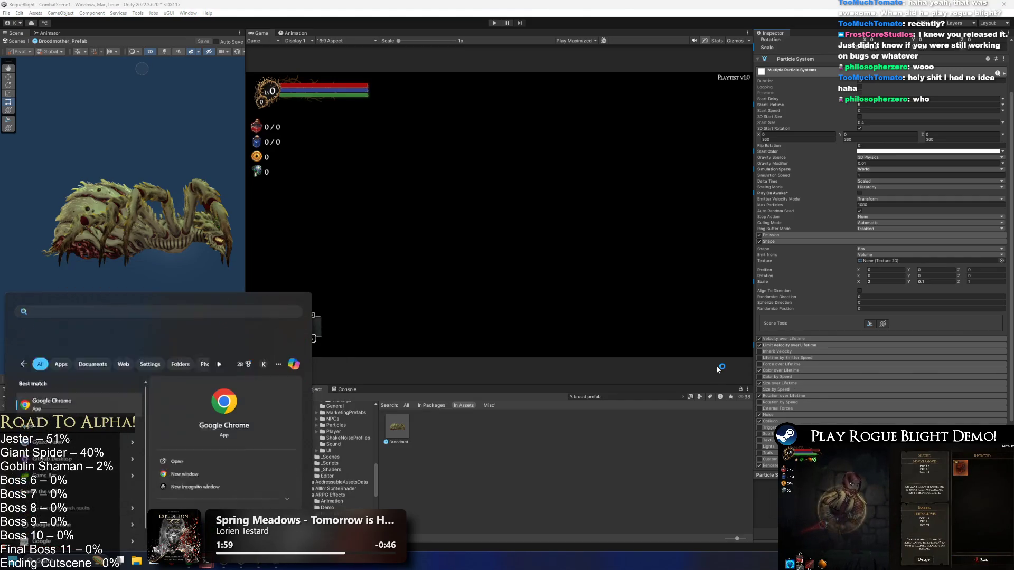
pyautogui.press('Return')
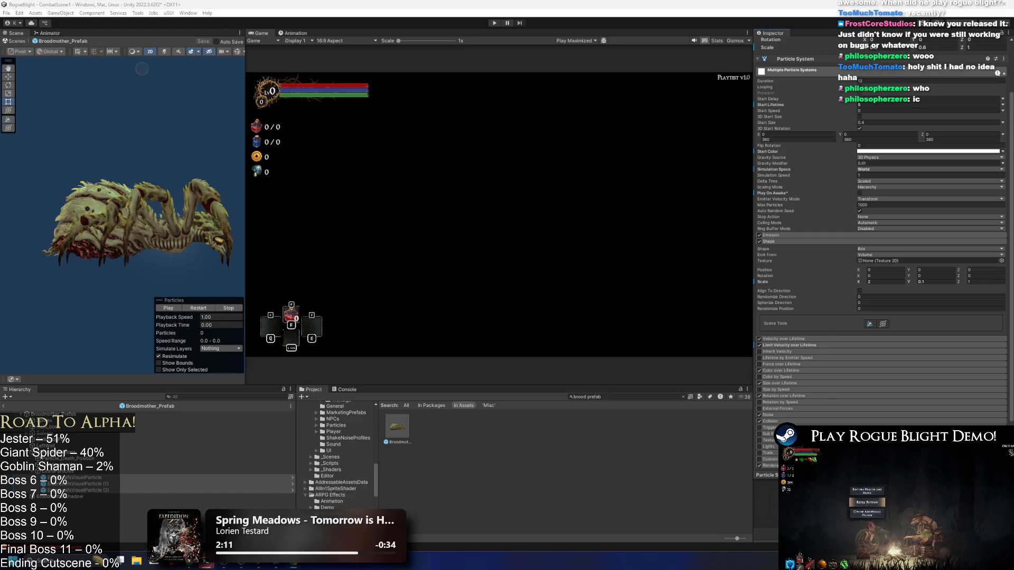
pyautogui.moveTo(1013, 101); pyautogui.dragTo(271, 89)
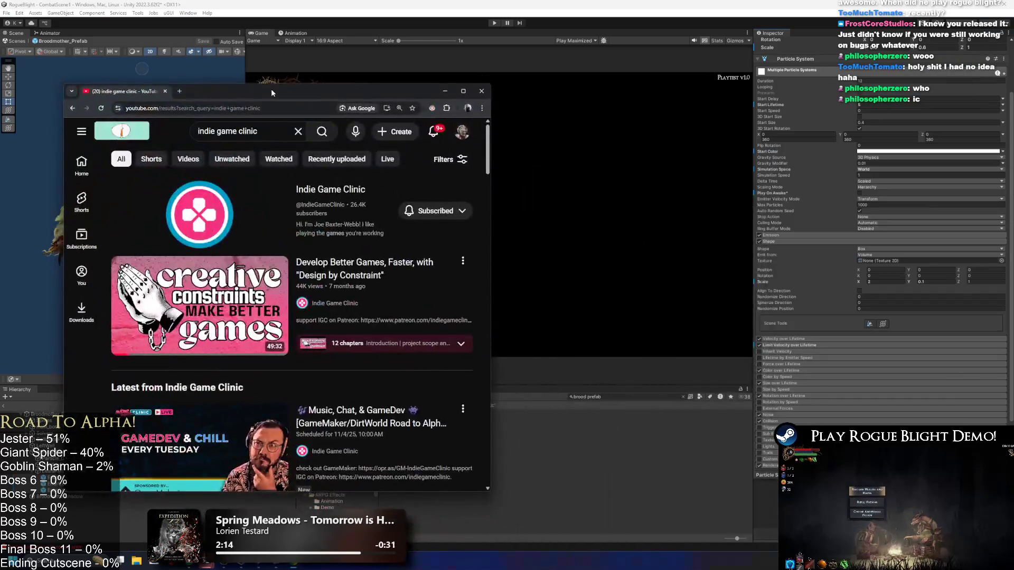
# - Maximize the browser and open the Indie Game Clinic channel's Videos tab
pyautogui.doubleClick(271, 89)
pyautogui.click(429, 126)
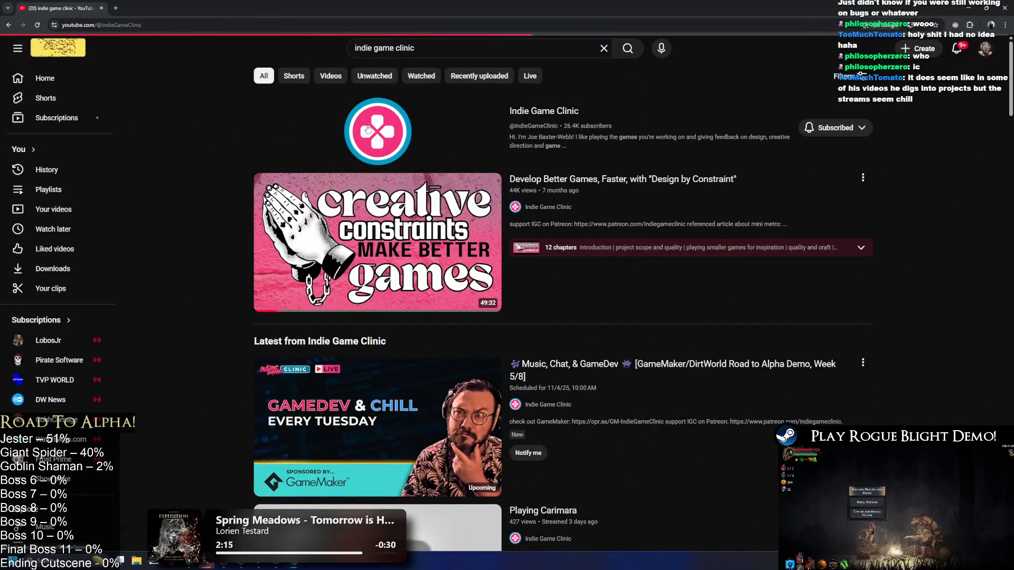
pyautogui.click(199, 23)
pyautogui.click(158, 158)
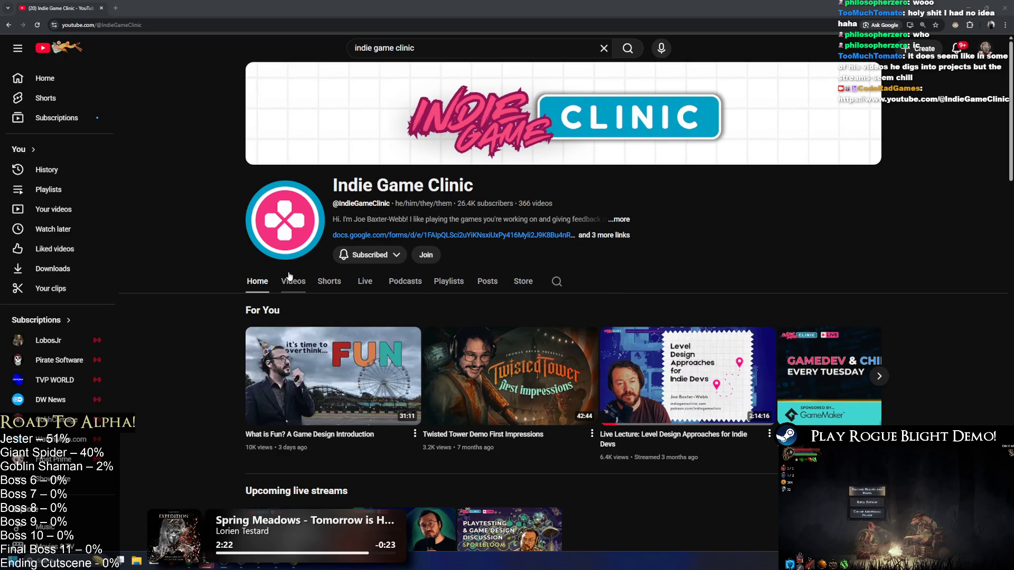
pyautogui.click(307, 285)
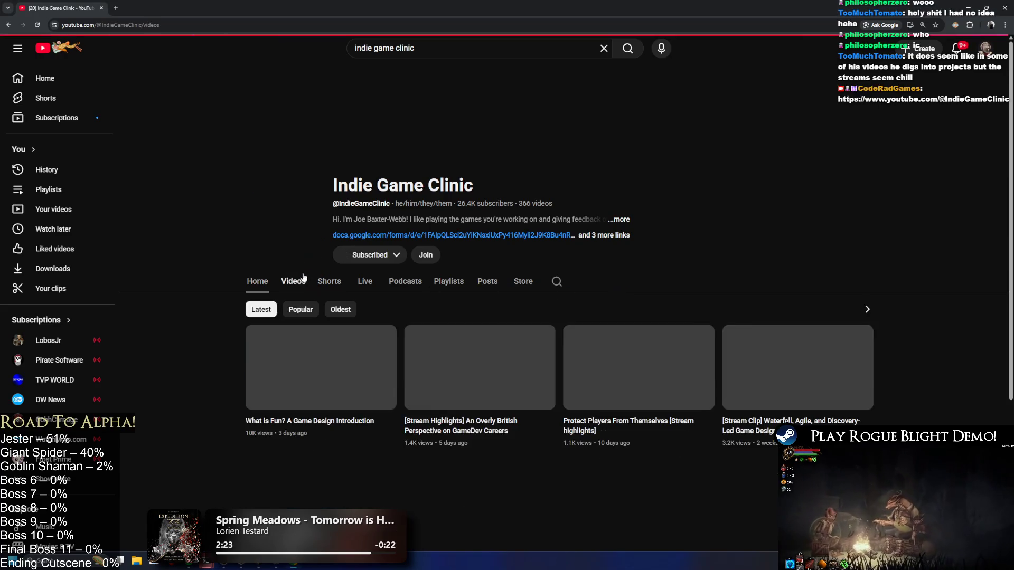
# - Scroll down through the channel's uploaded videos
pyautogui.scroll(-5, 477, 225)
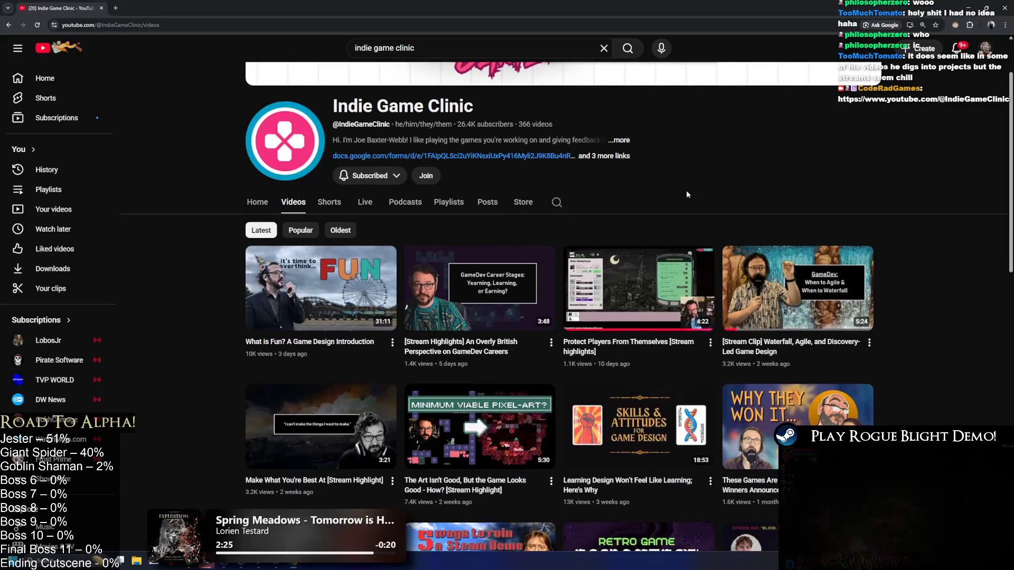
pyautogui.scroll(-1, 868, 189)
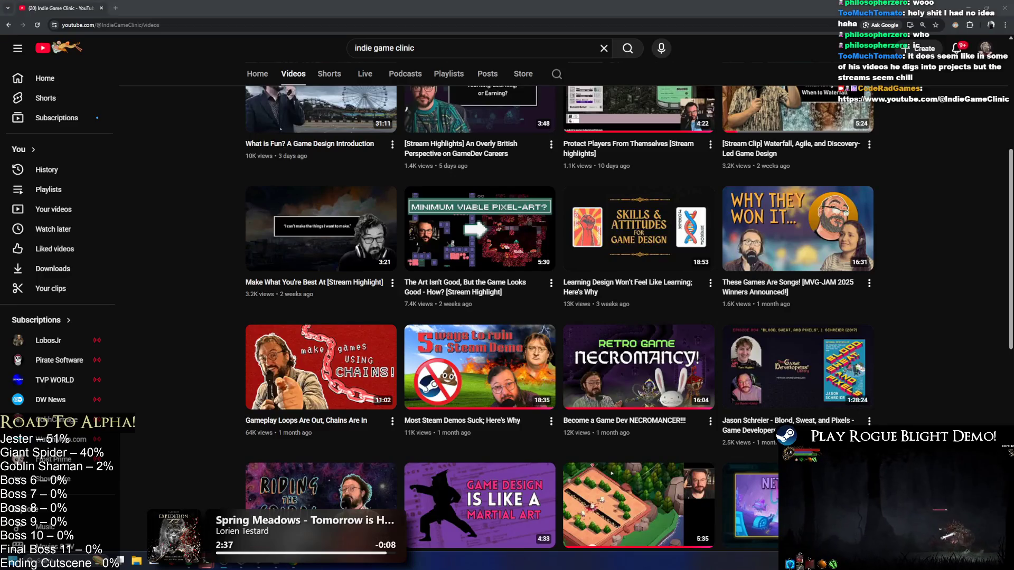
pyautogui.scroll(-1, 345, 252)
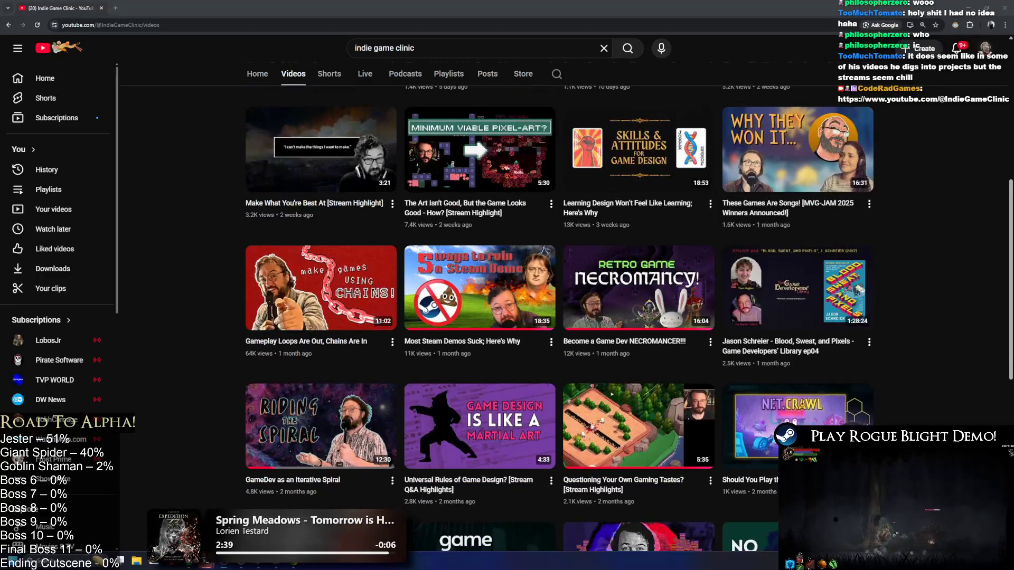
pyautogui.scroll(-2, 856, 254)
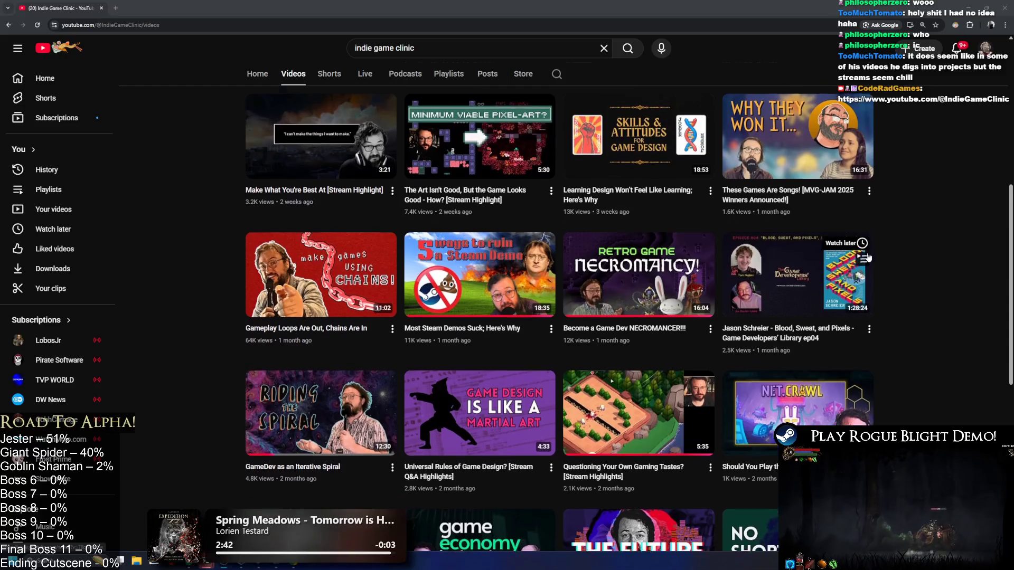
pyautogui.scroll(-5, 877, 244)
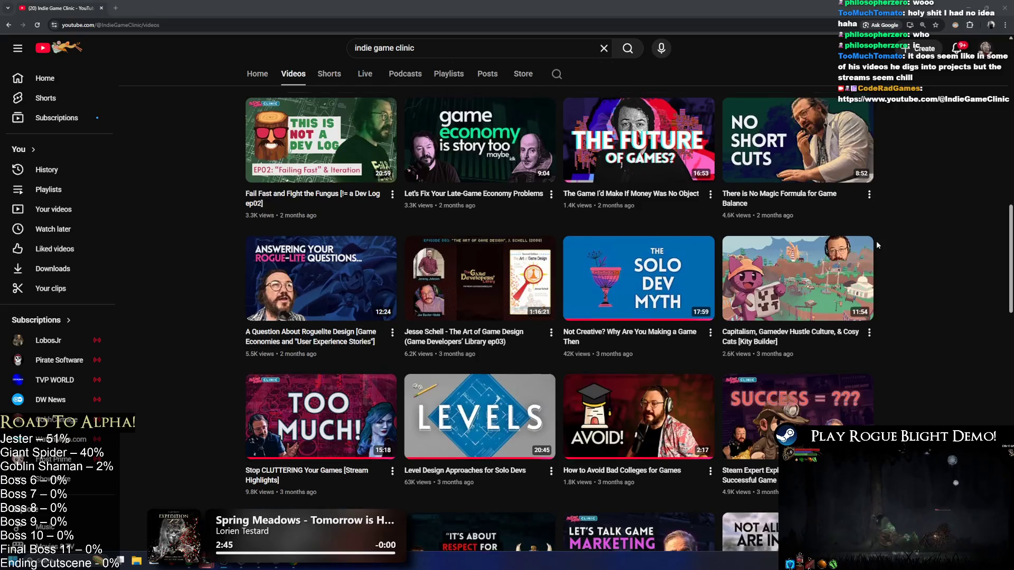
pyautogui.scroll(-1, 876, 240)
pyautogui.scroll(-2, 876, 240)
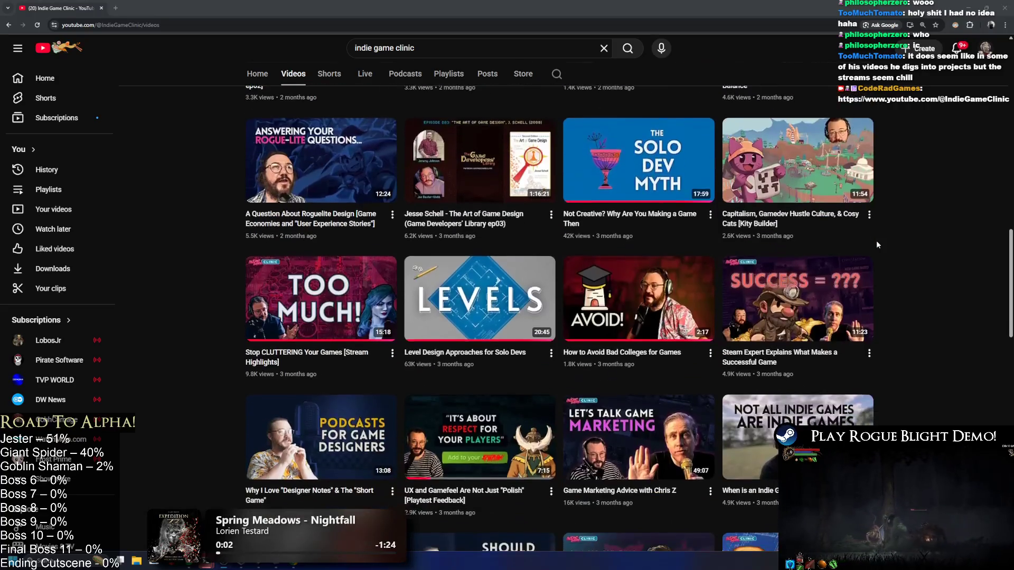
pyautogui.scroll(-3, 876, 240)
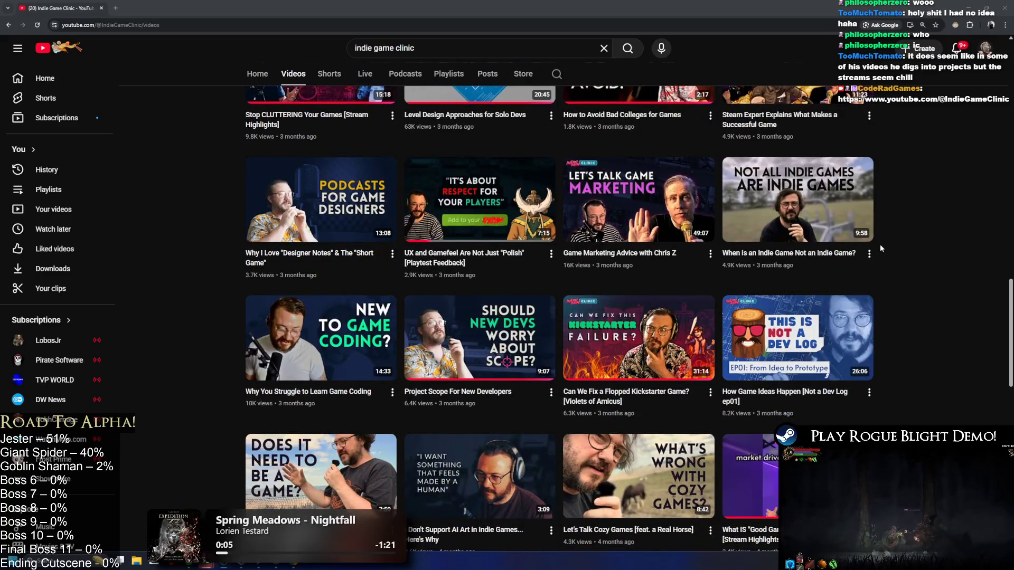
pyautogui.scroll(-3, 881, 244)
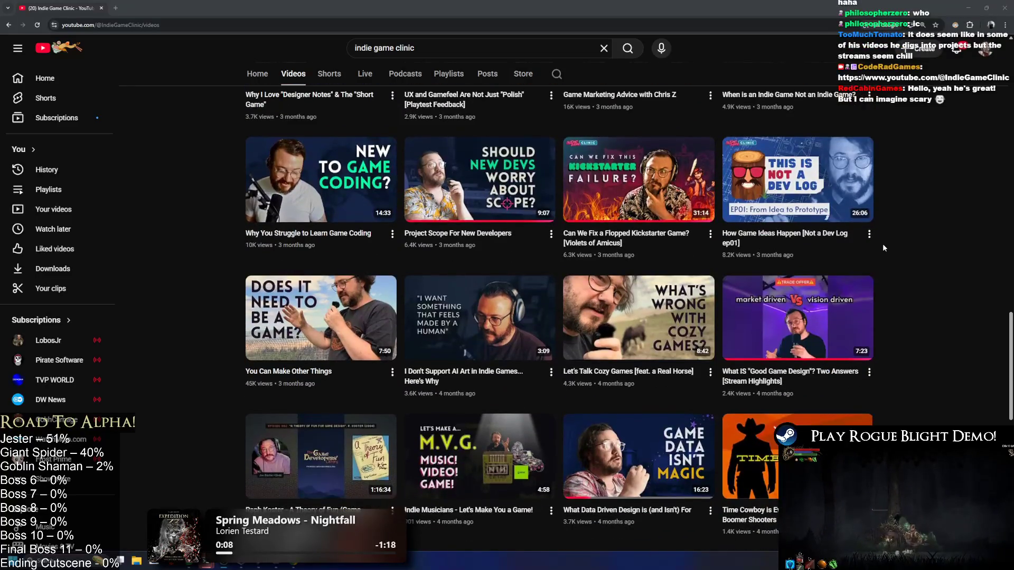
pyautogui.scroll(-3, 882, 244)
pyautogui.scroll(-3, 882, 246)
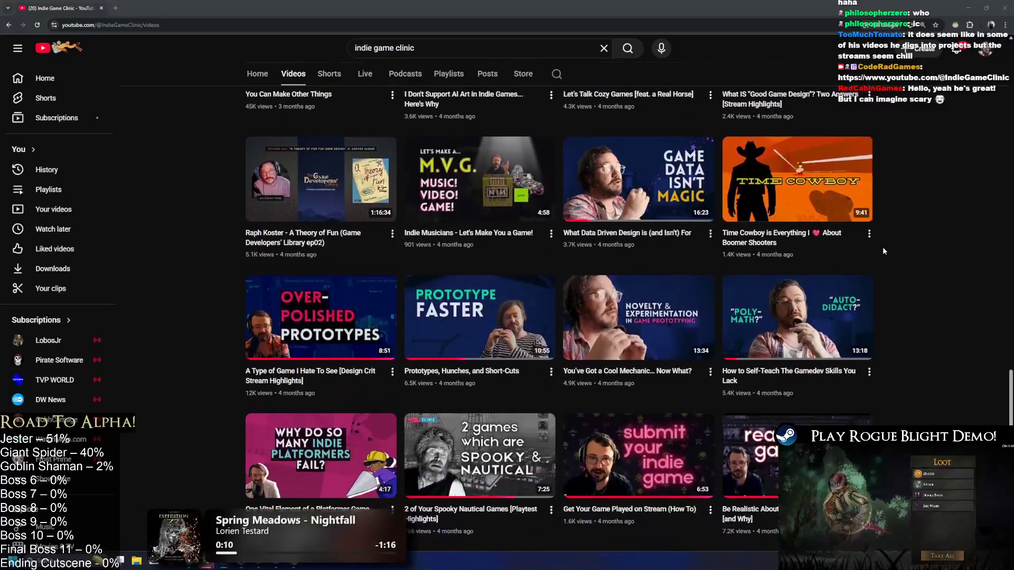
pyautogui.scroll(-2, 882, 246)
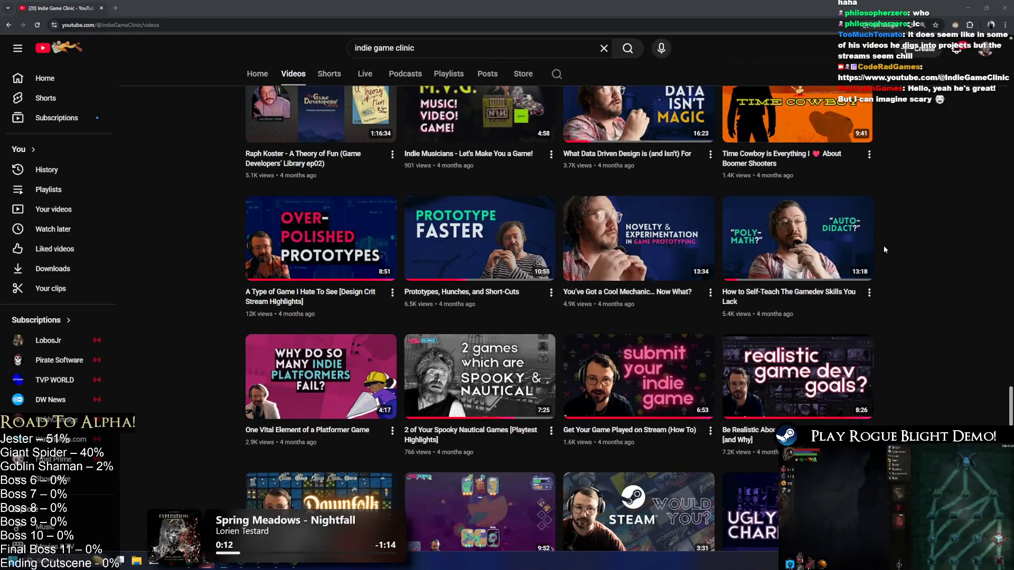
pyautogui.scroll(-2, 883, 246)
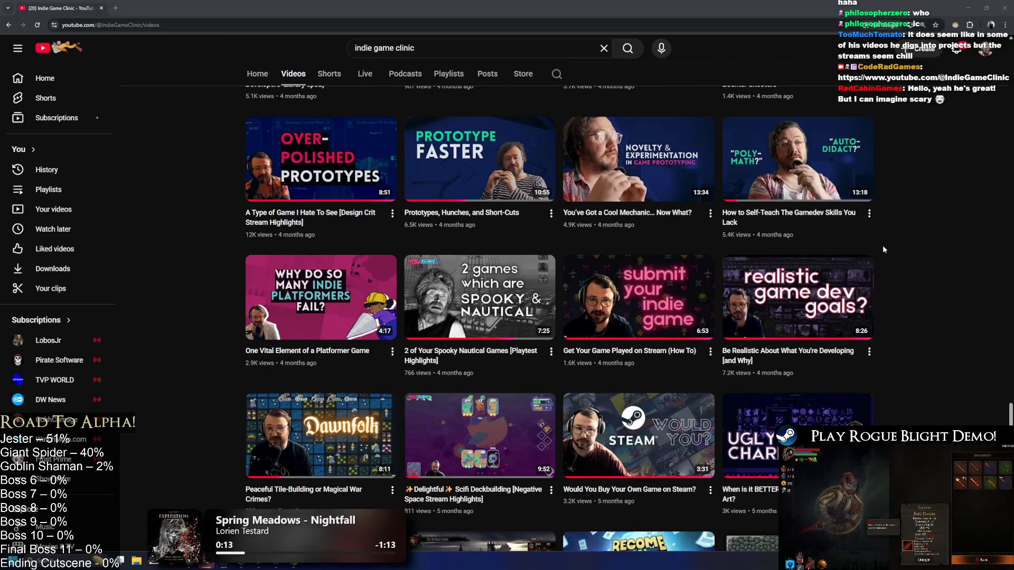
pyautogui.scroll(-1, 883, 245)
pyautogui.scroll(-2, 882, 245)
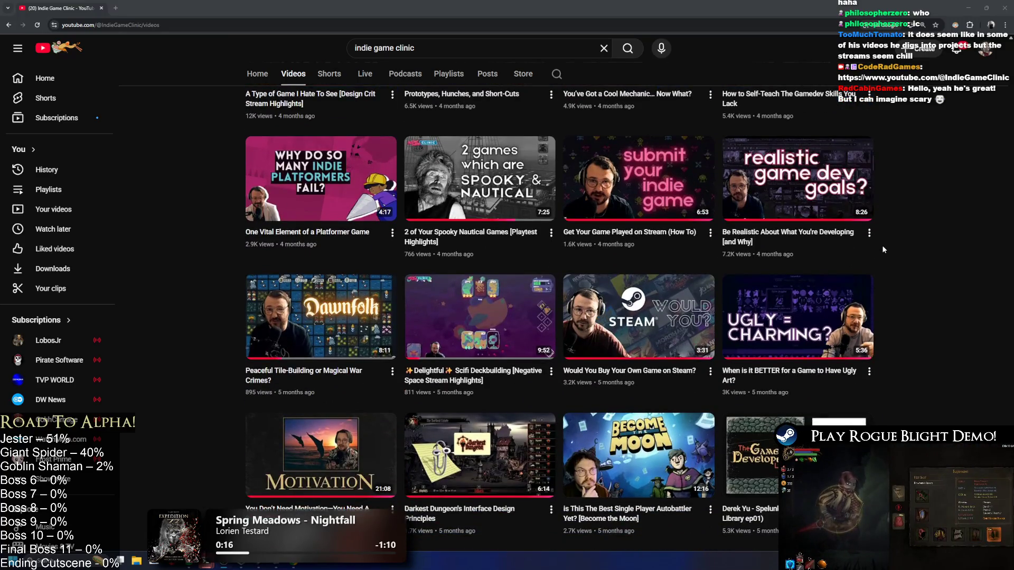
pyautogui.scroll(-1, 882, 245)
pyautogui.scroll(-3, 881, 246)
pyautogui.scroll(-5, 882, 246)
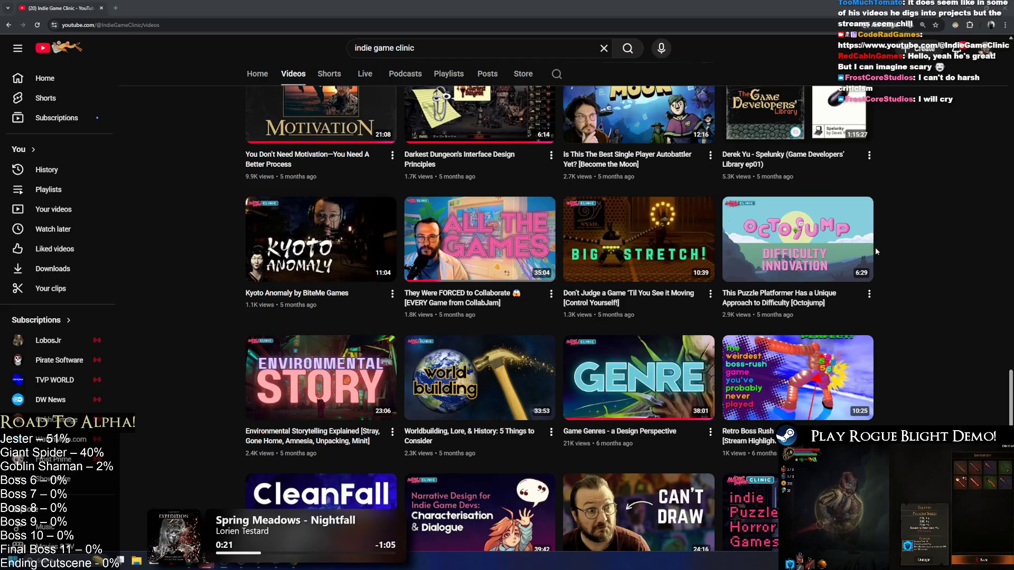
pyautogui.moveTo(844, 252)
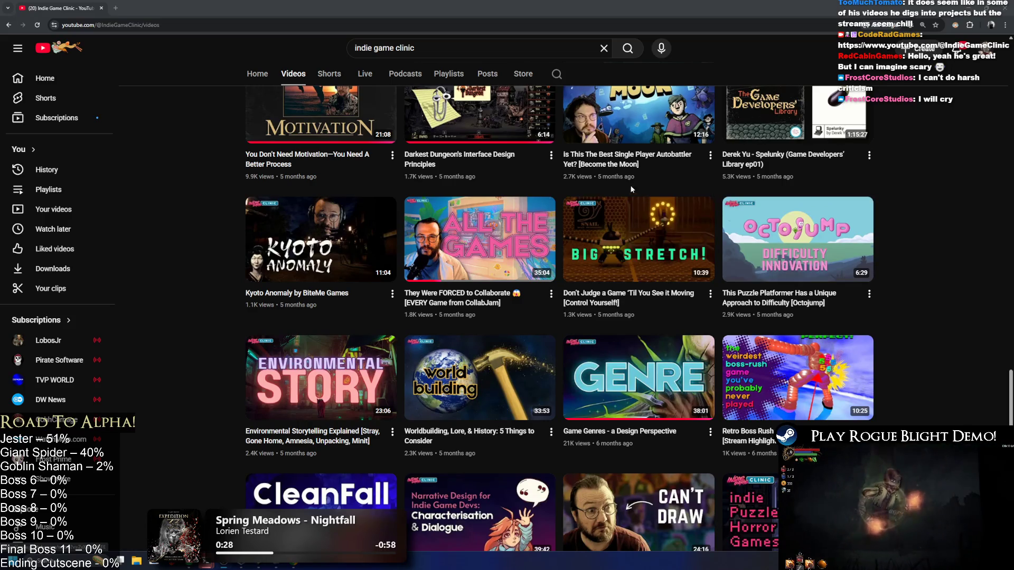
pyautogui.scroll(-3, 638, 116)
pyautogui.scroll(-8, 637, 116)
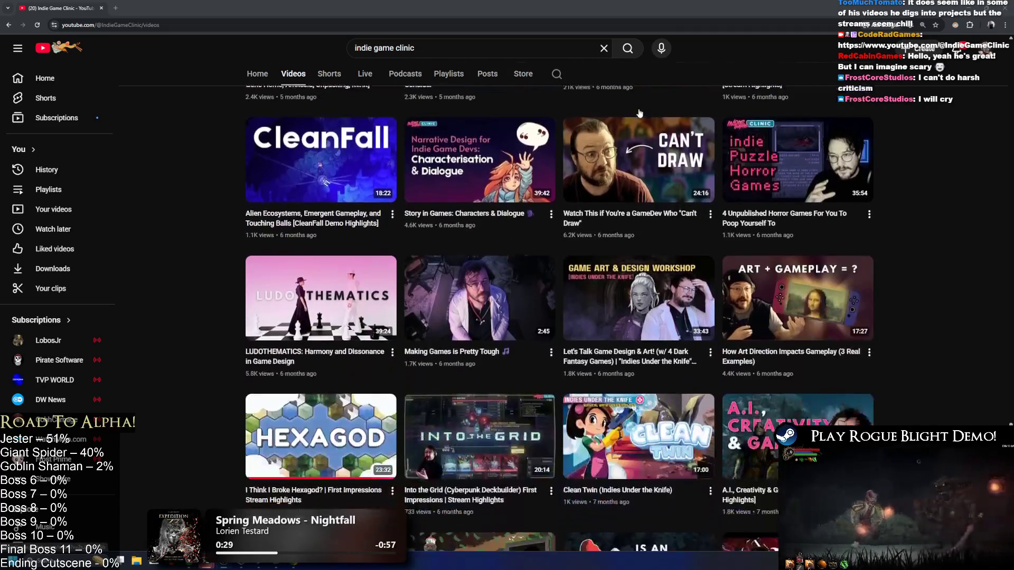
pyautogui.scroll(-1, 672, 107)
pyautogui.scroll(6, 769, 168)
pyautogui.scroll(-6, 768, 168)
pyautogui.scroll(14, 768, 167)
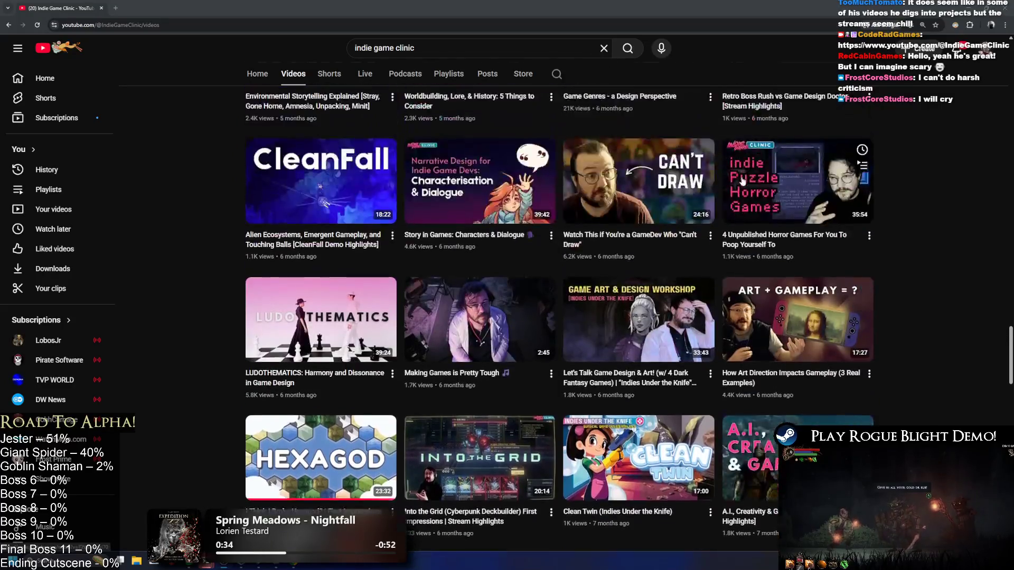
pyautogui.scroll(5, 750, 194)
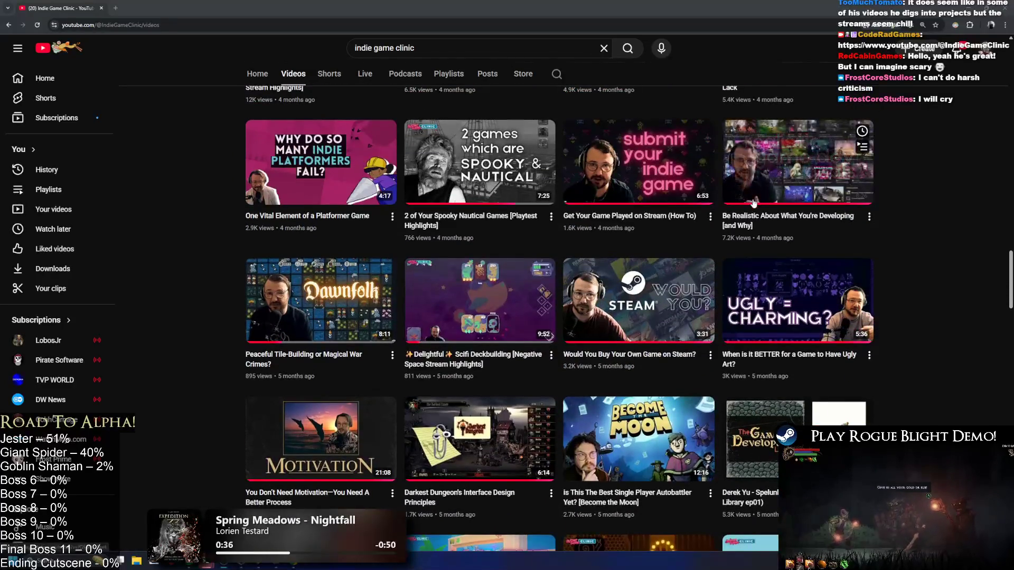
pyautogui.scroll(4, 750, 194)
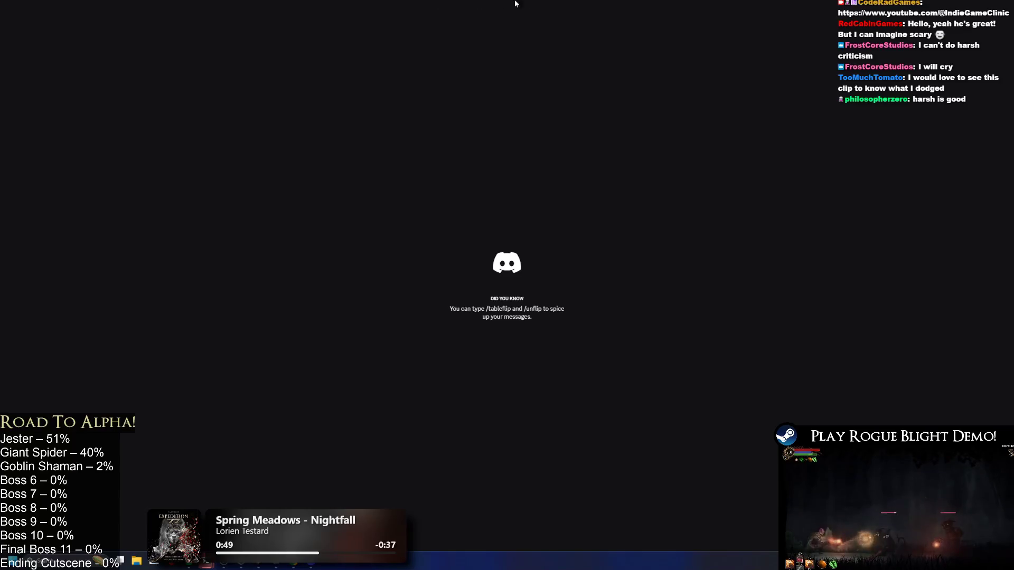
# - Return to the Videos page, scroll back up, and open the UX and Gamefeel playtest video
pyautogui.hotkey('alt', 'F4')
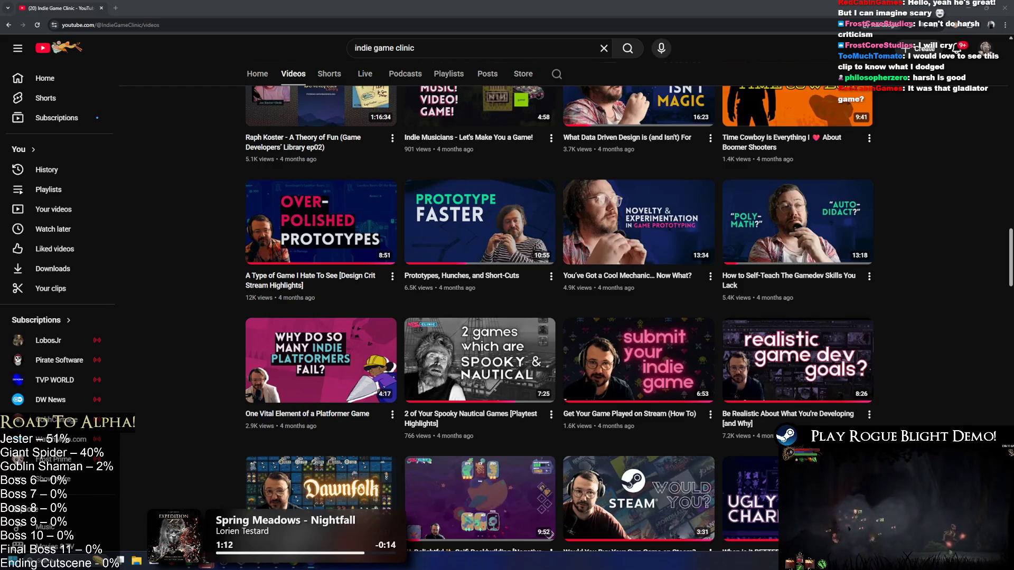
pyautogui.scroll(4, 826, 197)
pyautogui.scroll(2, 968, 175)
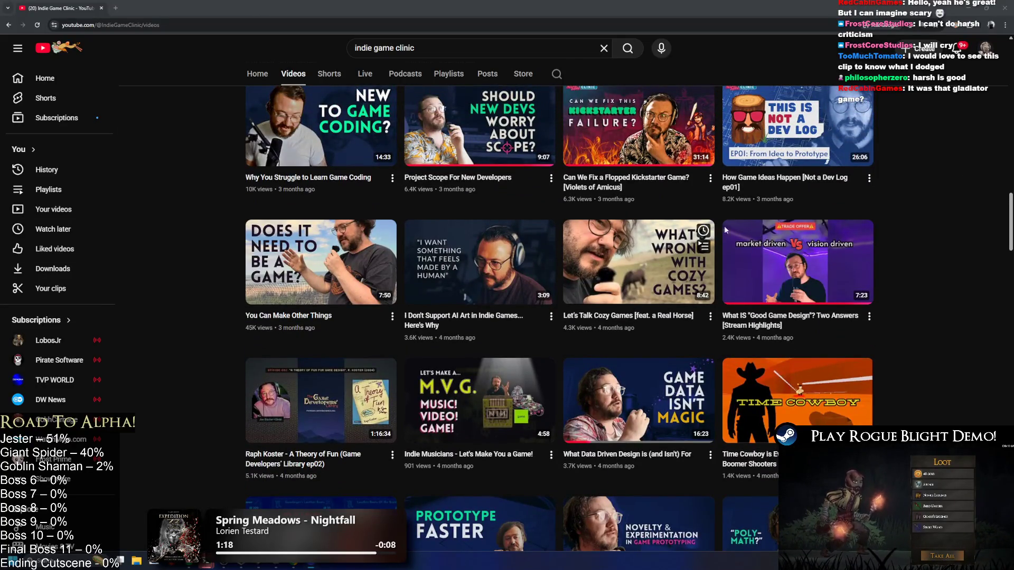
pyautogui.scroll(2, 739, 226)
pyautogui.scroll(2, 739, 226)
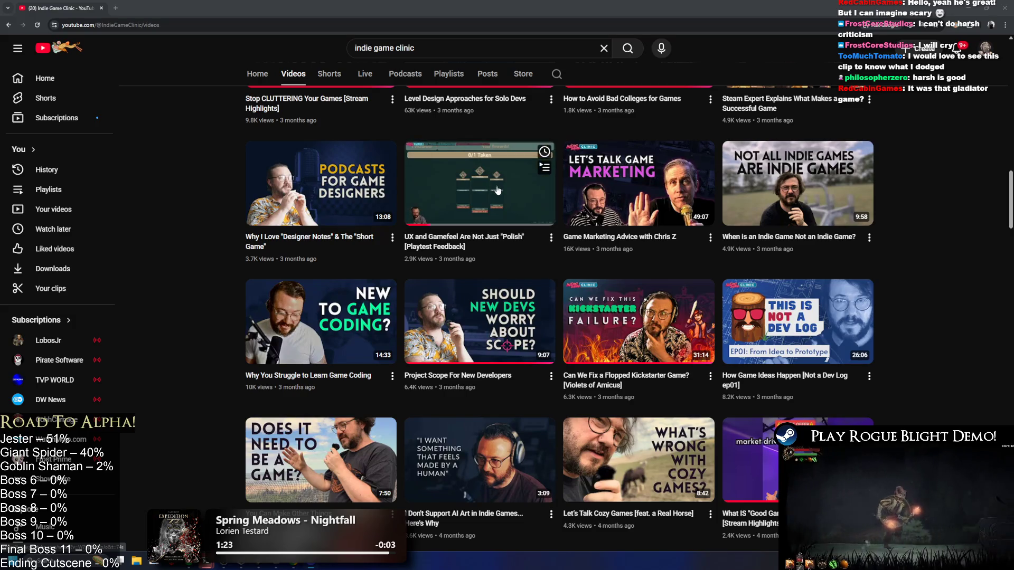
pyautogui.scroll(3, 494, 185)
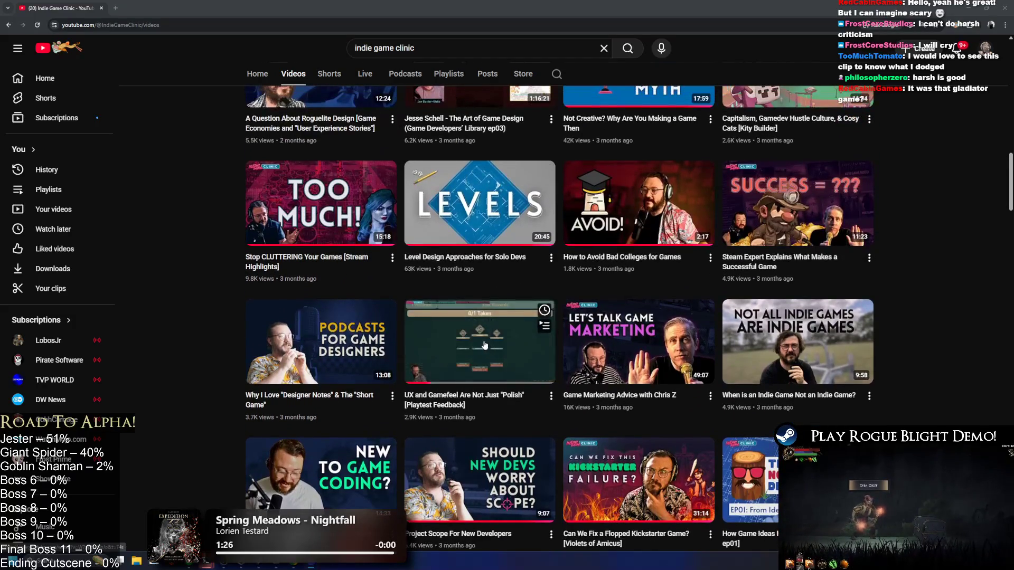
pyautogui.click(475, 344)
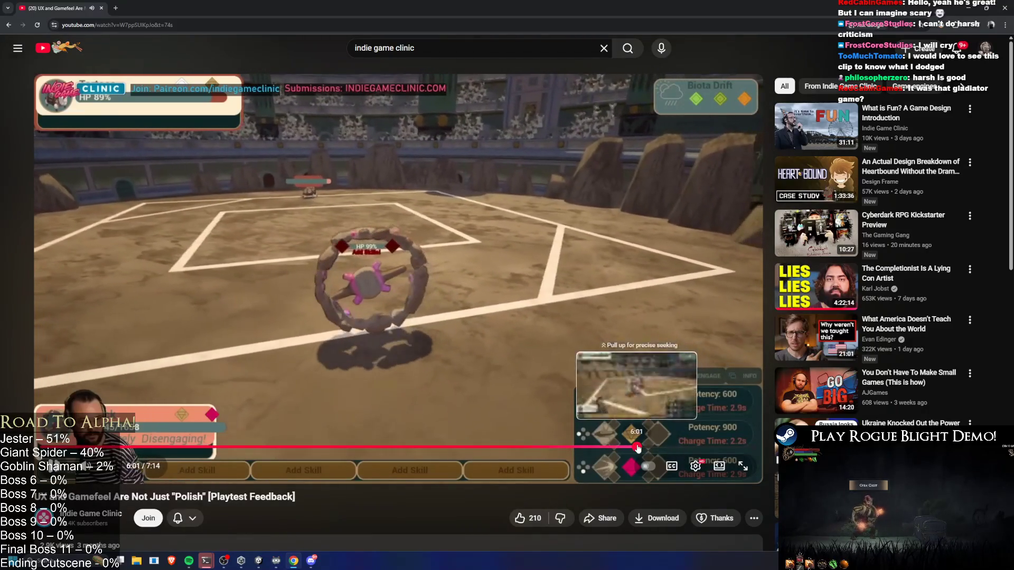
# - Skip to about 6:01 in the UX and Gamefeel video, pause it, and switch back to Unity
pyautogui.click(638, 448)
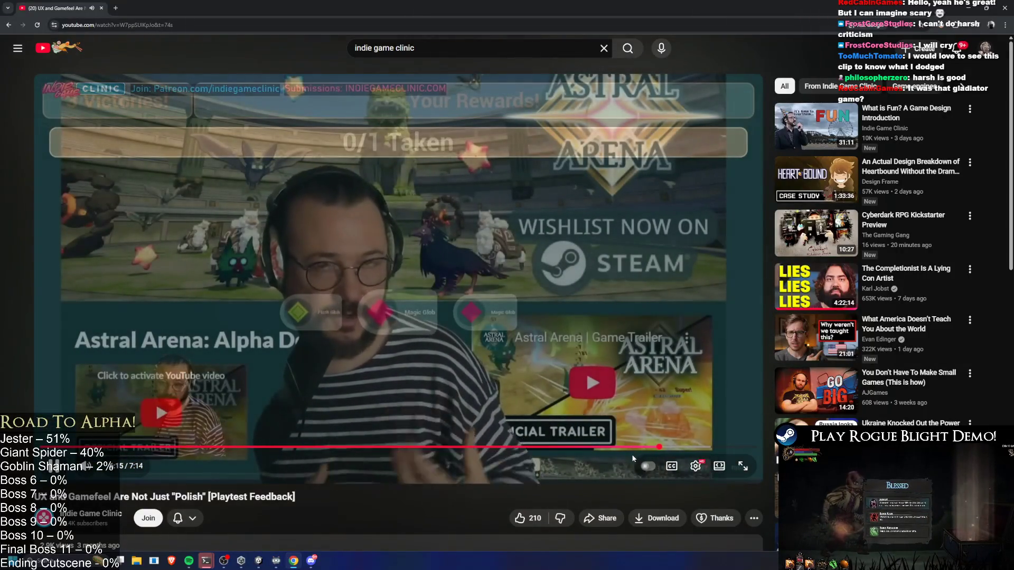
pyautogui.scroll(-5, 528, 428)
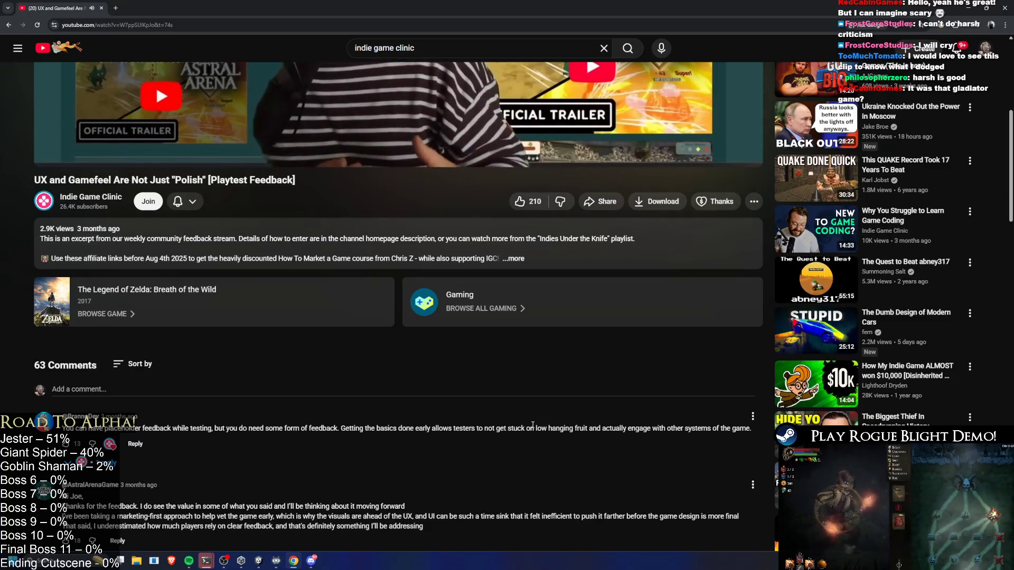
pyautogui.scroll(5, 533, 426)
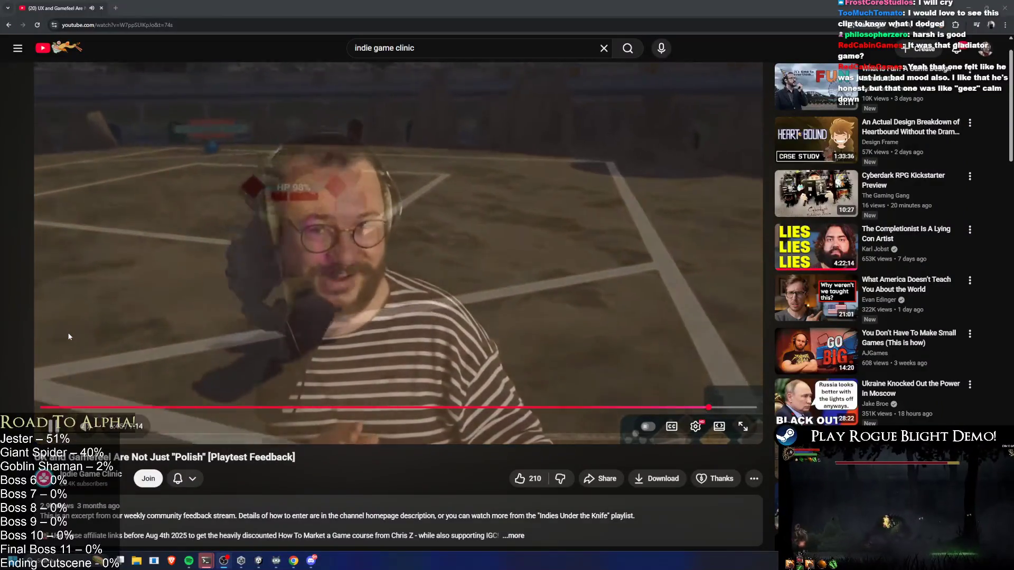
pyautogui.click(279, 236)
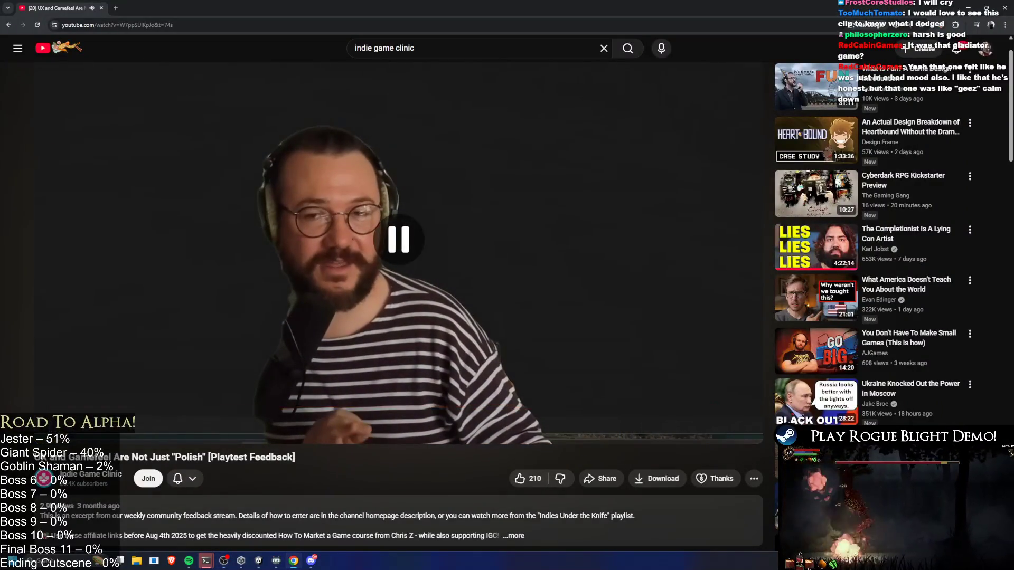
pyautogui.hotkey('alt', 'Tab')
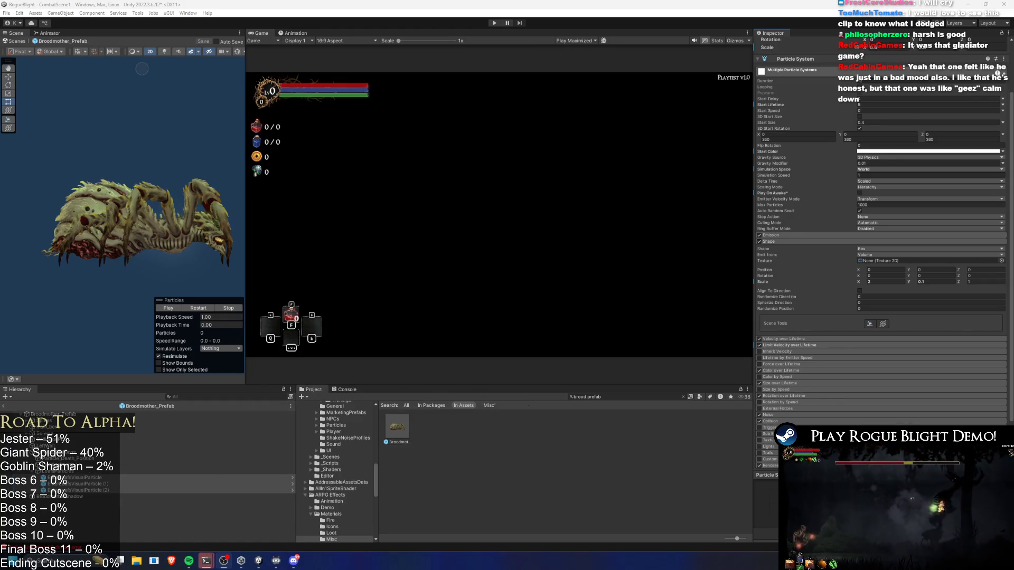
# - Play and stop leaf burst previews for EnterLeafsVisualParticle, (1), and (2) in turn
pyautogui.moveTo(188, 560)
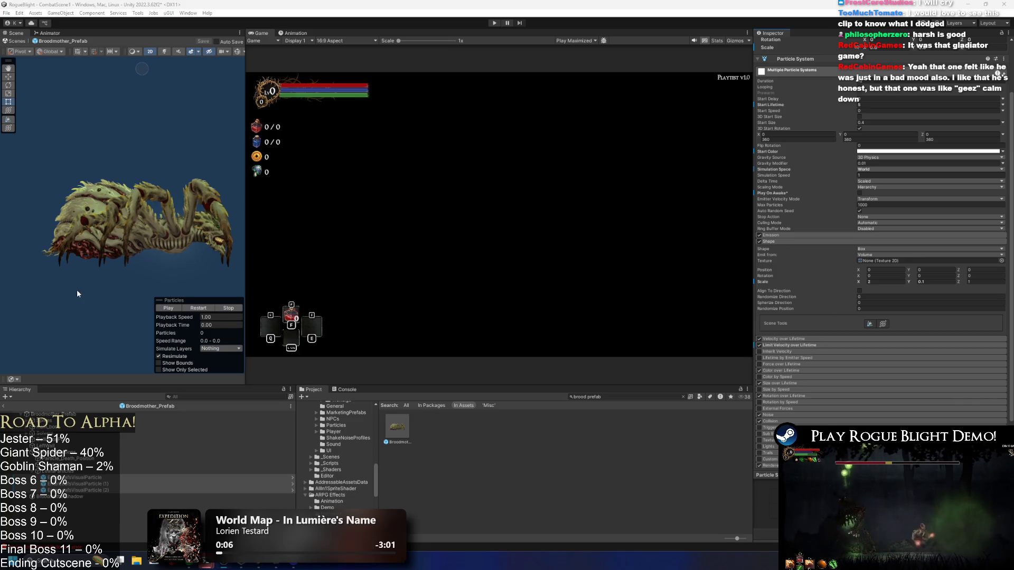
pyautogui.click(206, 309)
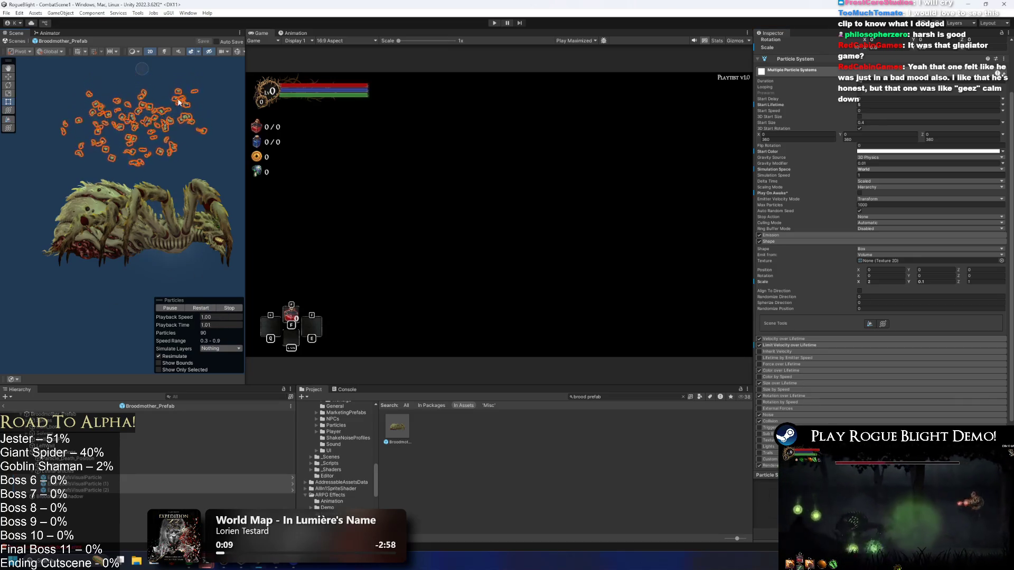
pyautogui.click(84, 477)
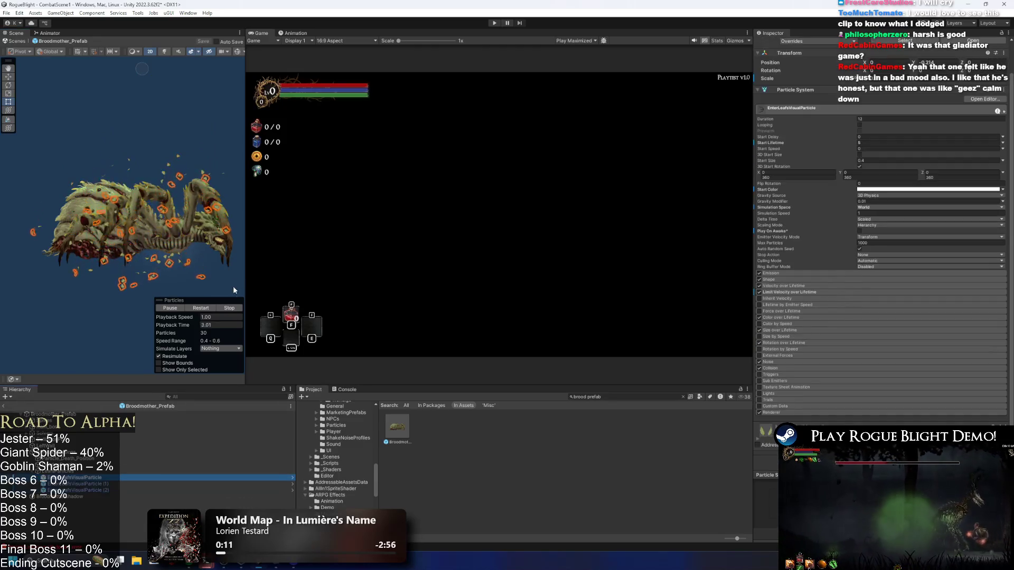
pyautogui.click(85, 483)
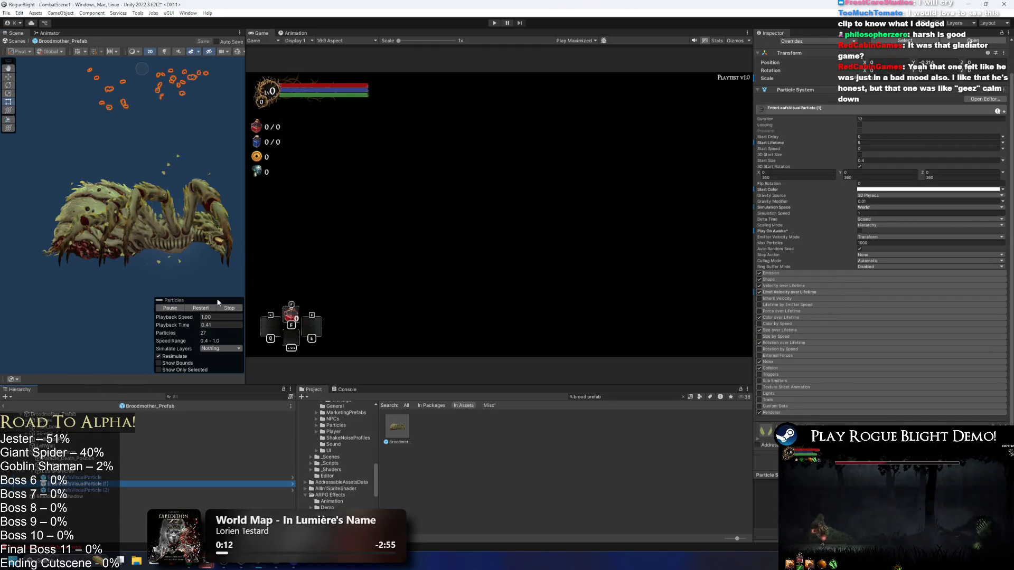
pyautogui.click(227, 308)
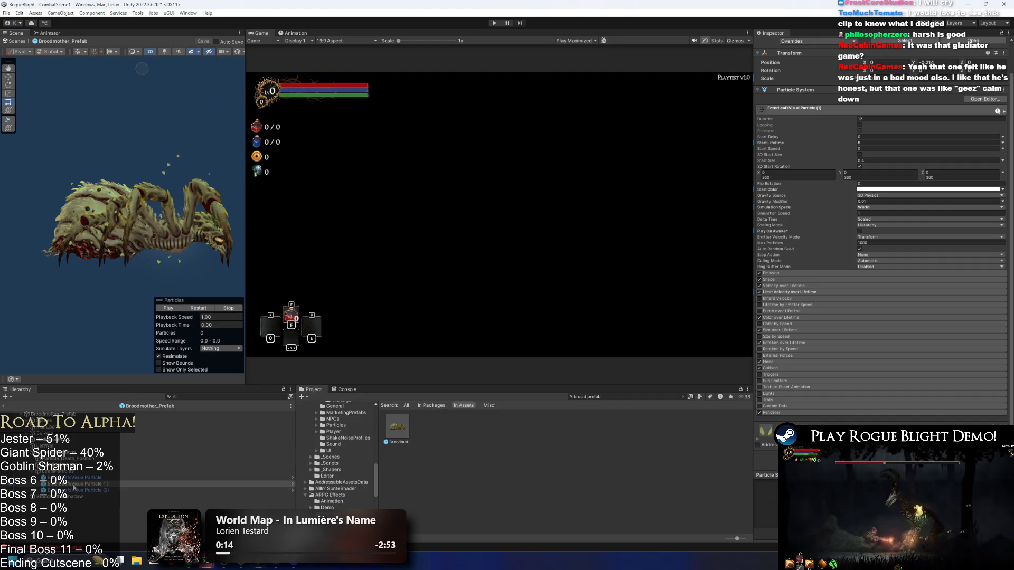
pyautogui.click(74, 489)
pyautogui.click(101, 477)
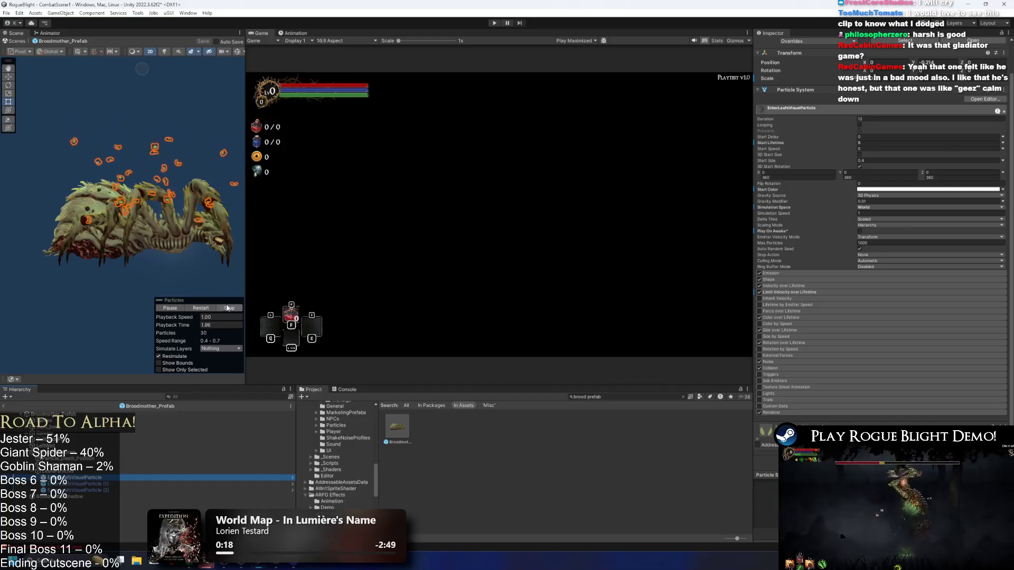
pyautogui.click(230, 309)
# - Scrub the leaf burst preview to about 0.89 and 1.06 seconds, then restart it
pyautogui.moveTo(208, 322); pyautogui.dragTo(410, 332)
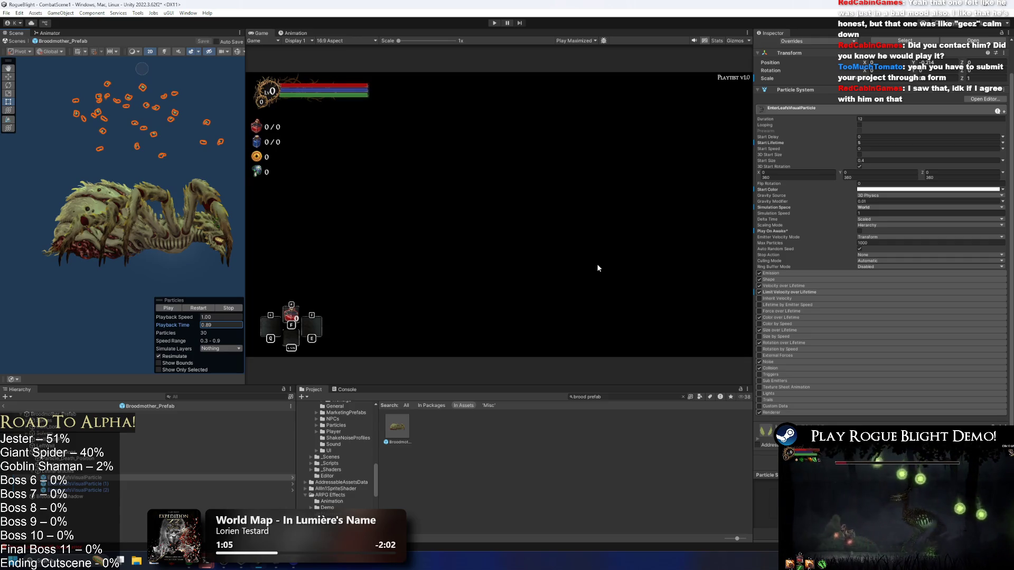
pyautogui.moveTo(191, 325); pyautogui.dragTo(237, 329)
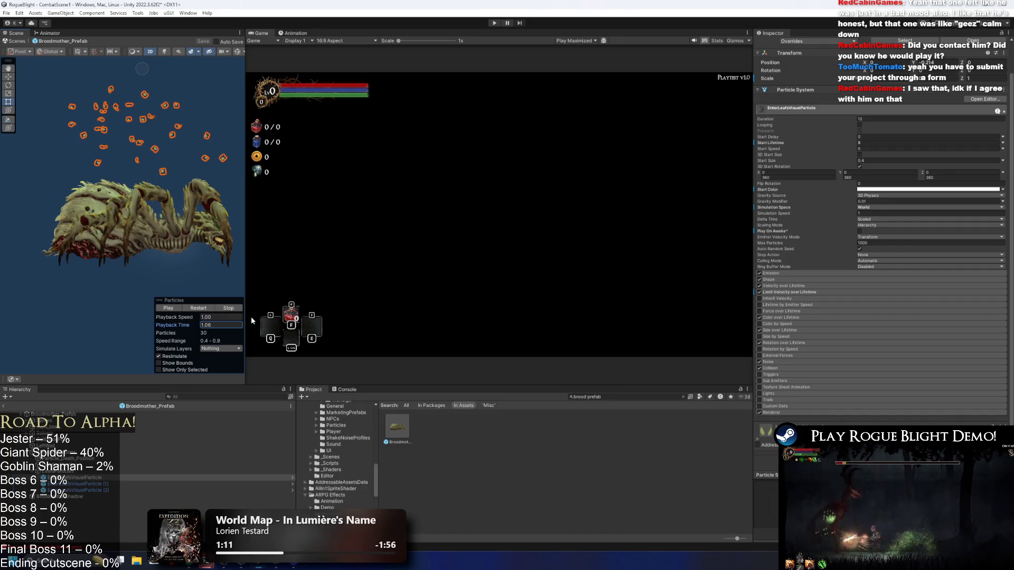
pyautogui.click(207, 310)
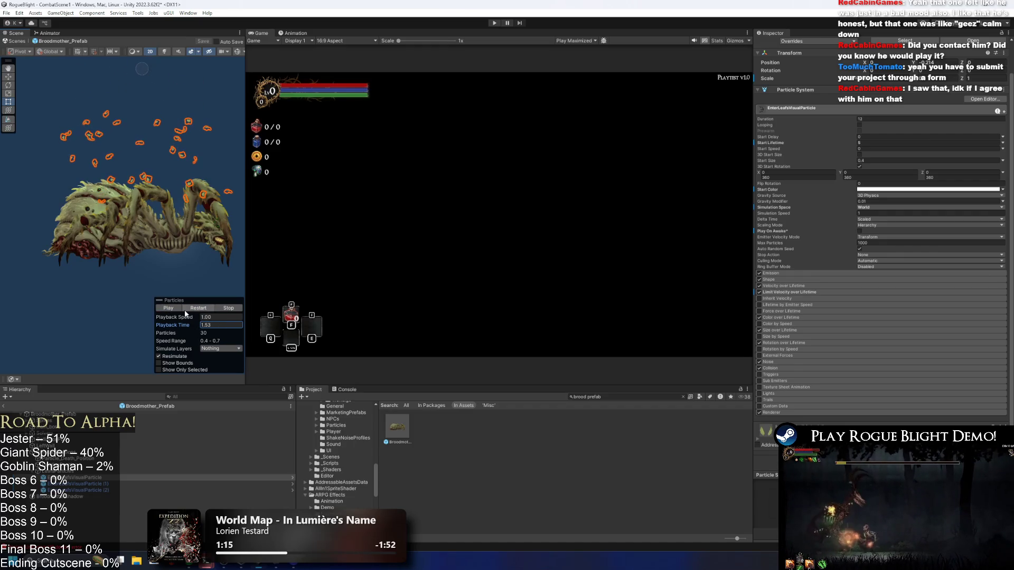
# - Preview EnterLeafsVisualParticle (1), stop it, then preview (2) with its emission shape
pyautogui.click(159, 484)
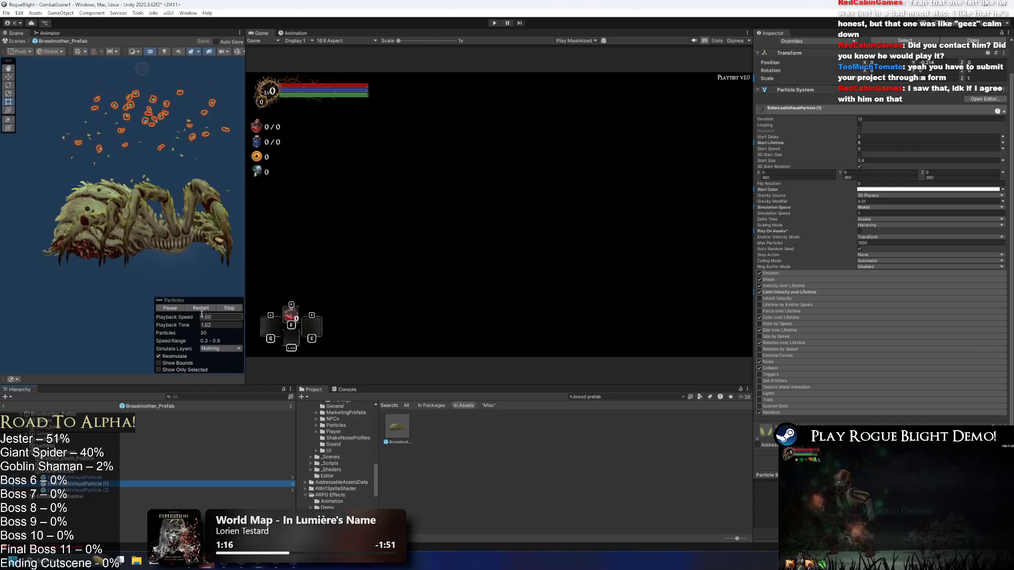
pyautogui.click(228, 307)
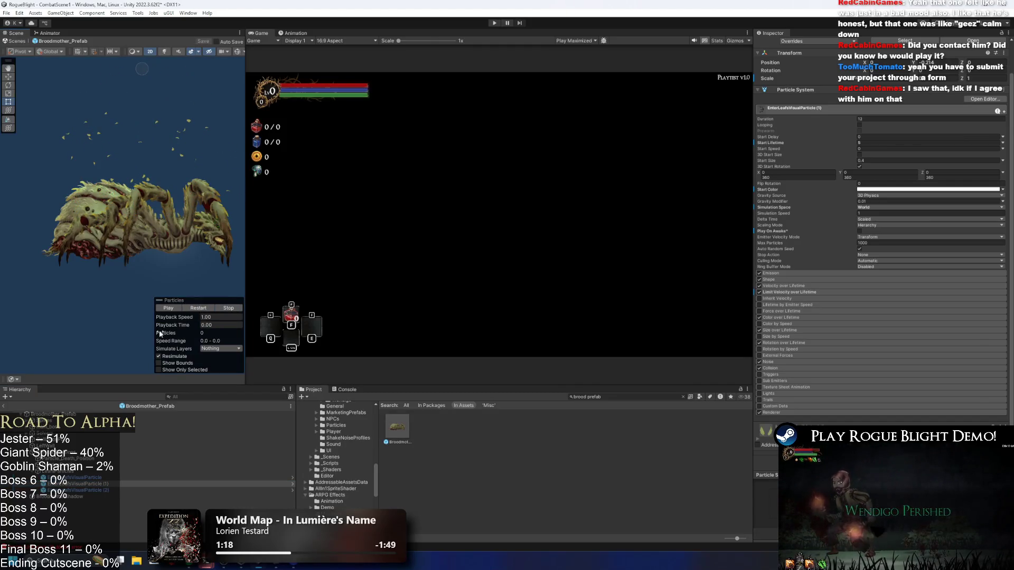
pyautogui.press('Up')
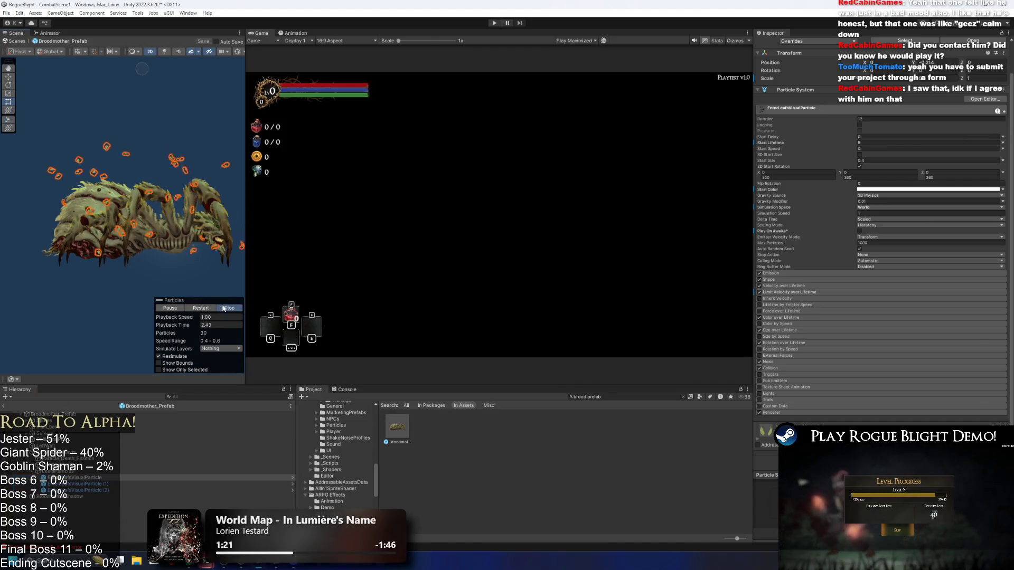
pyautogui.click(82, 490)
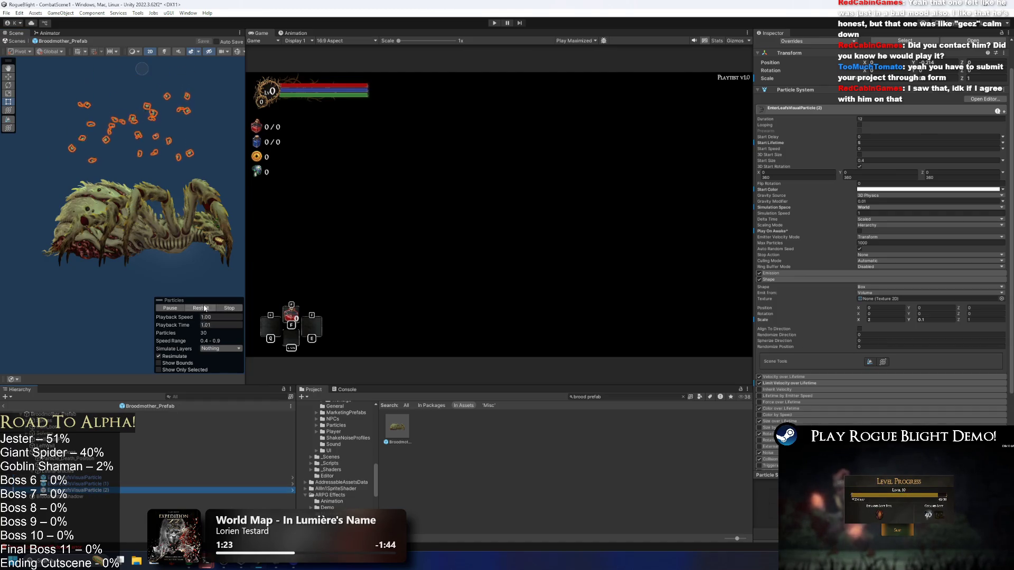
# - Widen the leaf emitter shape to 3, replay the burst, and save the Broodmother prefab
pyautogui.click(170, 308)
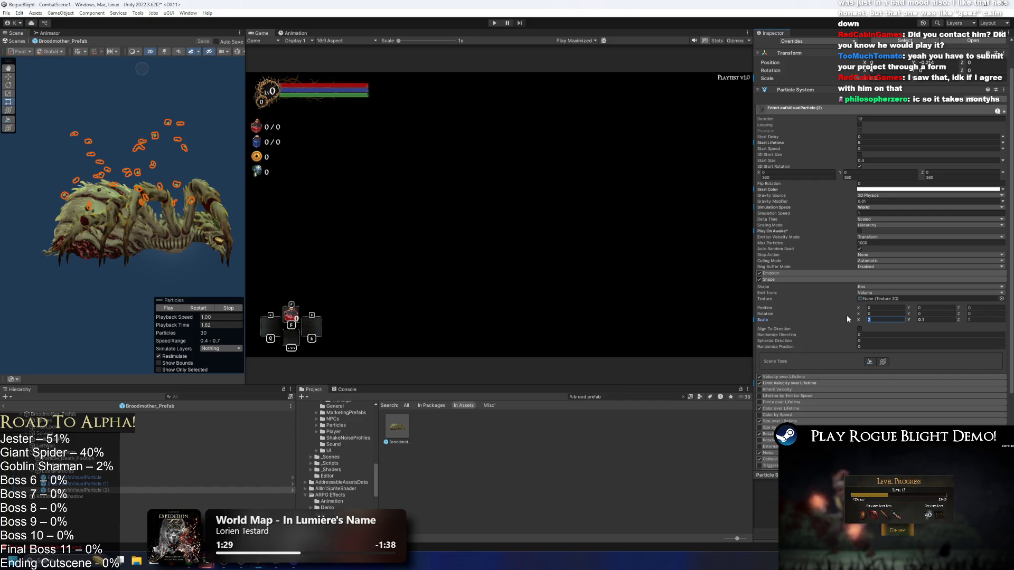
pyautogui.write('3')
pyautogui.click(211, 308)
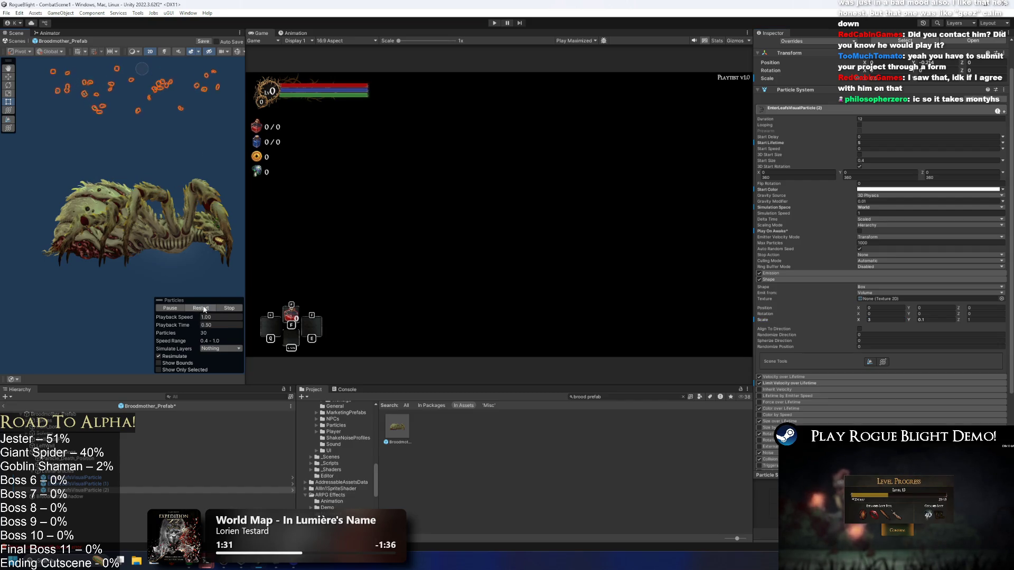
pyautogui.click(85, 477)
pyautogui.hotkey('ctrl', 's')
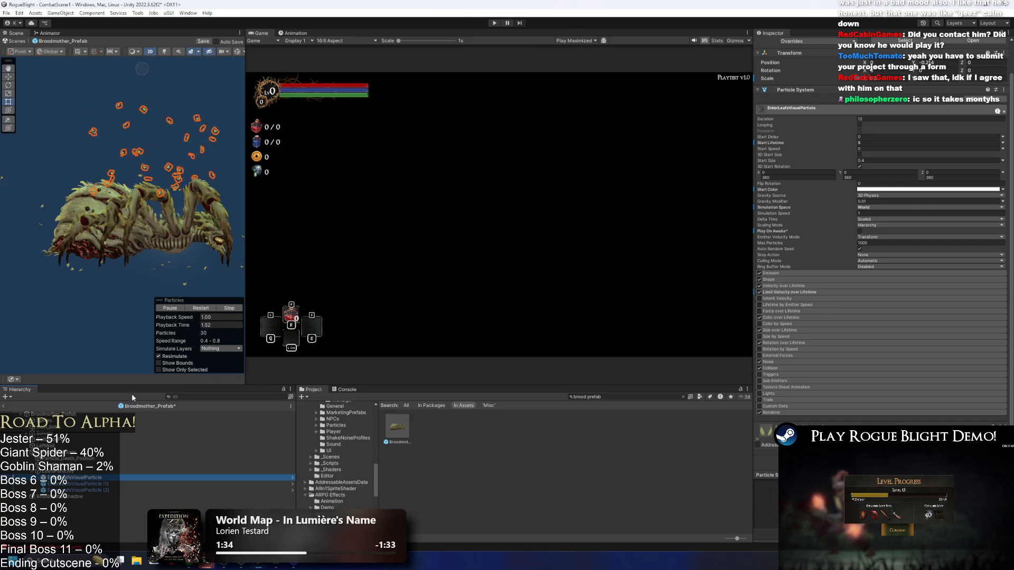
# - Preview and stop EnterLeafsVisualParticle (2), (1), and the first system in turn
pyautogui.click(129, 490)
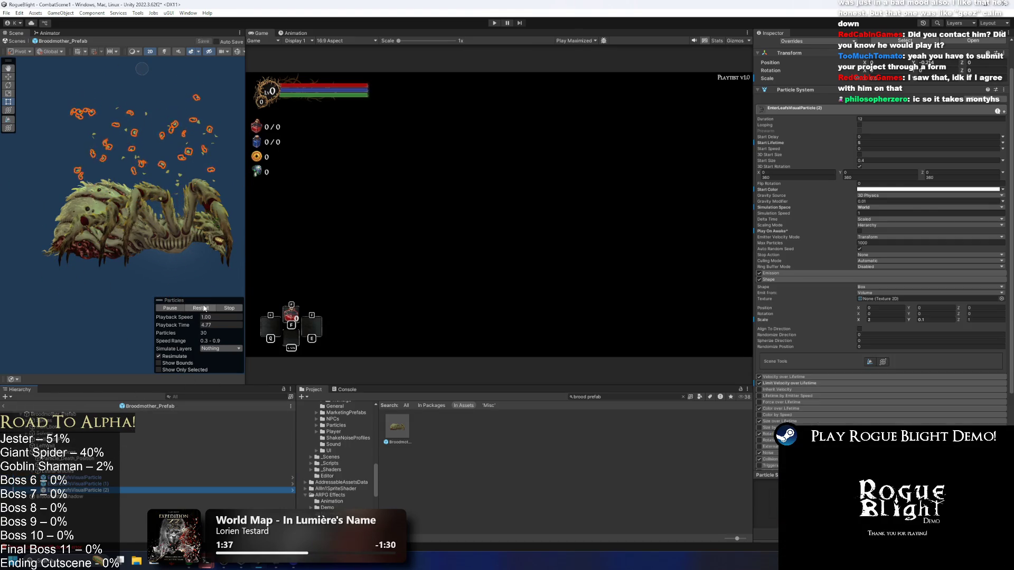
pyautogui.click(227, 309)
pyautogui.click(79, 484)
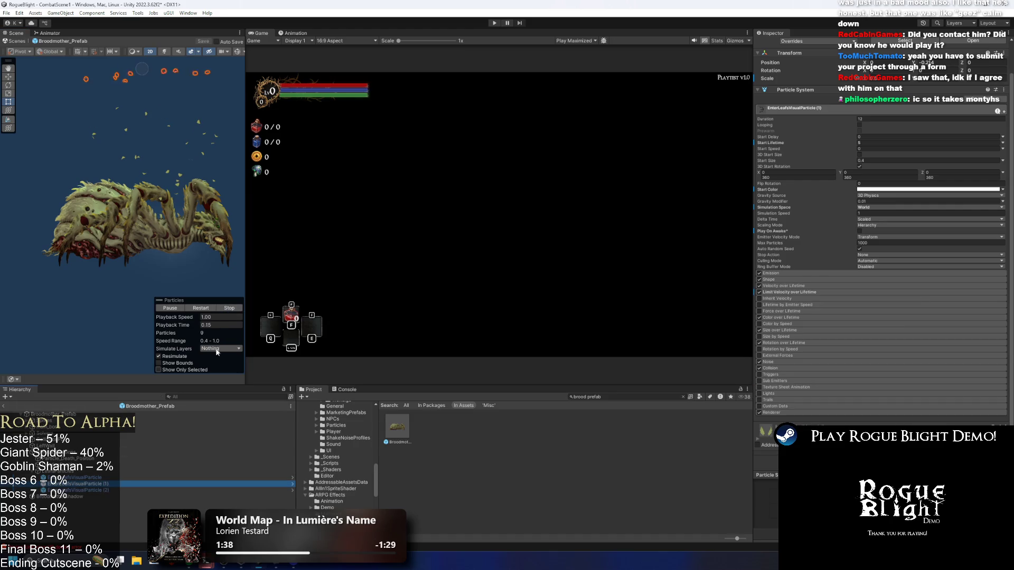
pyautogui.click(79, 477)
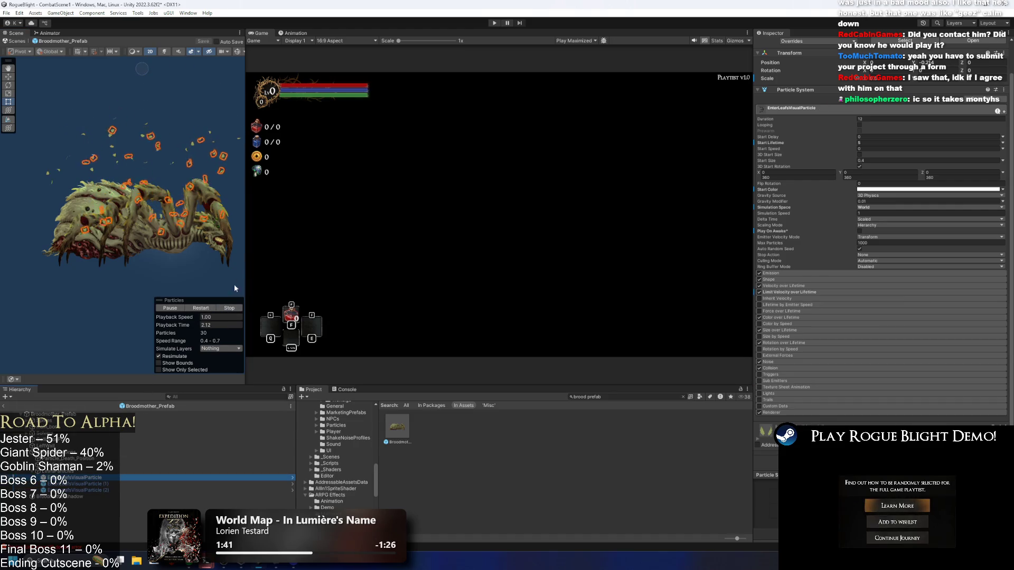
pyautogui.click(79, 484)
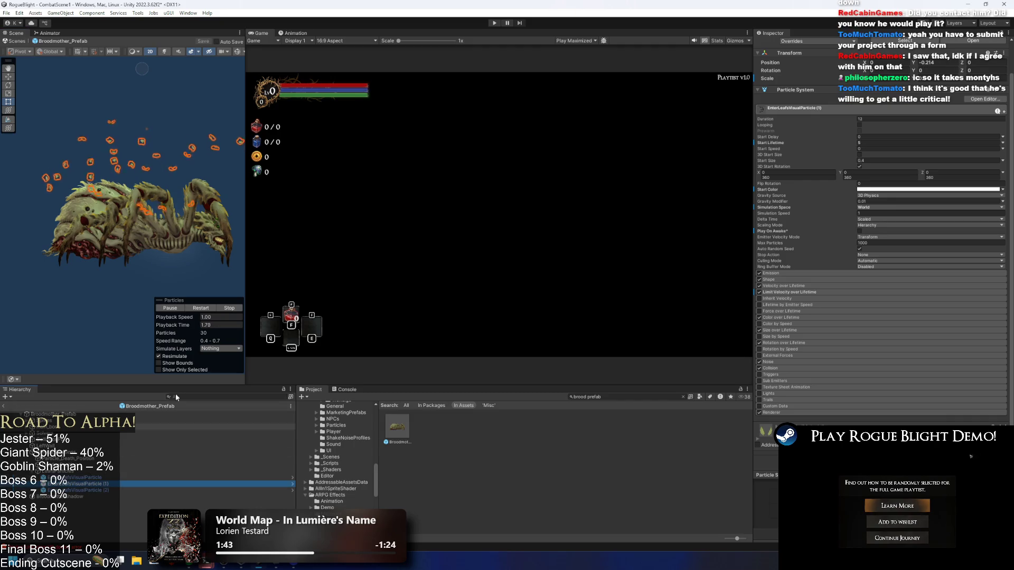
pyautogui.click(227, 309)
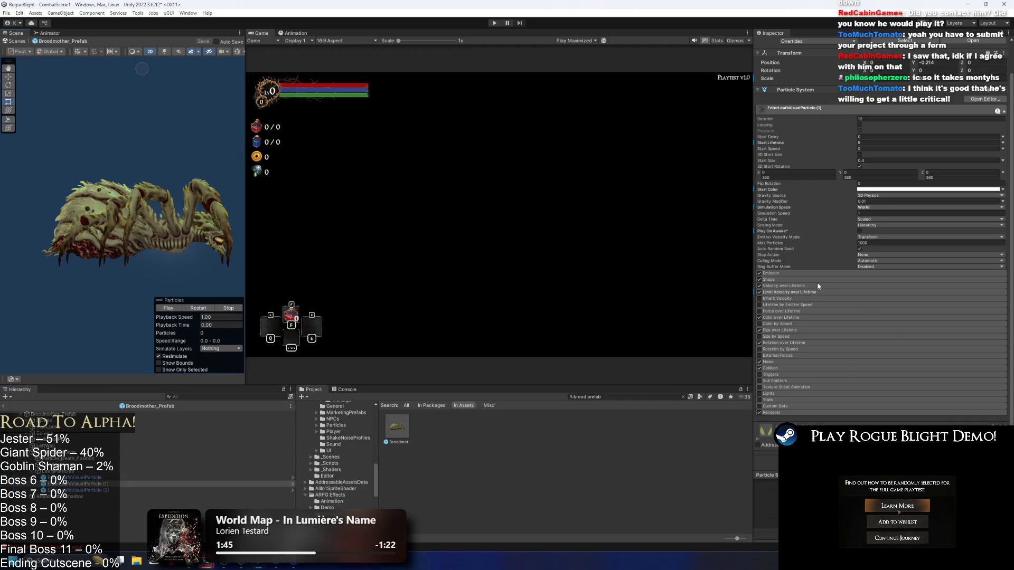
# - Check the Shape settings, preview both leaf bursts, and start a play-mode test
pyautogui.click(798, 278)
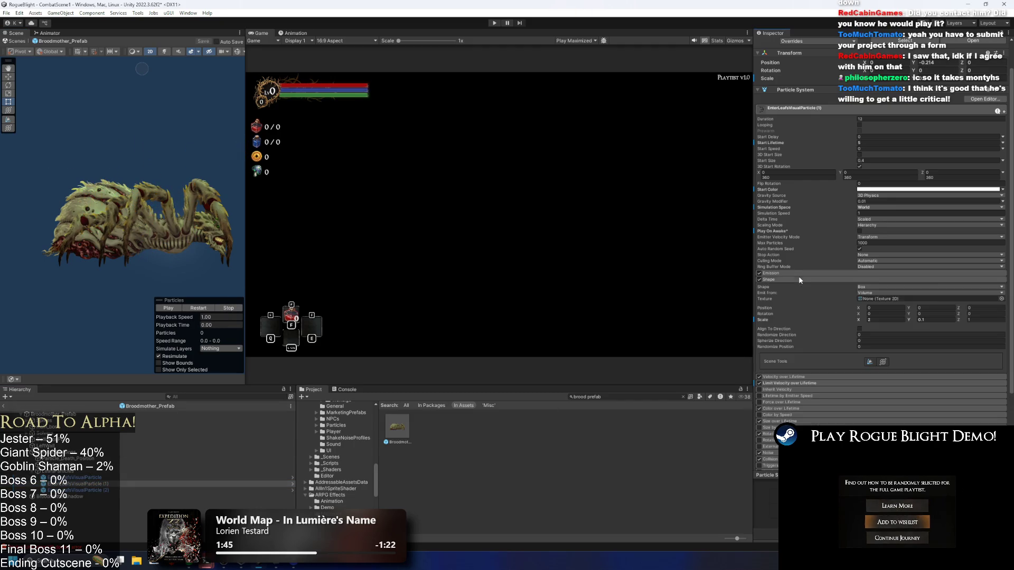
pyautogui.click(118, 478)
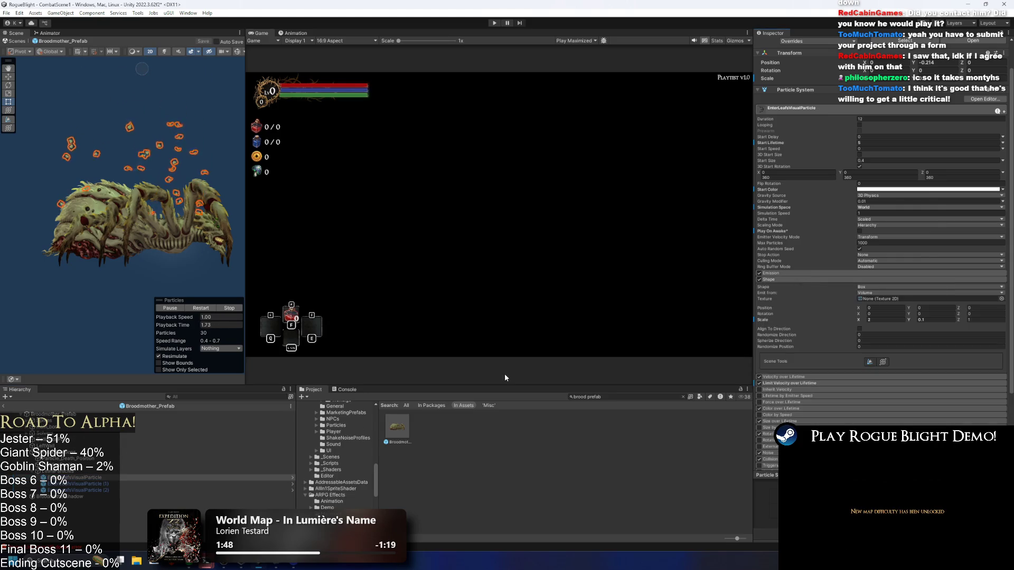
pyautogui.click(114, 484)
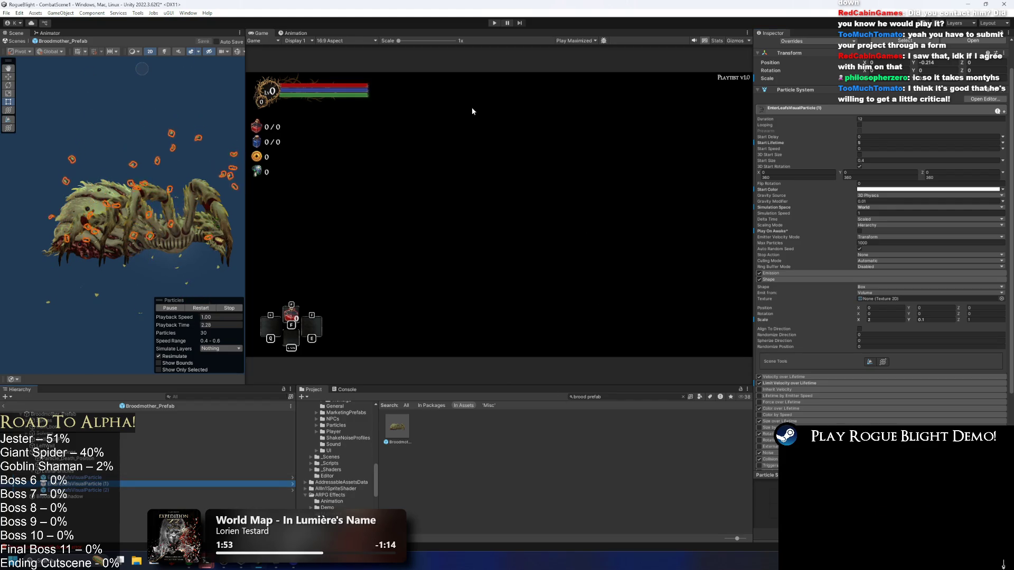
pyautogui.click(495, 22)
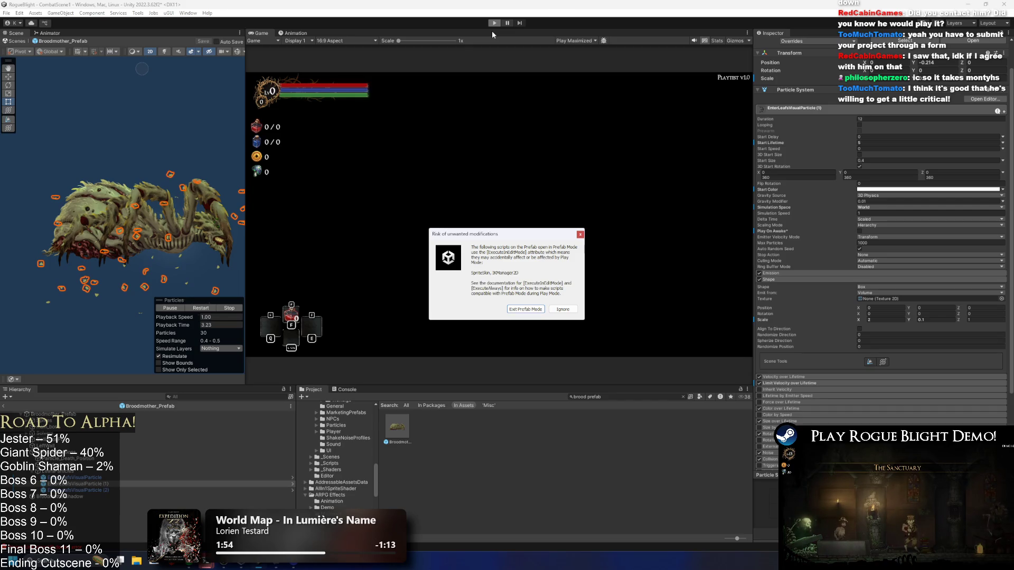
# - Dismiss the prefab warning and run the knight through the dark forest as the Broodmother appears
pyautogui.press('Return')
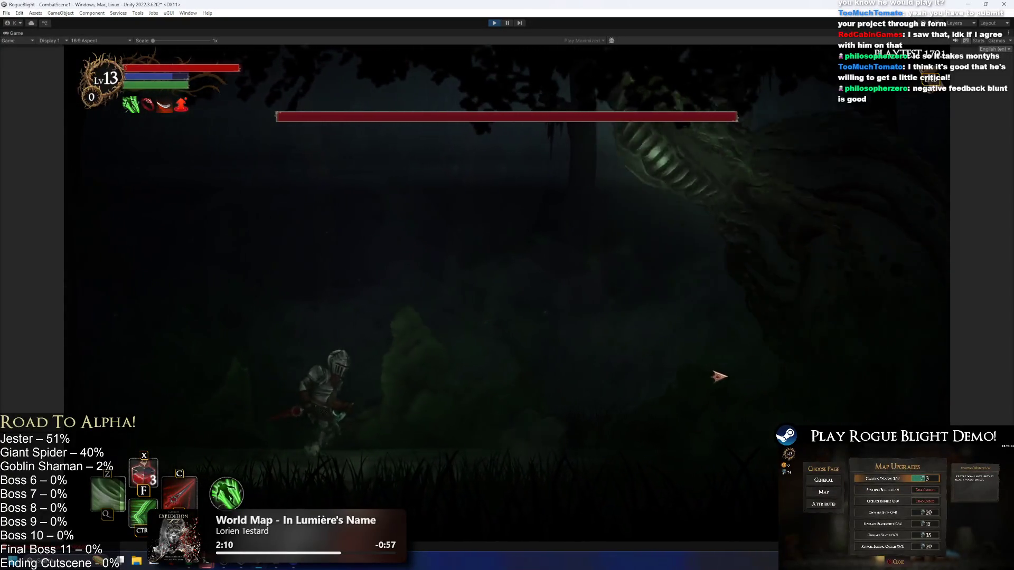
pyautogui.press('Right')
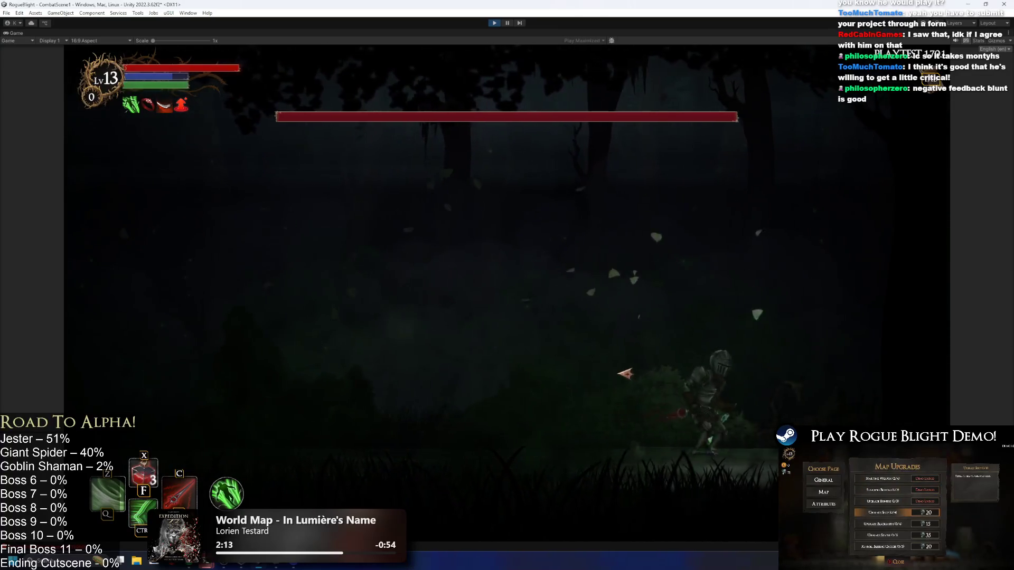
pyautogui.press('Left')
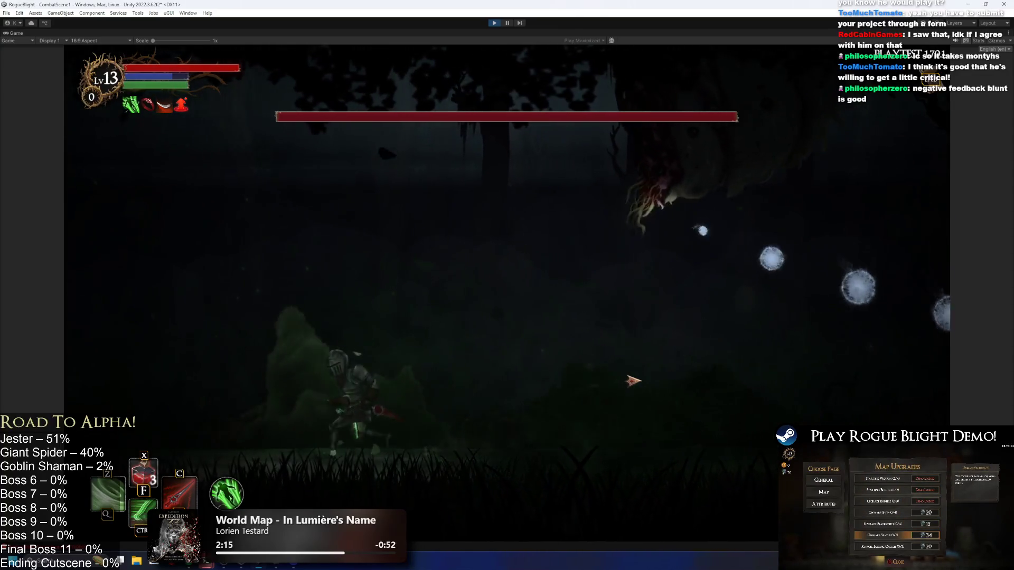
pyautogui.press('Right')
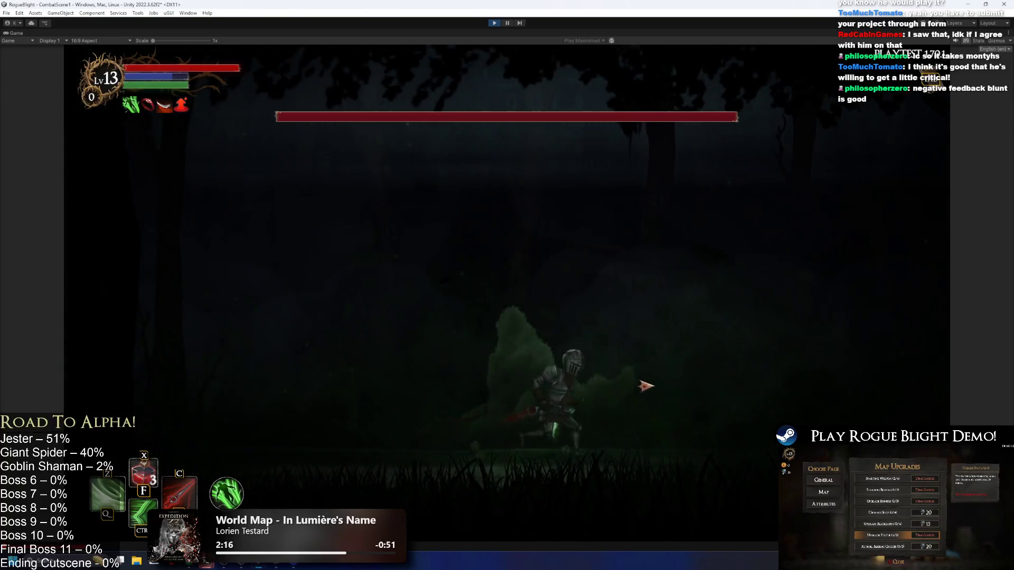
pyautogui.press('Right')
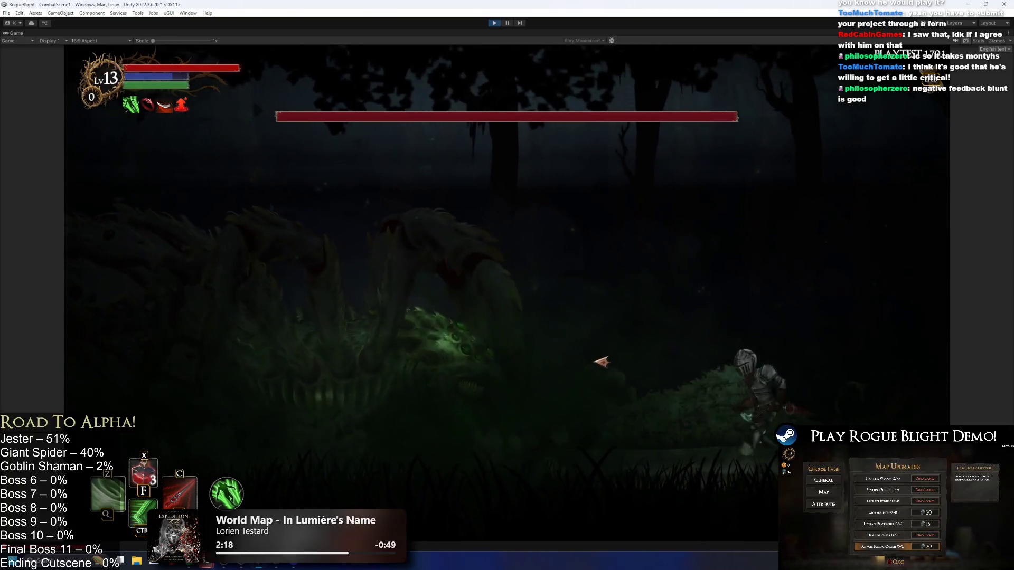
pyautogui.press('Right')
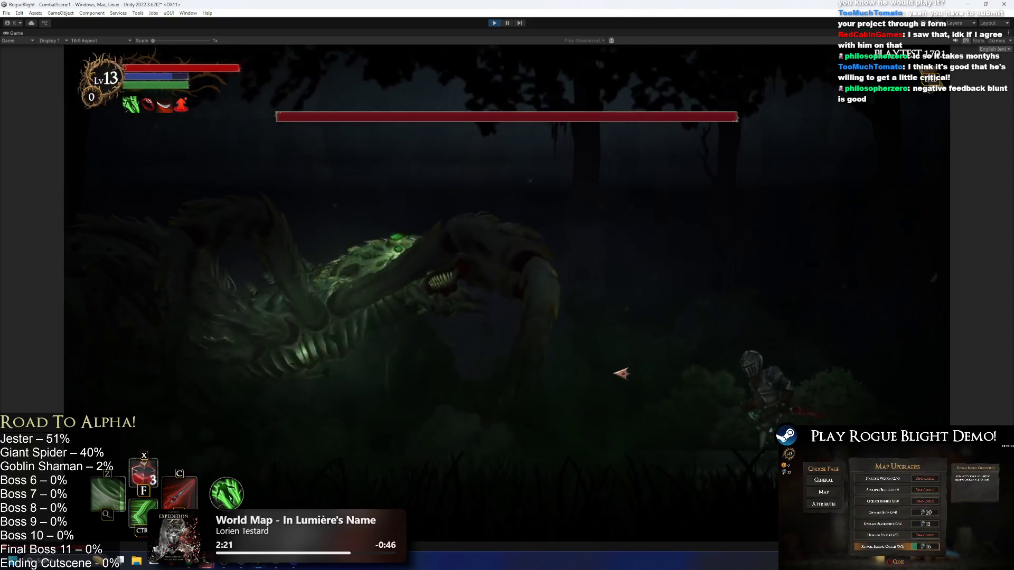
# - Dash and slash at the Broodmother to watch the leaf bursts, then leave Play mode
pyautogui.press('Left')
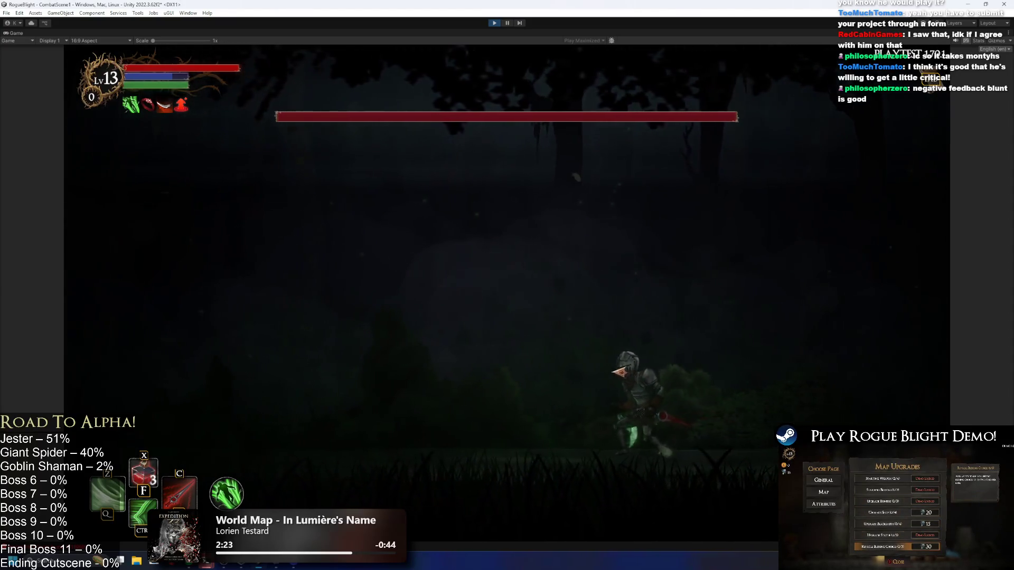
pyautogui.press('Left')
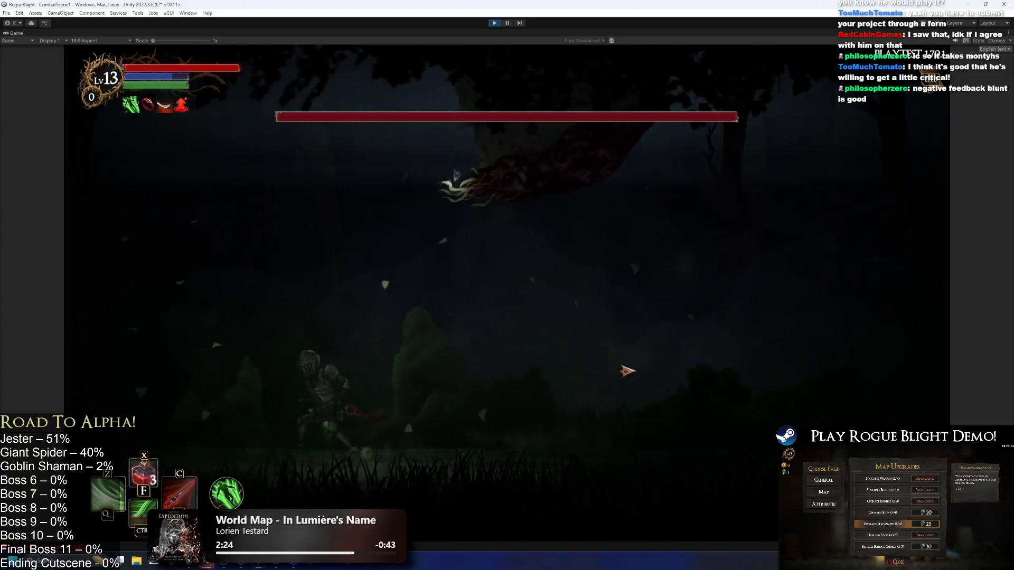
pyautogui.press('Left')
pyautogui.press('Right')
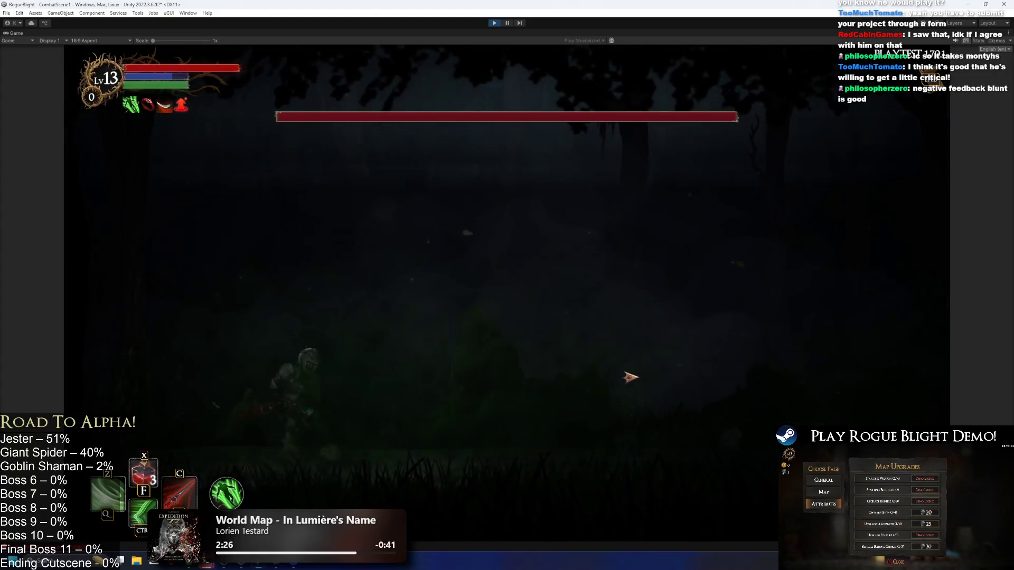
pyautogui.press('Left')
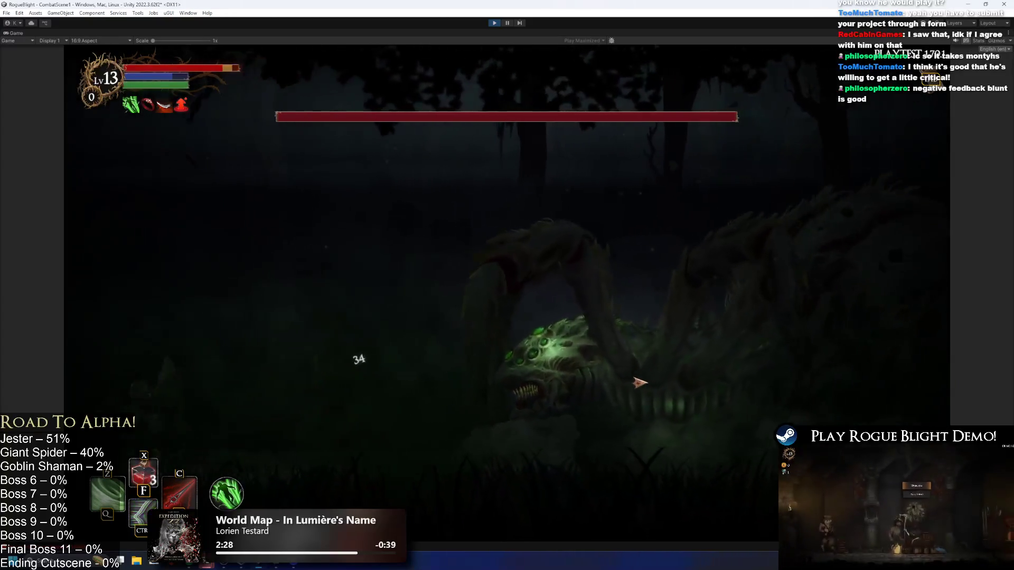
pyautogui.press('Right')
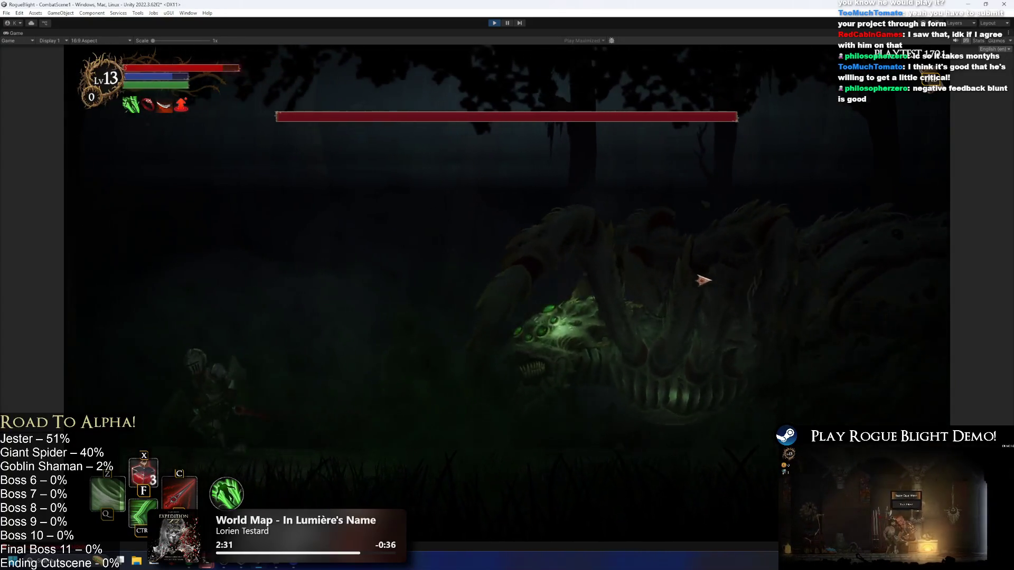
pyautogui.press('Right')
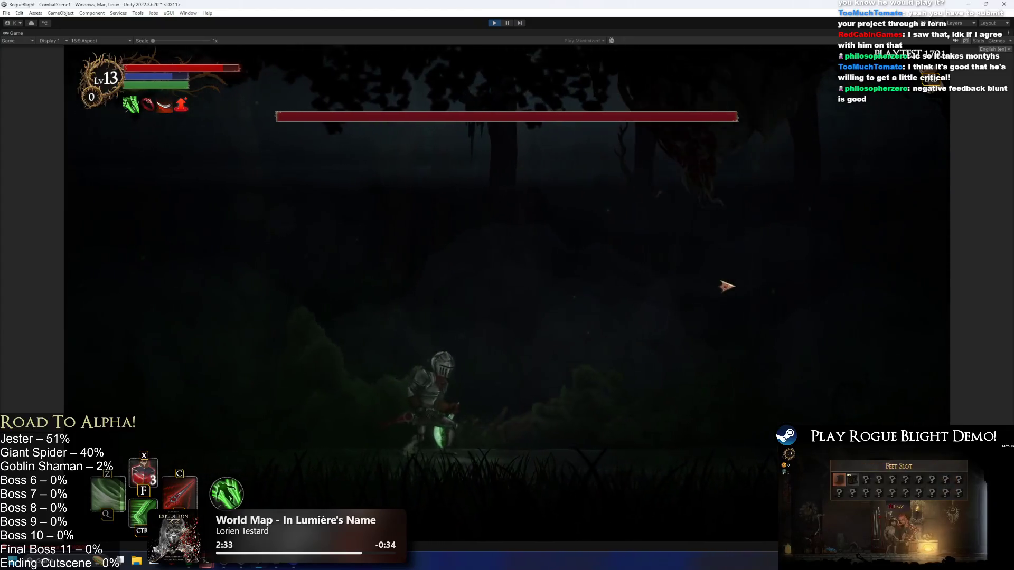
pyautogui.press('Left')
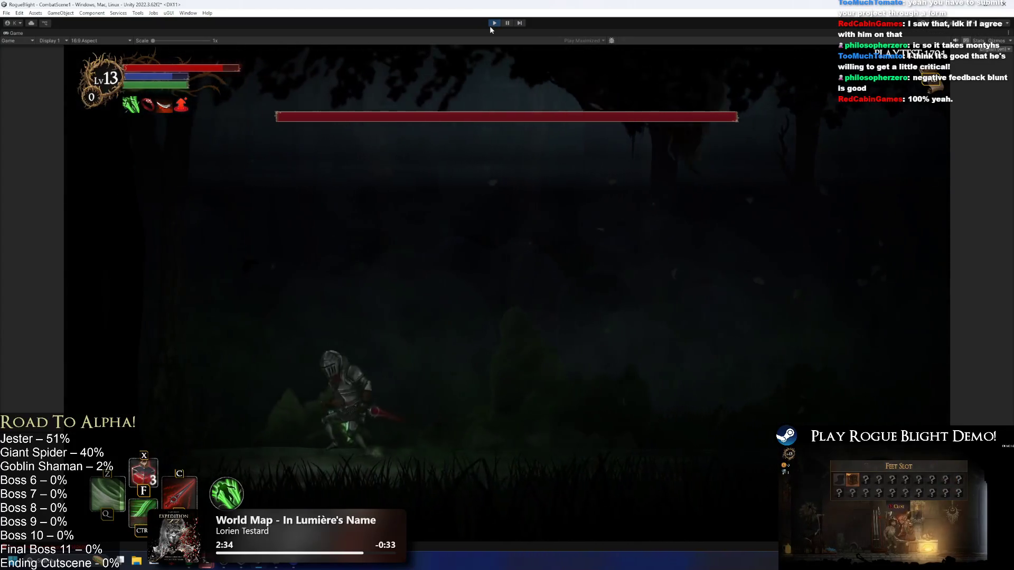
pyautogui.hotkey('ctrl', 'p')
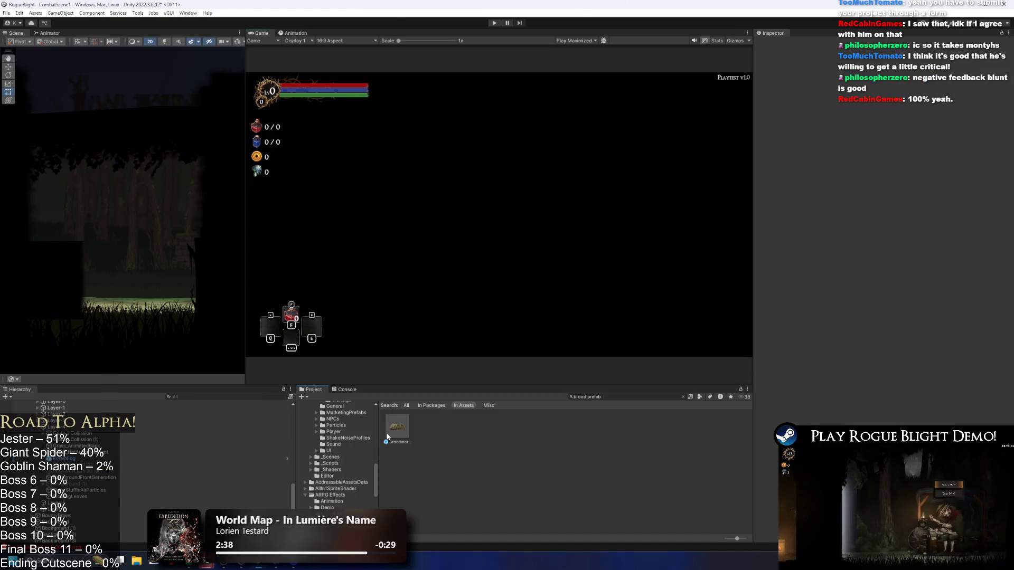
# - Open Broodmother_Prefab and show its up_broodmother clip in the Animation window
pyautogui.click(385, 429)
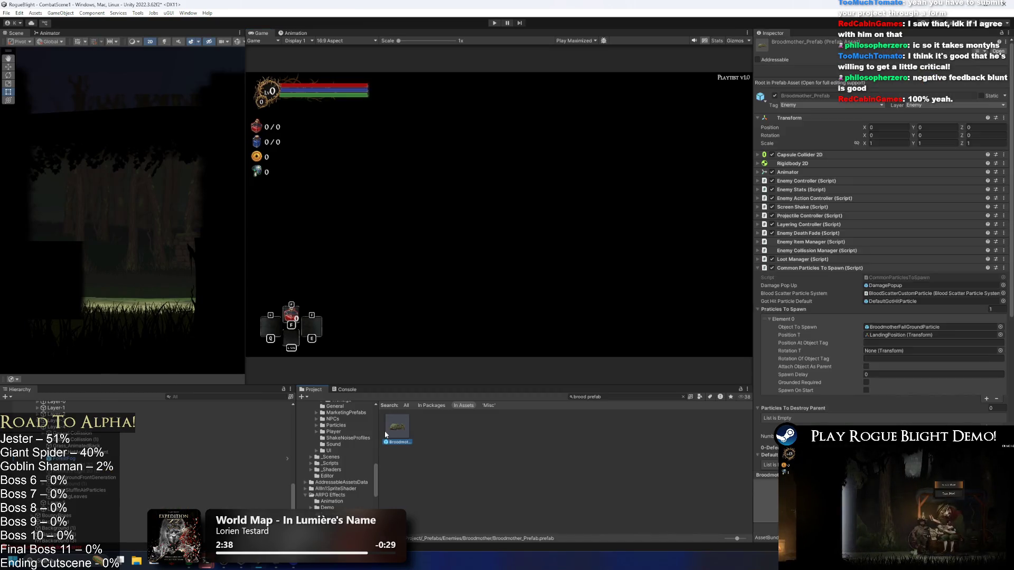
pyautogui.doubleClick(384, 432)
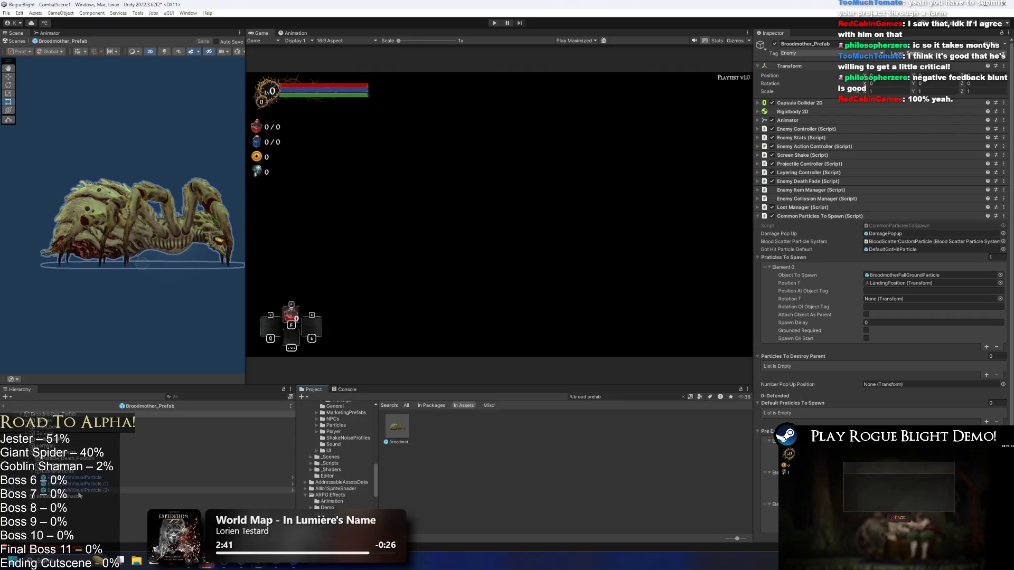
pyautogui.click(79, 414)
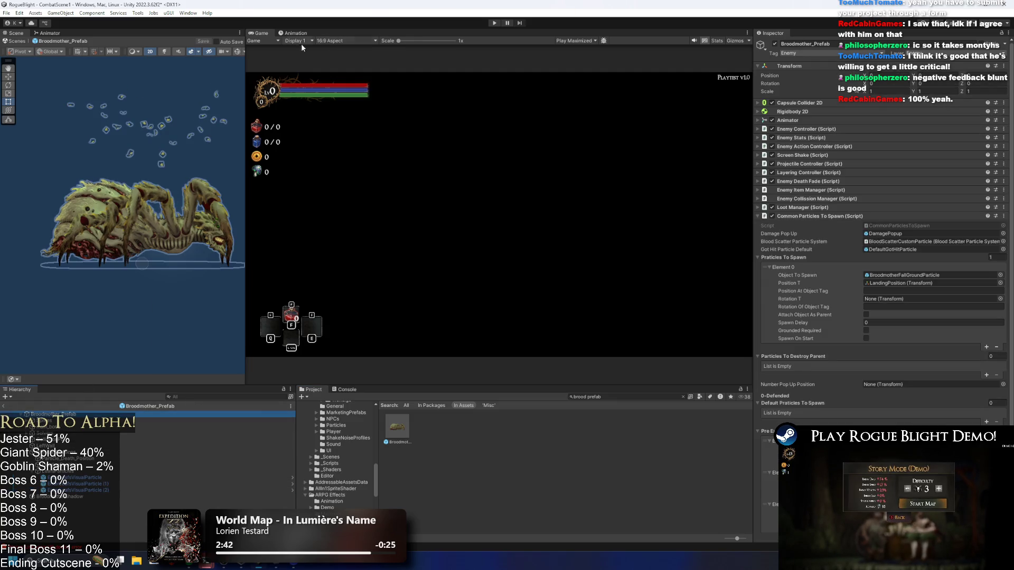
pyautogui.click(284, 35)
pyautogui.click(311, 49)
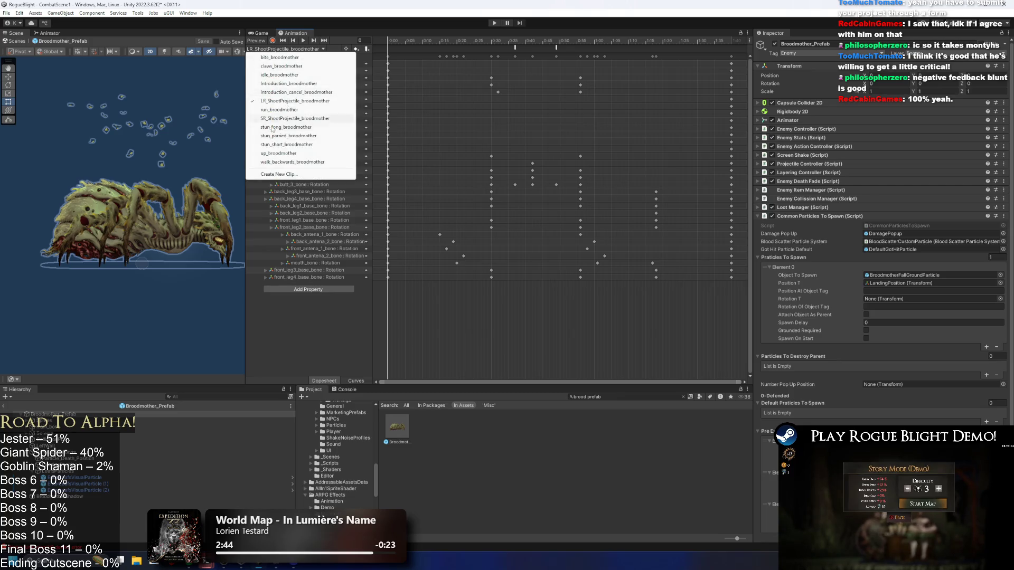
pyautogui.click(331, 119)
# - Scrub up_broodmother to both PlayPreExistingParticle events near frame 419, then relaunch Play mode
pyautogui.click(430, 40)
pyautogui.click(434, 48)
pyautogui.click(434, 42)
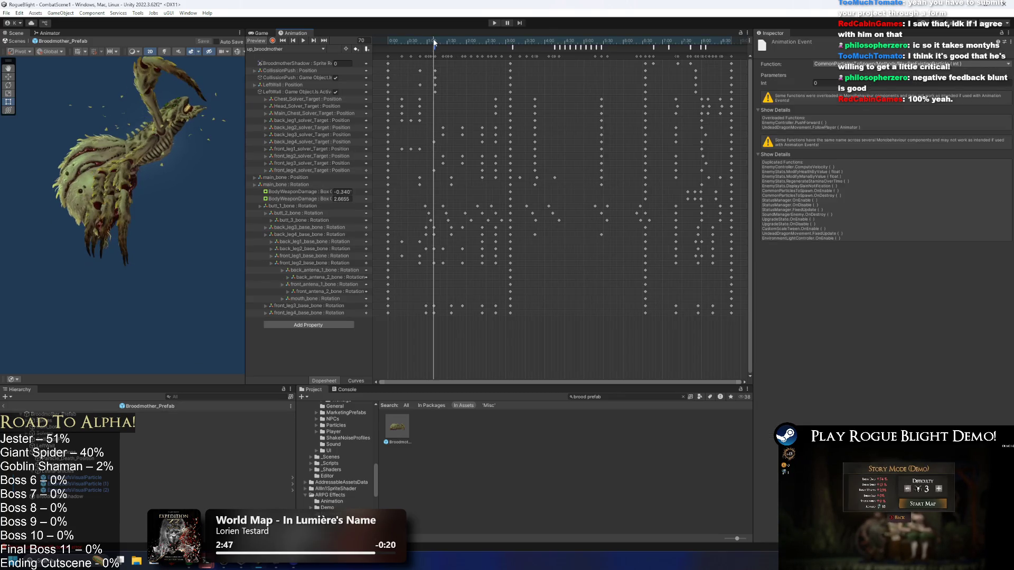
pyautogui.moveTo(434, 42); pyautogui.dragTo(430, 43)
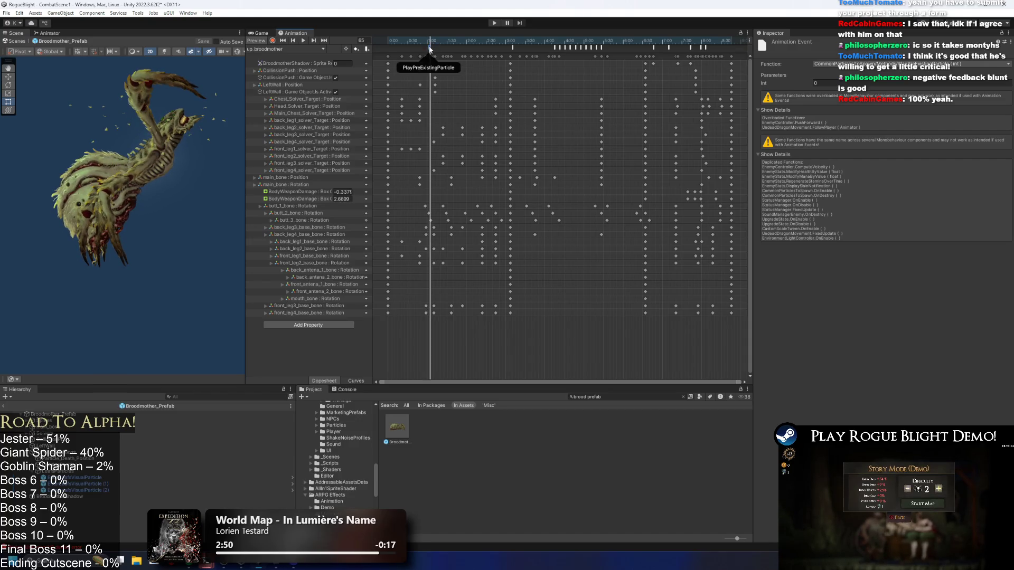
pyautogui.click(650, 40)
pyautogui.moveTo(669, 34)
pyautogui.mouseDown()
pyautogui.moveTo(692, 31)
pyautogui.moveTo(602, 34)
pyautogui.moveTo(682, 32)
pyautogui.mouseUp()
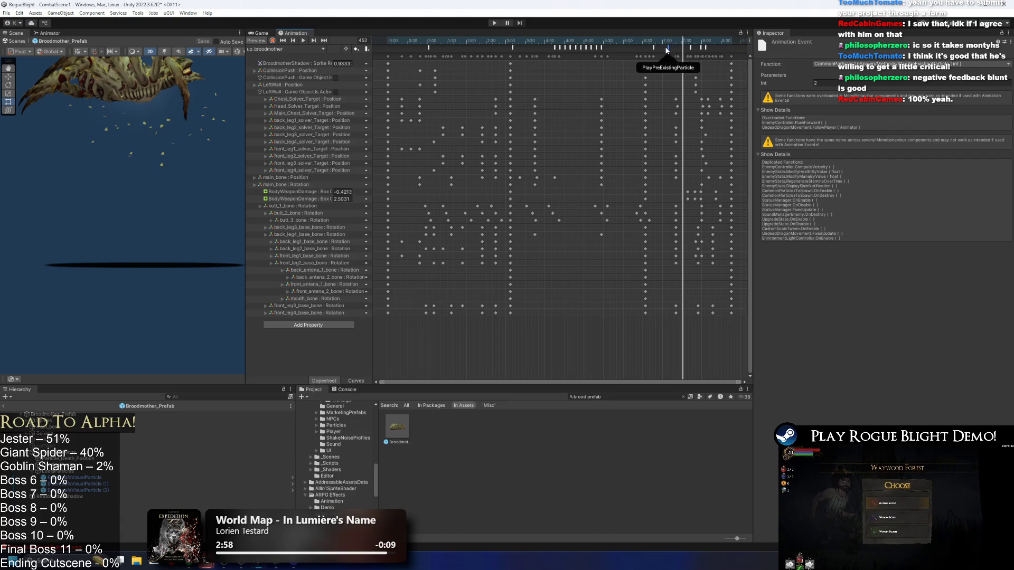
pyautogui.click(665, 41)
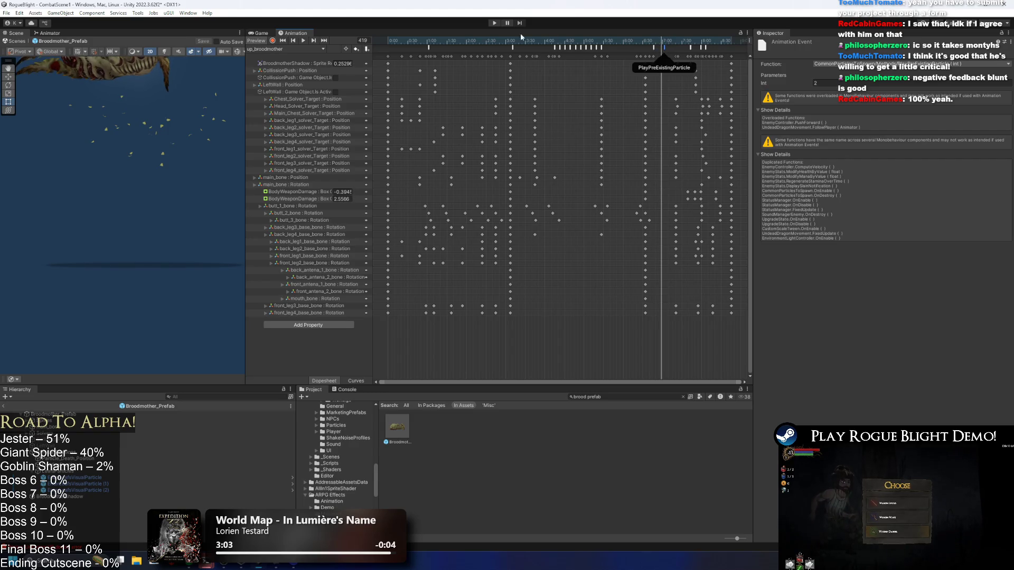
pyautogui.click(493, 23)
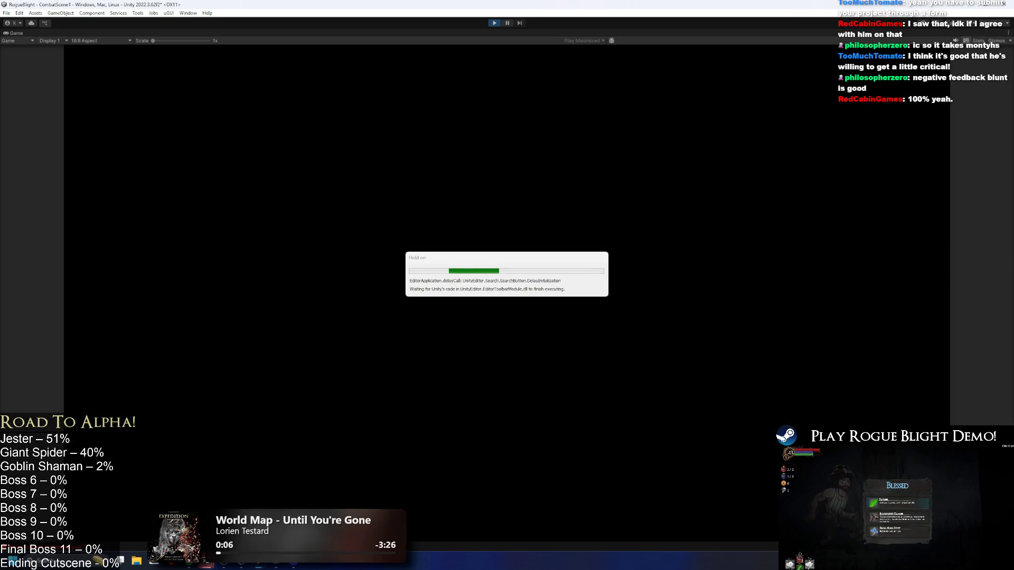
# - Run the knight right through the forest as the Broodmother descends with falling leaves
pyautogui.press('d')
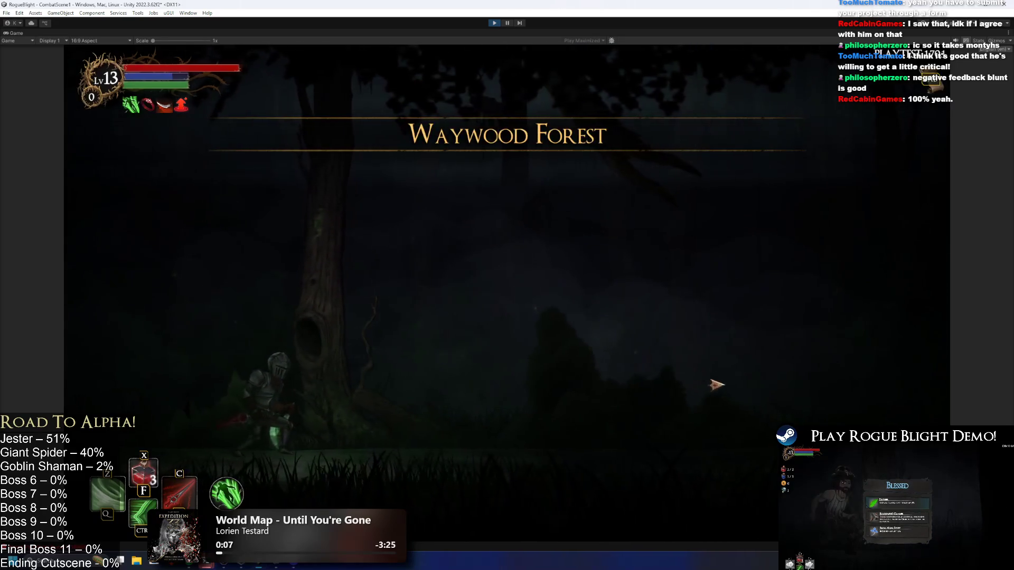
pyautogui.press('d')
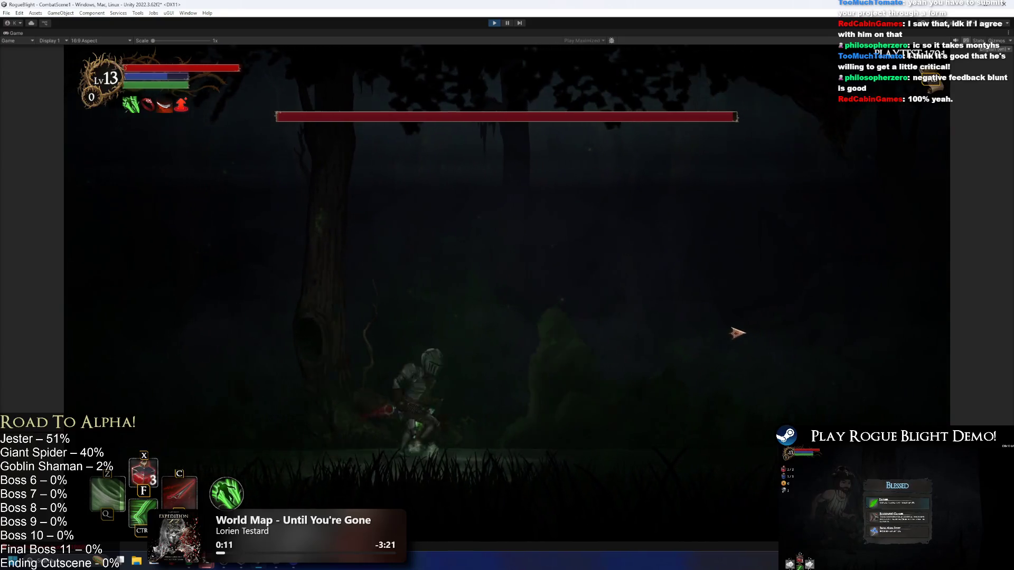
pyautogui.press('d')
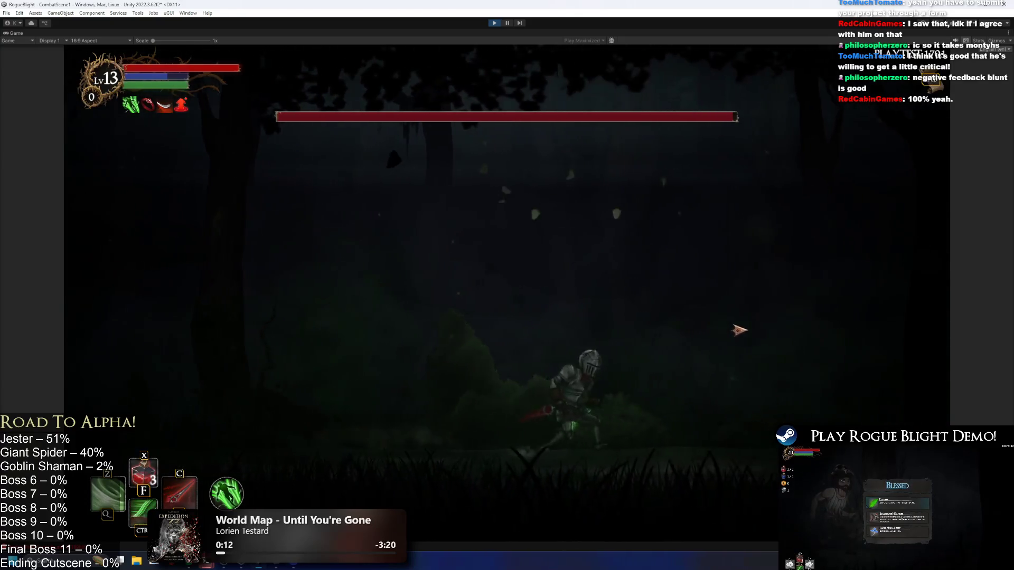
pyautogui.press('d')
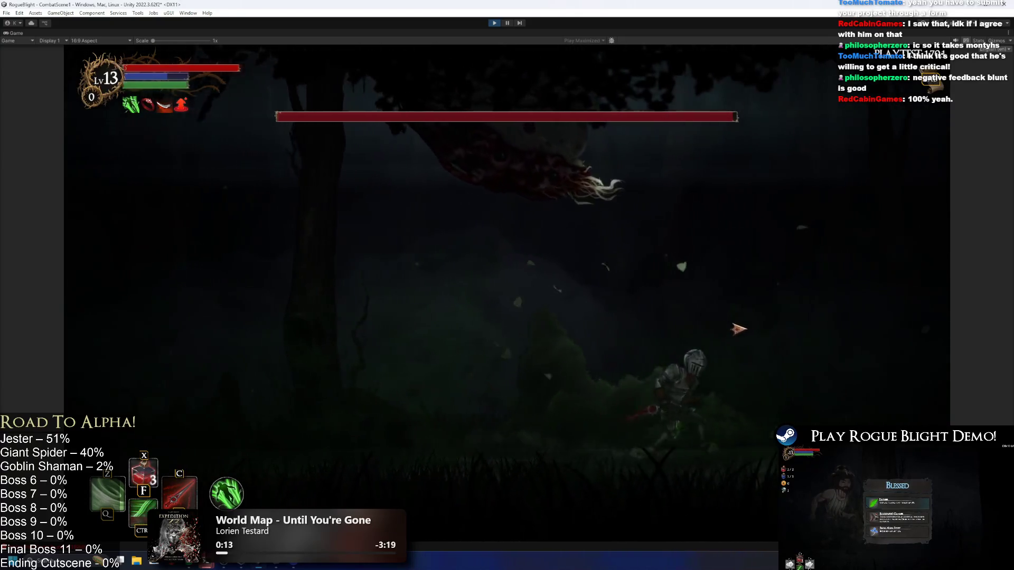
pyautogui.press('a')
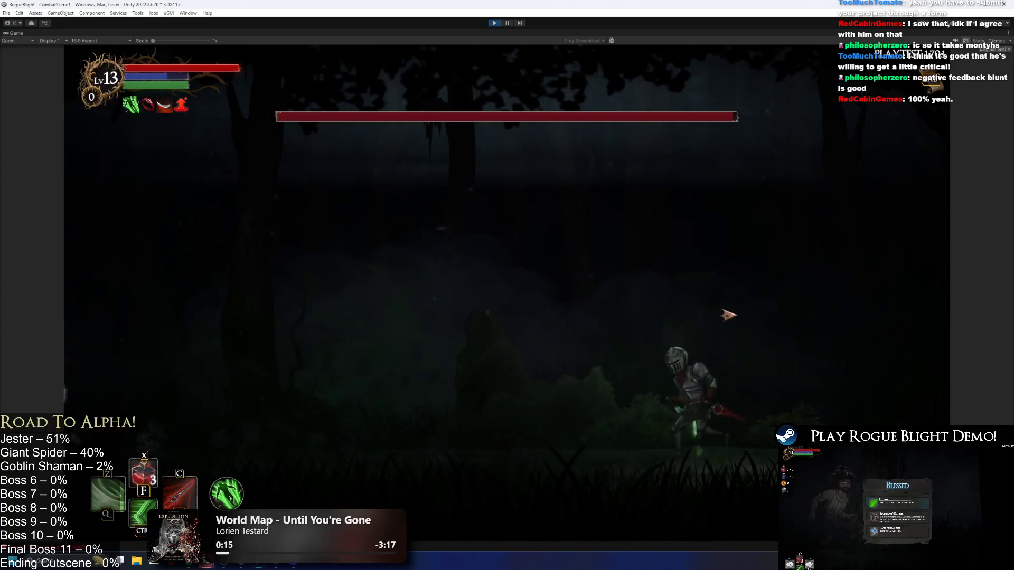
pyautogui.press('d')
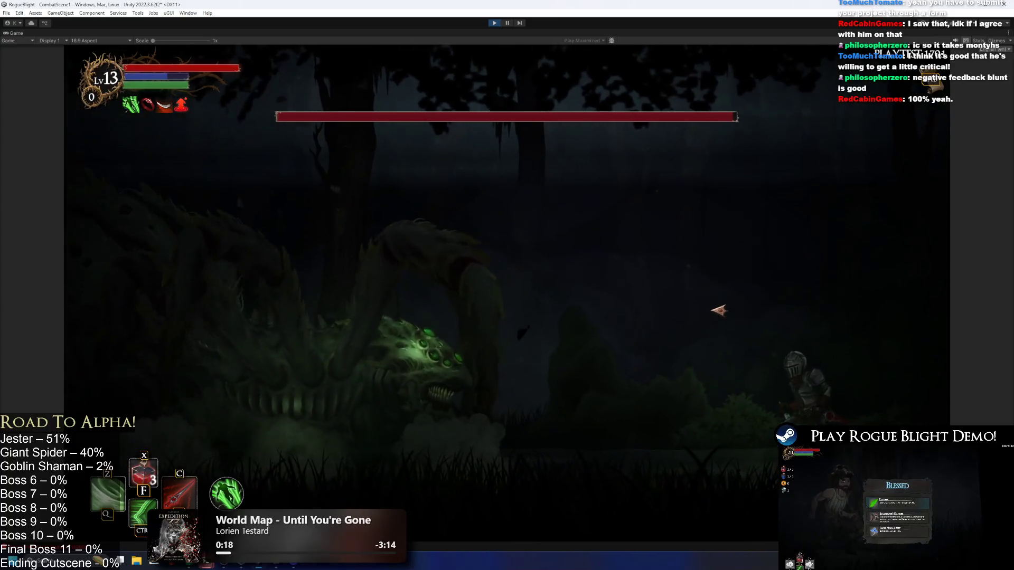
# - Attack and dodge the spider boss to watch the leaf bursts, then stop the play test
pyautogui.press('a')
pyautogui.press('d')
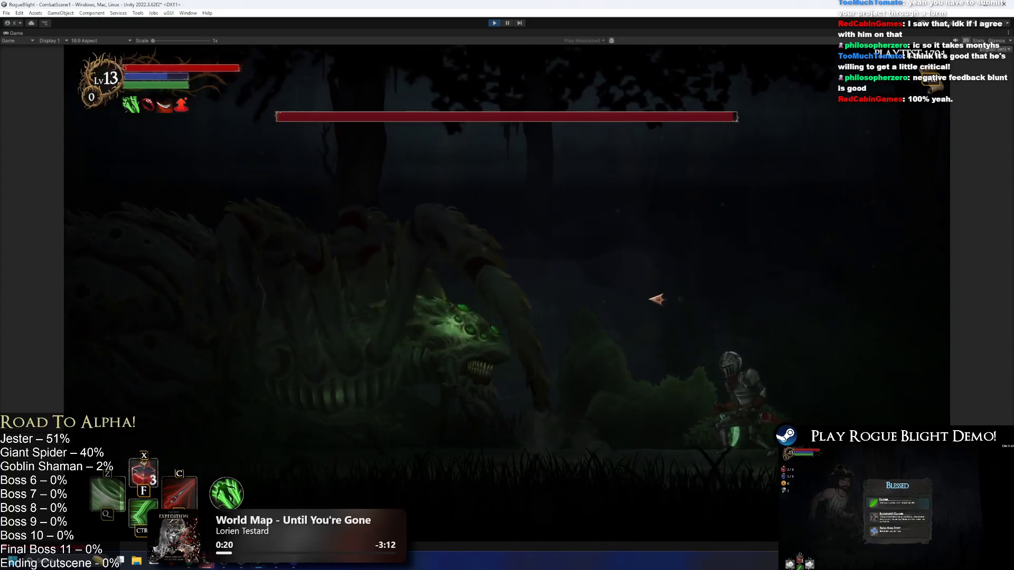
pyautogui.press('a')
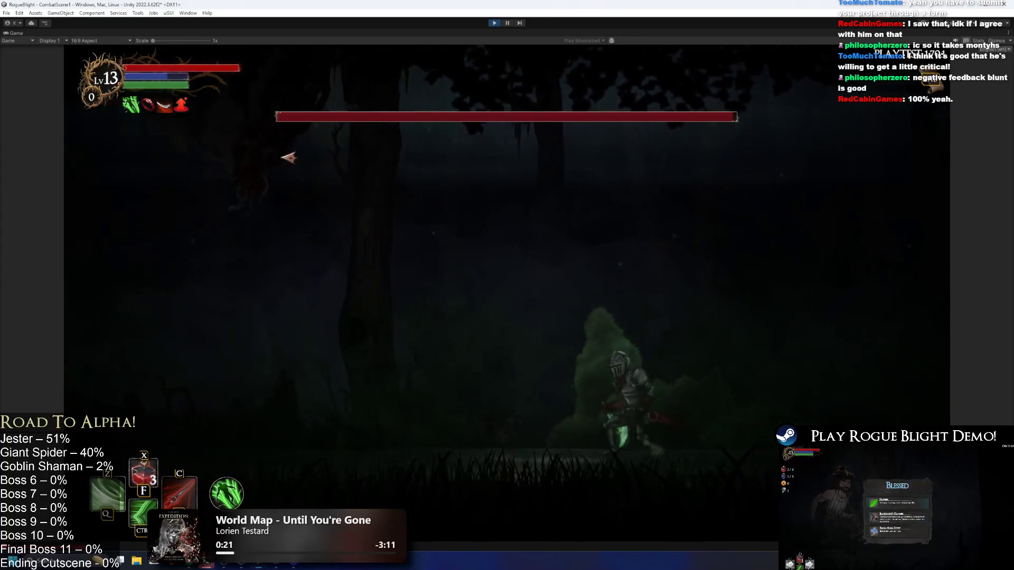
pyautogui.press('a')
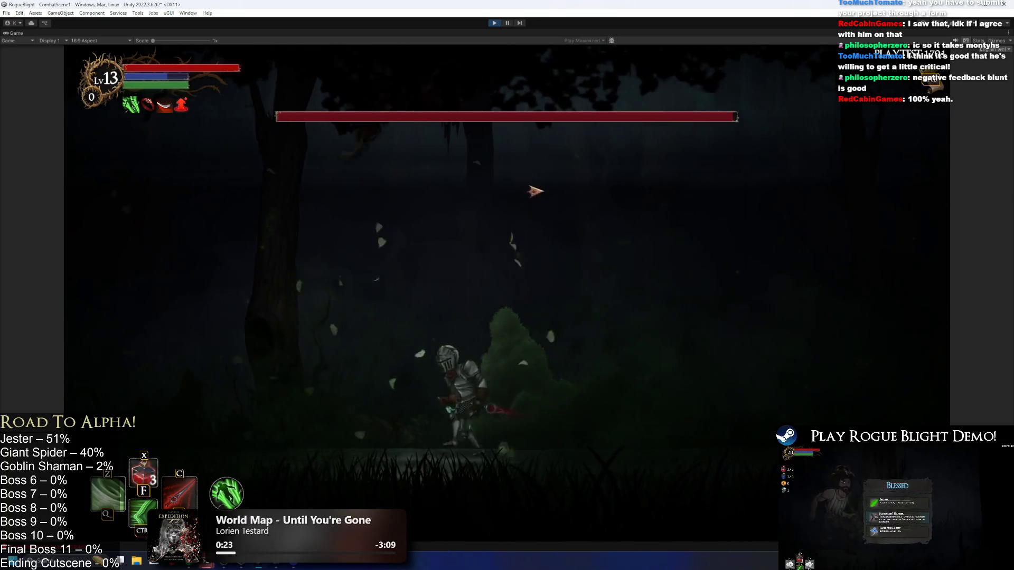
pyautogui.press('d')
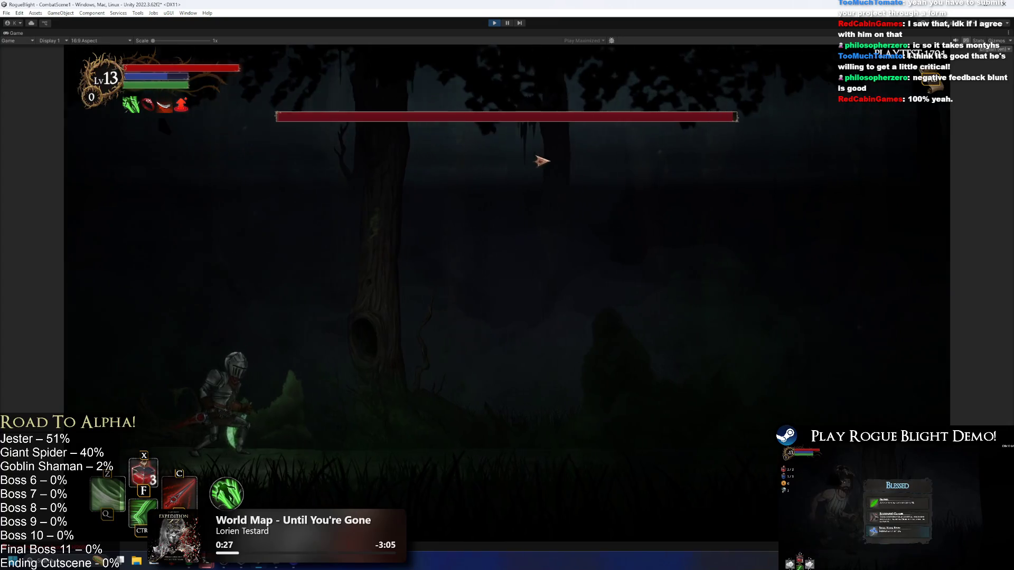
pyautogui.press('a')
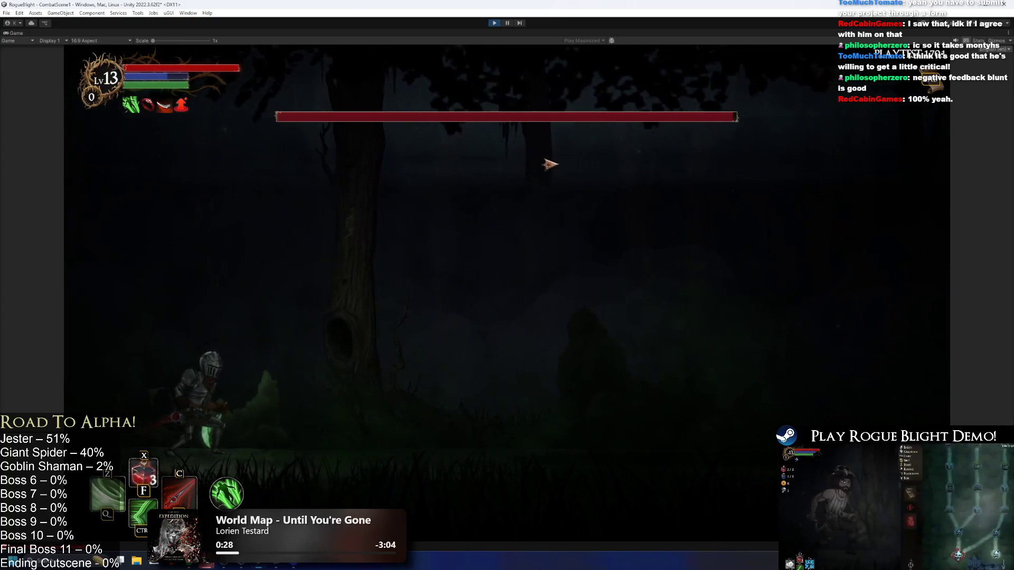
pyautogui.press('d')
pyautogui.press('a')
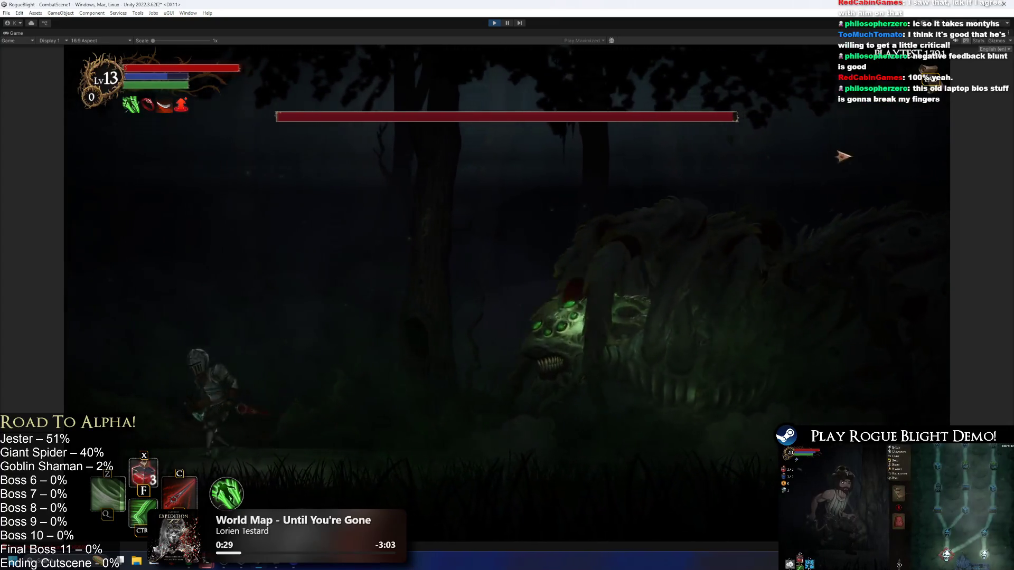
pyautogui.press('d')
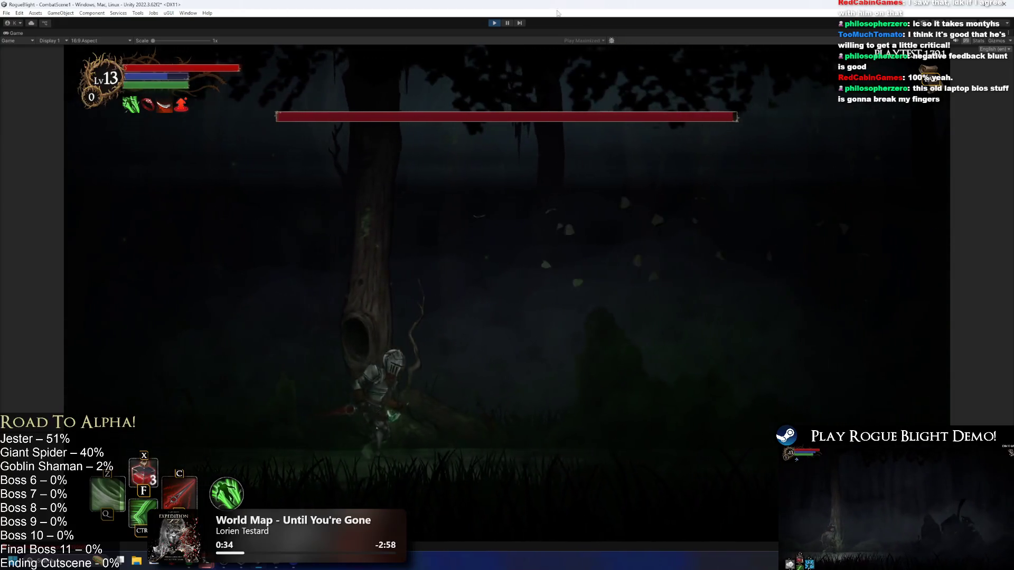
pyautogui.hotkey('ctrl', 'p')
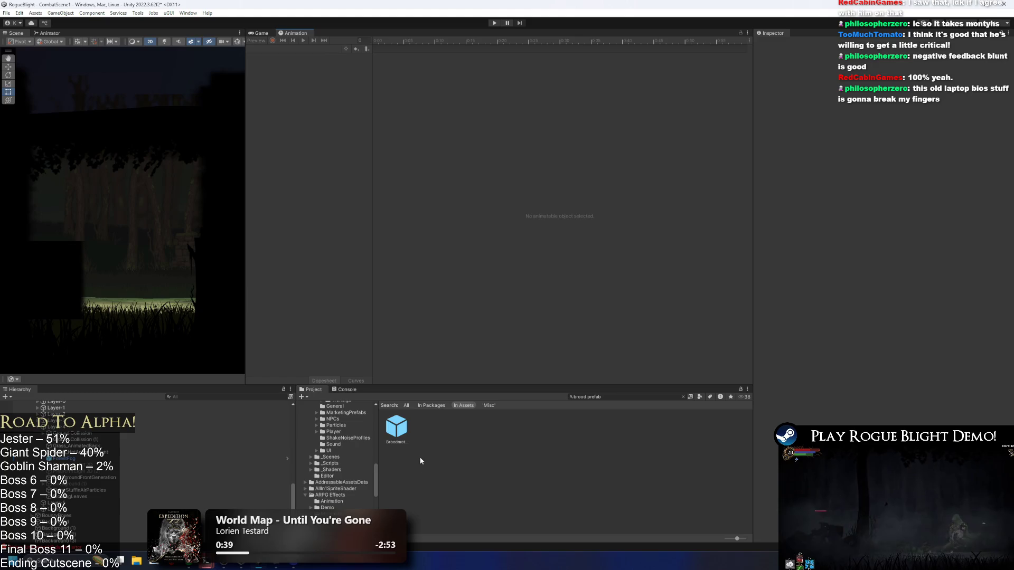
# - Open Broodmother_Prefab, check the EnterLeafsVisualParticle (1) leaf particle, and select the root
pyautogui.doubleClick(398, 430)
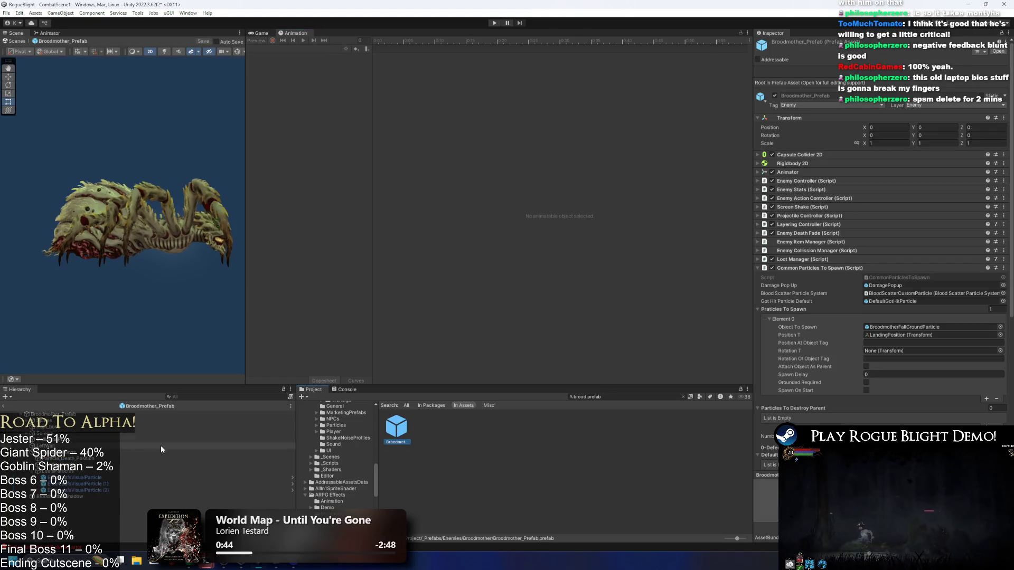
pyautogui.click(104, 485)
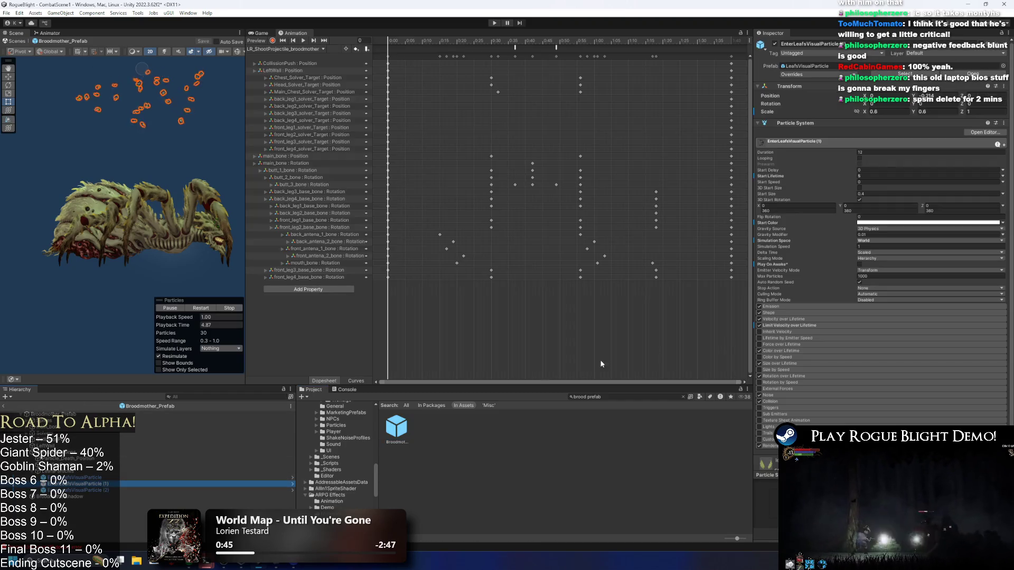
pyautogui.scroll(-3, 898, 317)
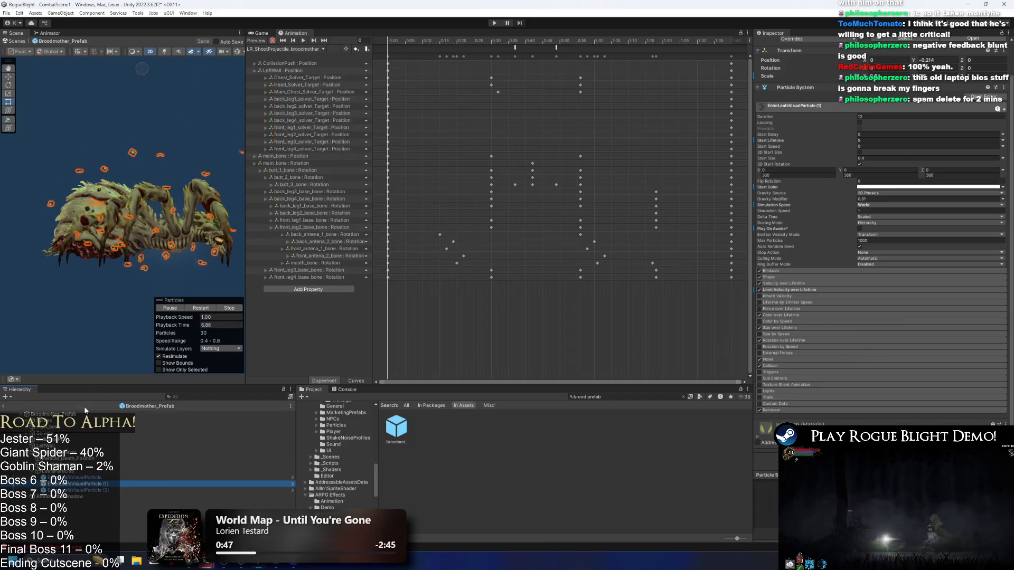
pyautogui.click(84, 412)
# - In up_broodmother, inspect the ChangeSides and PlayPreExistingParticle animation events
pyautogui.click(288, 48)
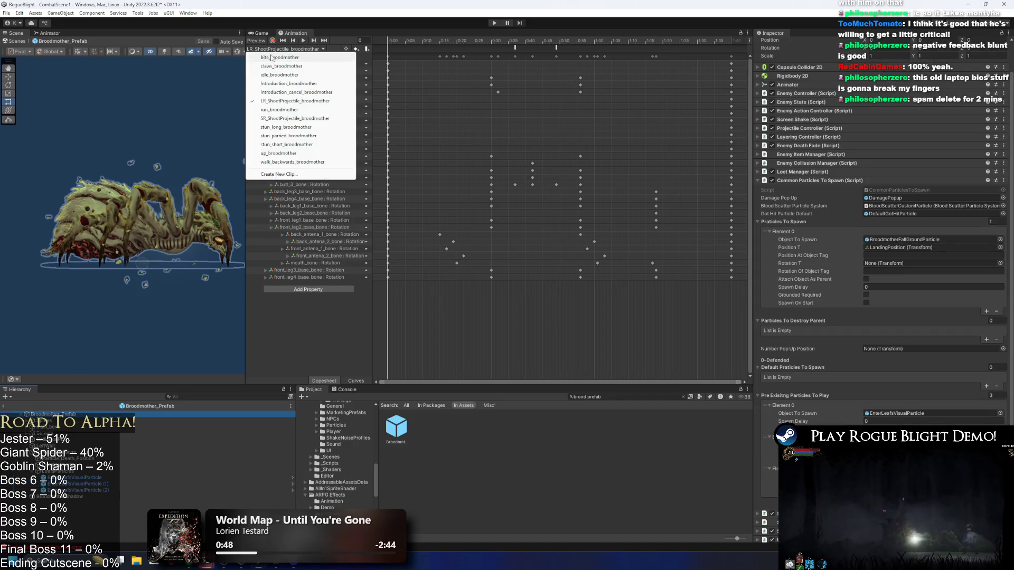
pyautogui.click(295, 154)
pyautogui.click(653, 47)
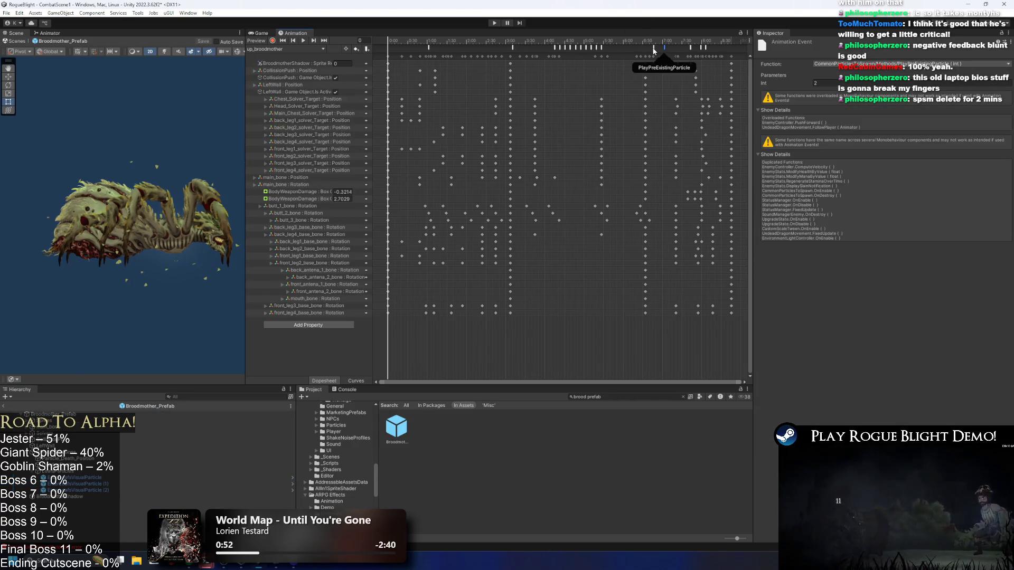
pyautogui.click(672, 49)
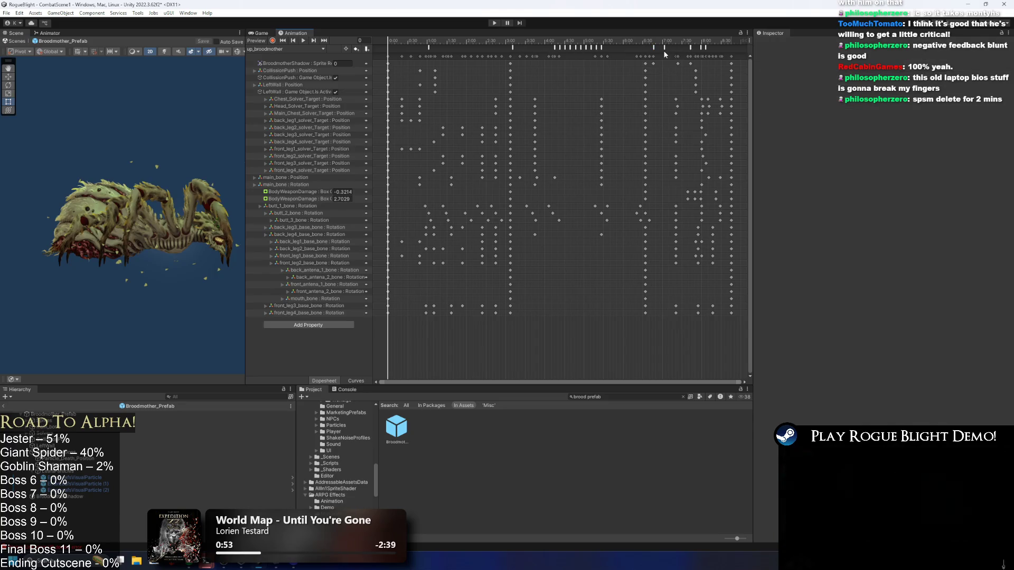
pyautogui.click(663, 48)
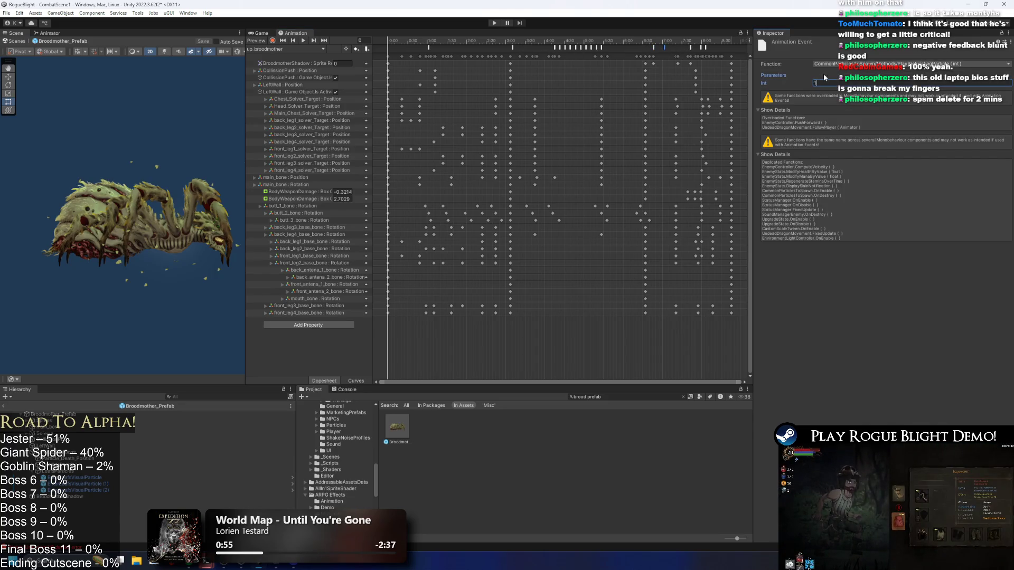
pyautogui.click(606, 83)
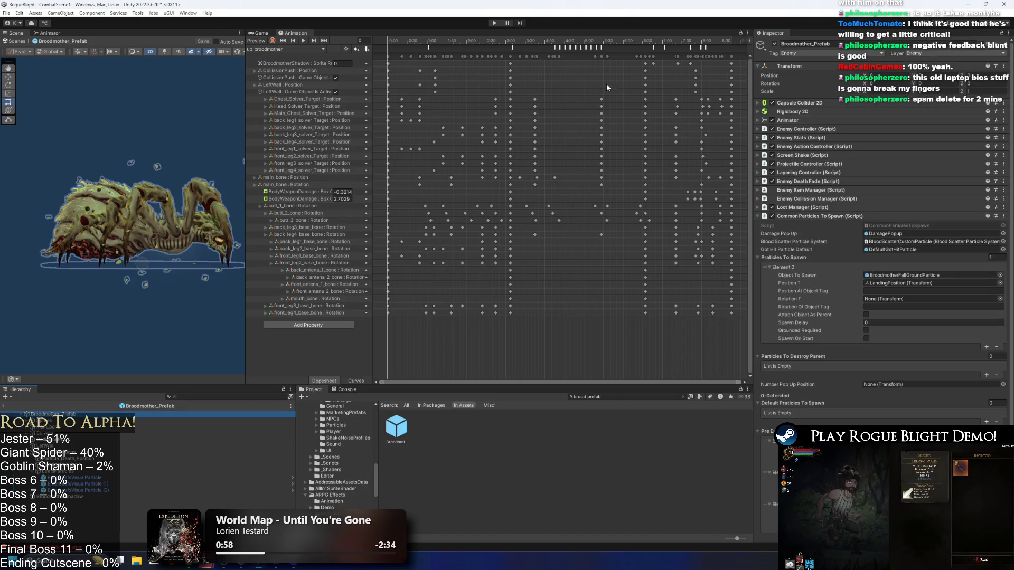
# - Preview the pose at frames 417 and 473, then save the prefab
pyautogui.click(663, 40)
pyautogui.click(661, 47)
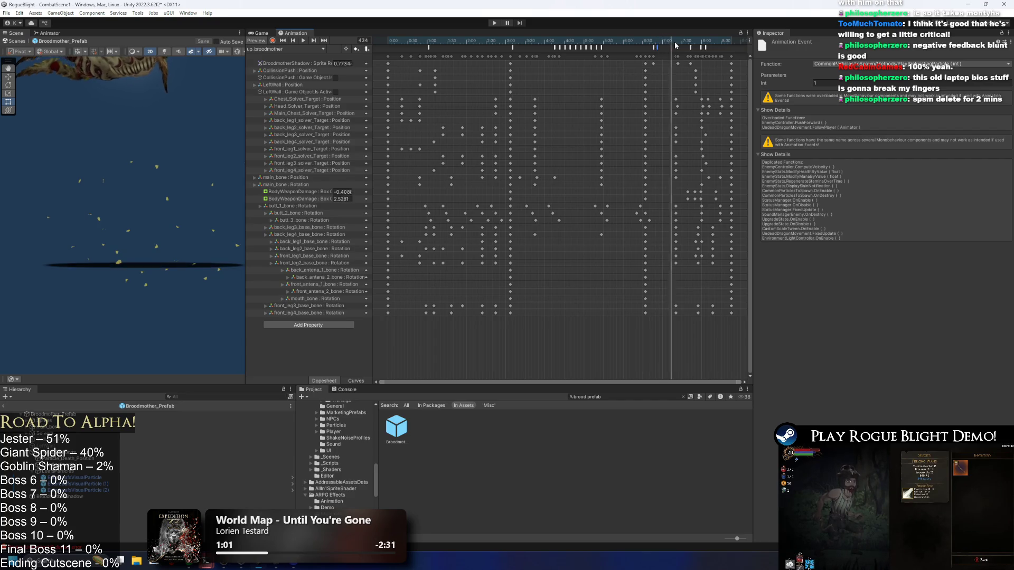
pyautogui.click(697, 41)
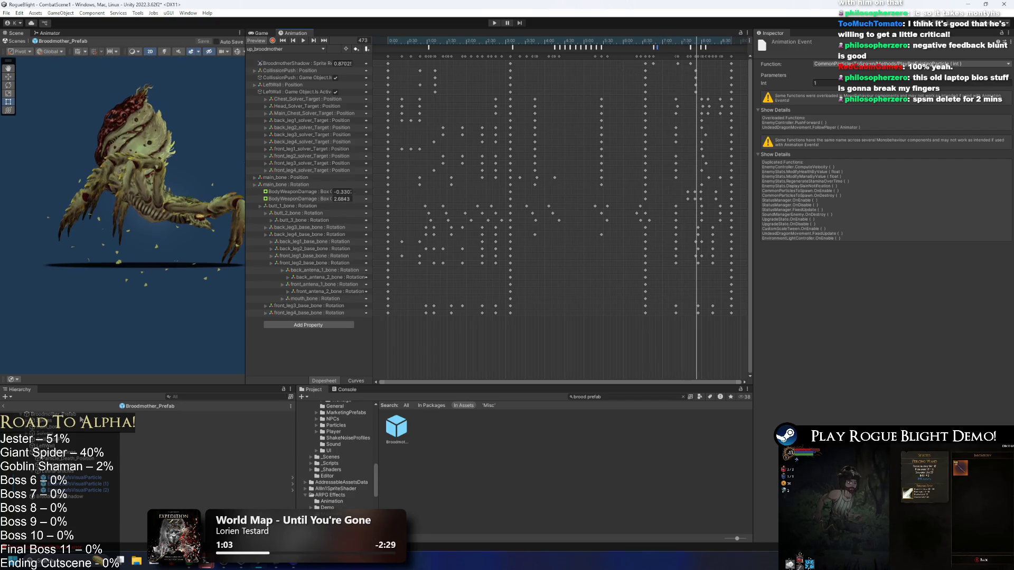
pyautogui.hotkey('ctrl', 's')
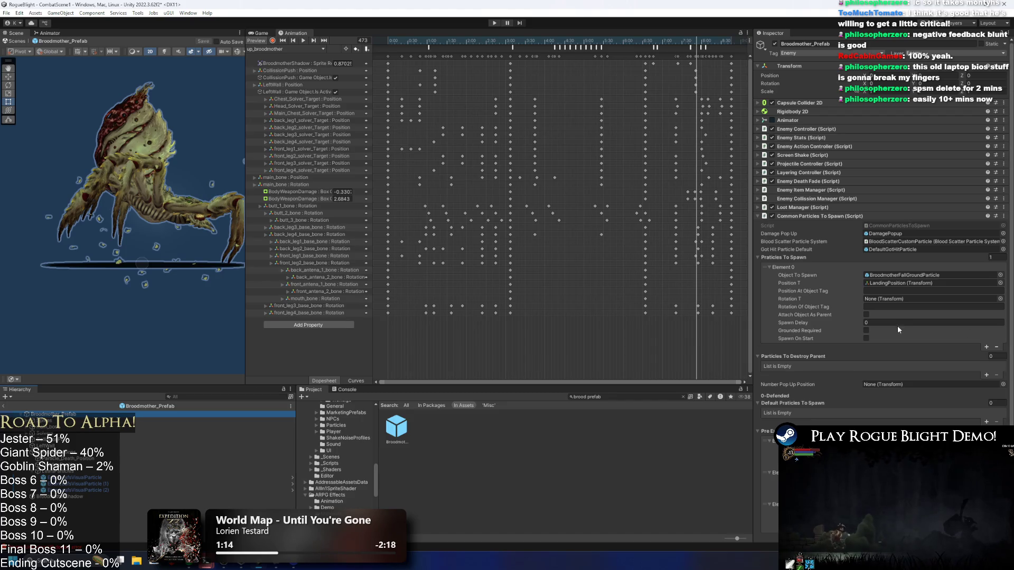
pyautogui.scroll(-3, 897, 326)
# - Remove Element 2 so Pre Existing Particles To Play holds two entries
pyautogui.moveTo(88, 495); pyautogui.dragTo(847, 379)
pyautogui.click(772, 436)
pyautogui.press('Delete')
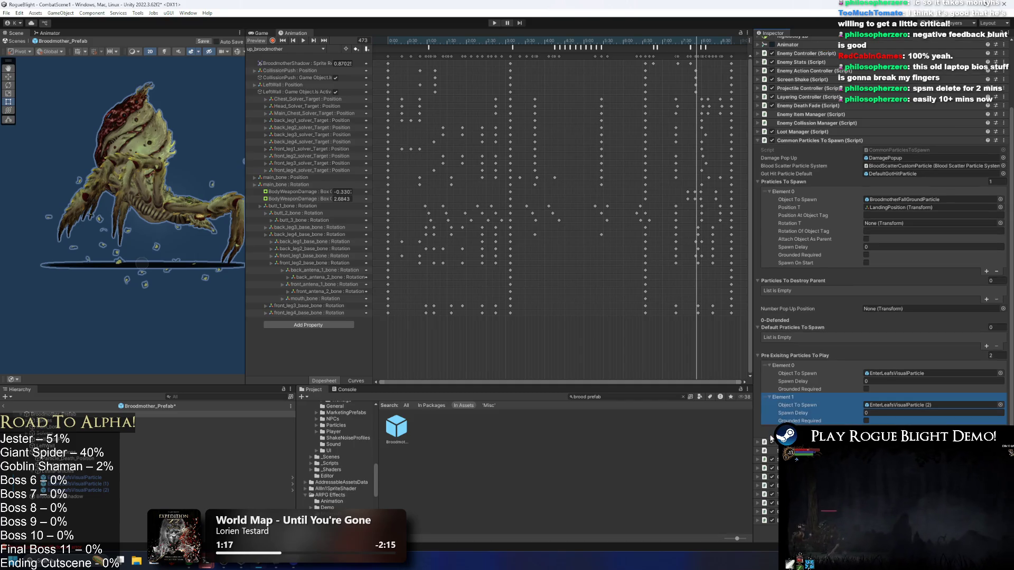
# - Rename the second leaf particle to LeaveEnterLeafsVisualParticle
pyautogui.click(92, 485)
pyautogui.rightClick(92, 484)
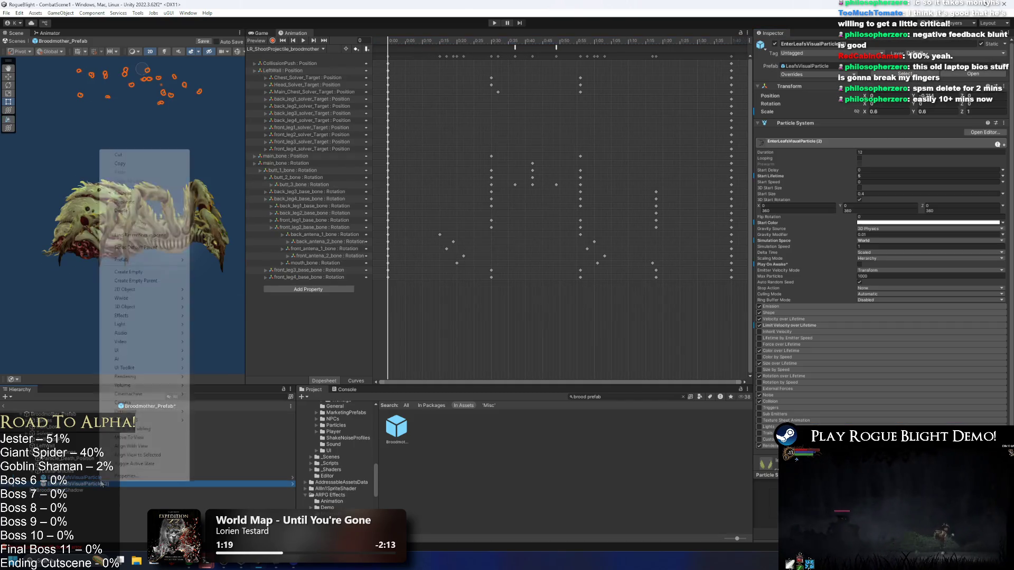
pyautogui.click(126, 196)
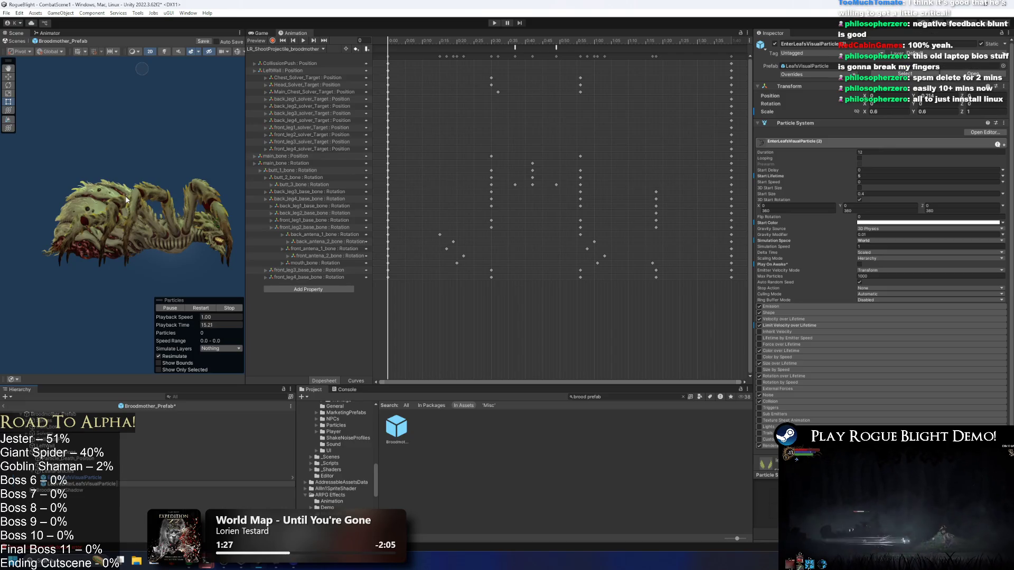
pyautogui.press('Return')
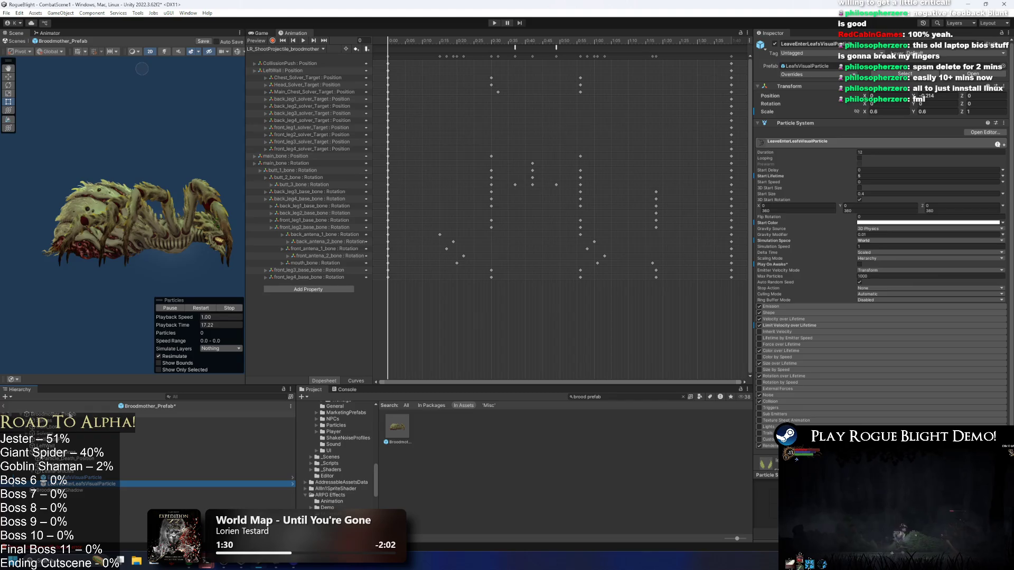
# - Check the prefab root's particle lists and start a play test of the boss
pyautogui.click(138, 221)
pyautogui.scroll(-3, 936, 277)
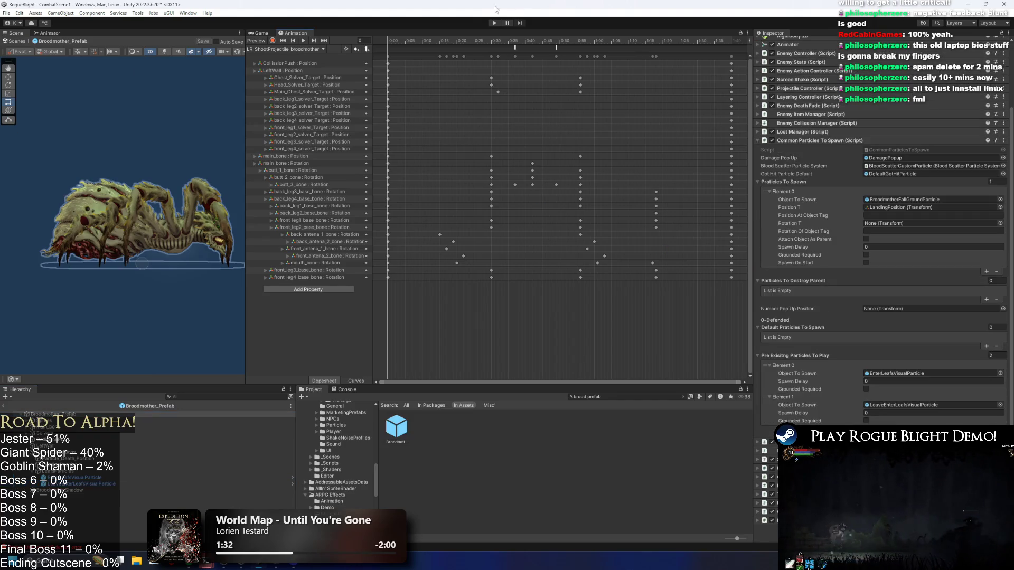
pyautogui.click(495, 23)
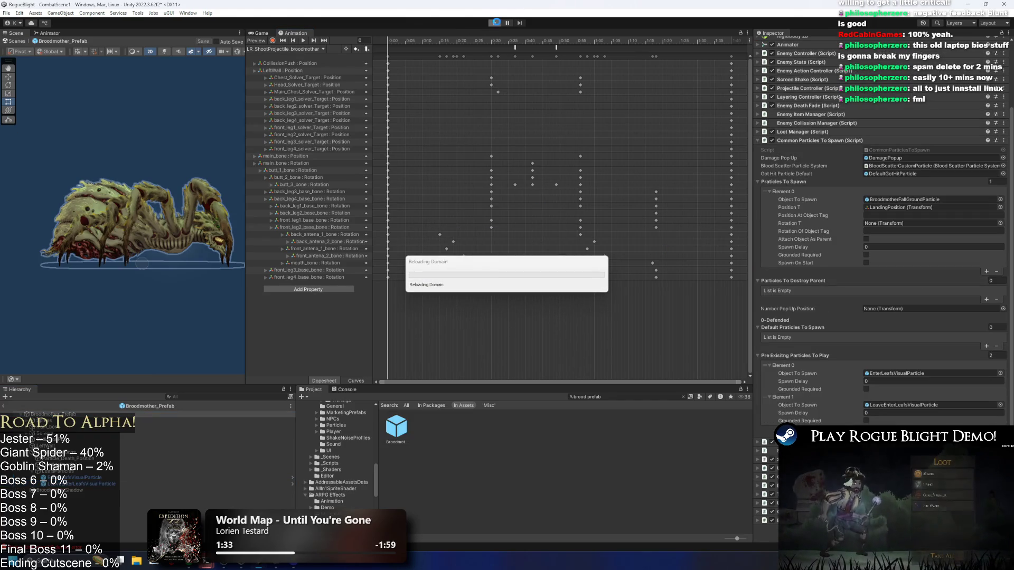
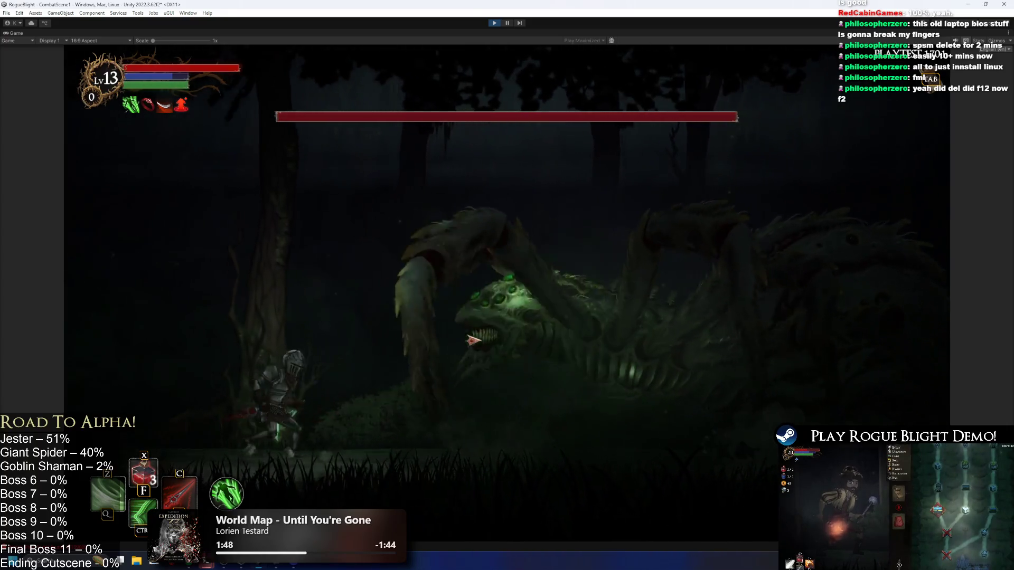
# - Move the knight left and right and jump-slash at the Broodmother while the leaves fall
pyautogui.press('d')
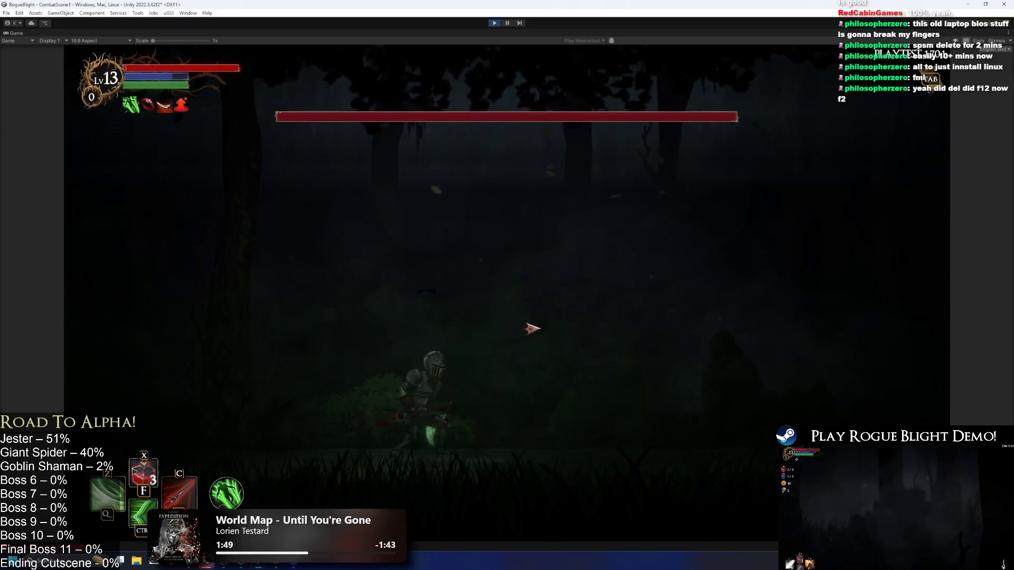
pyautogui.press('a')
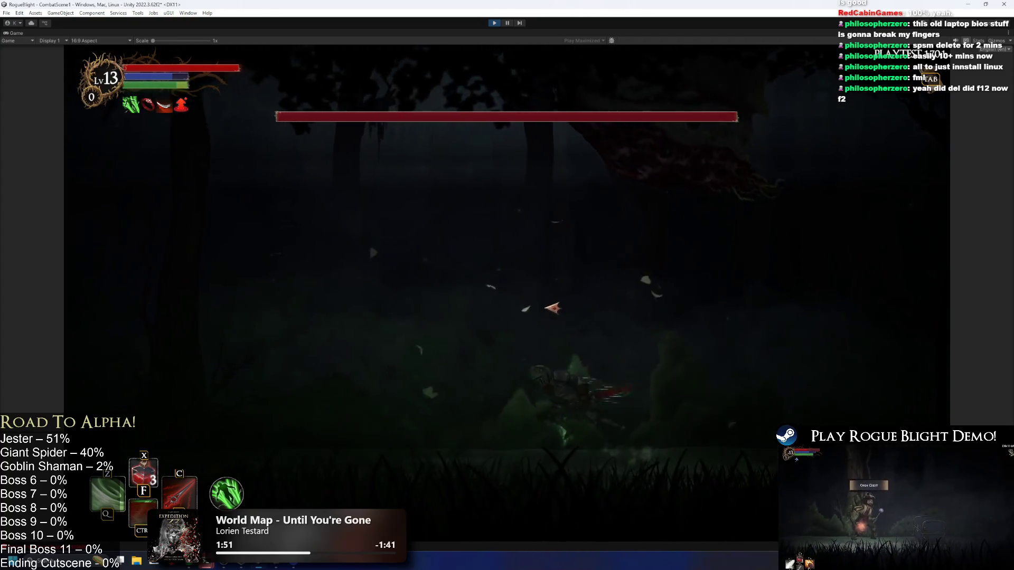
pyautogui.press('space')
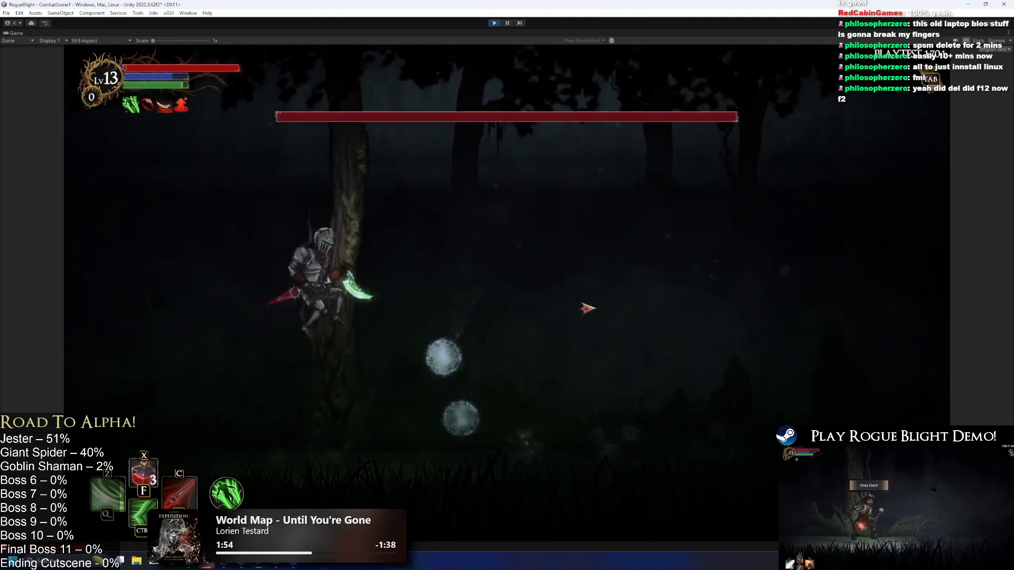
pyautogui.press('d')
pyautogui.press('d')
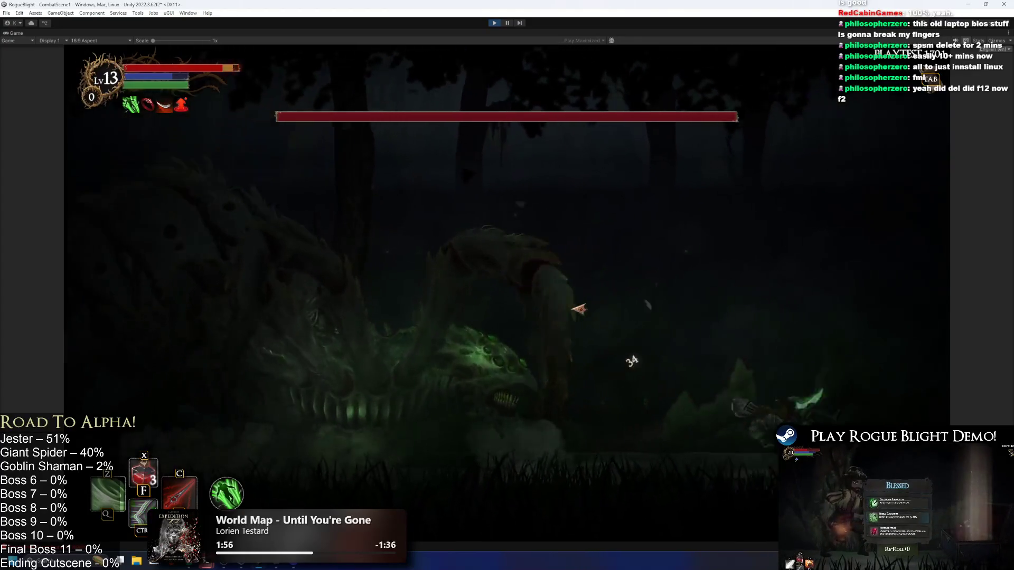
pyautogui.press('a')
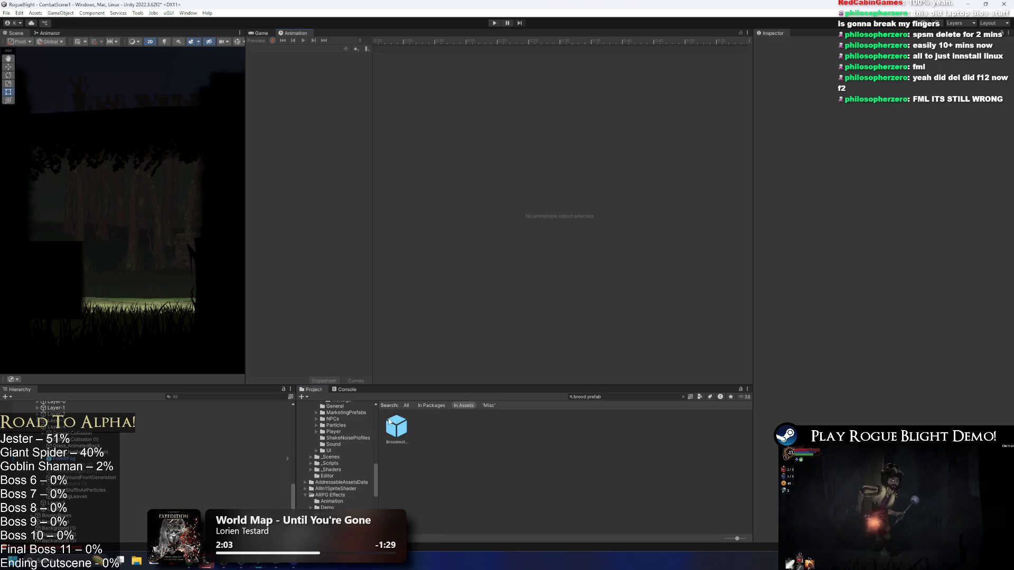
# - Open Broodmother_Prefab, select its root, and load the up_broodmother animation clip
pyautogui.doubleClick(393, 425)
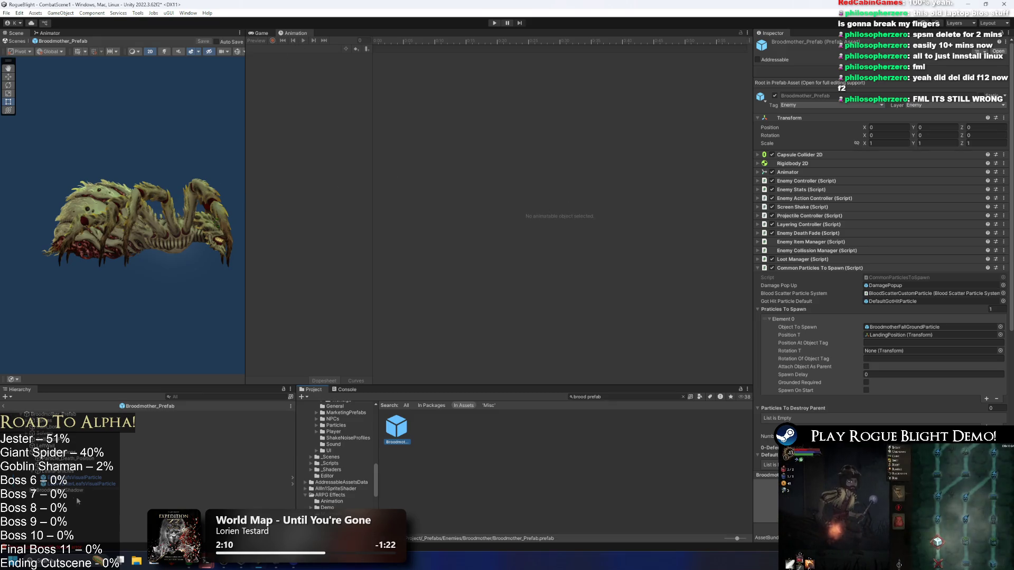
pyautogui.click(86, 414)
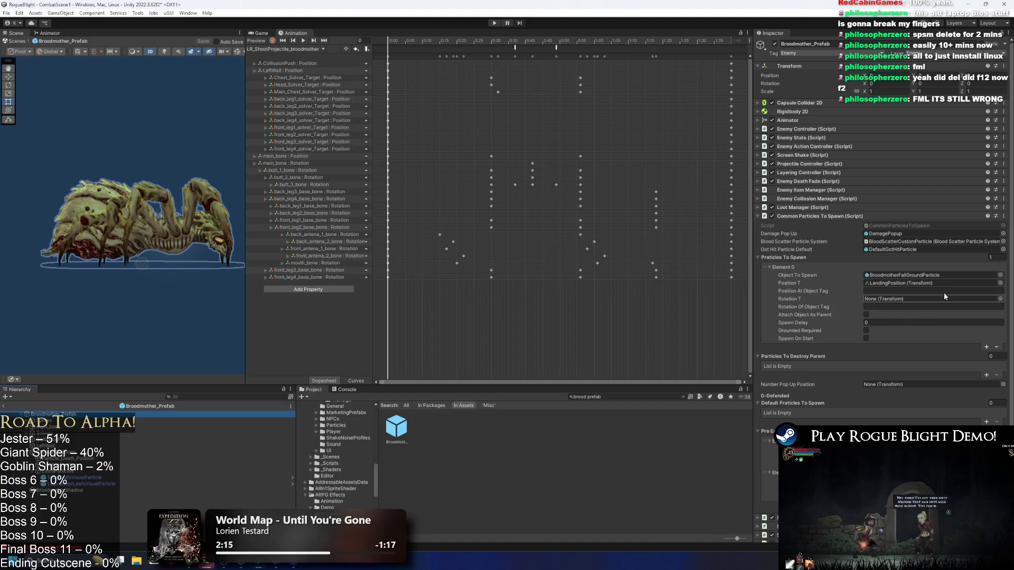
pyautogui.scroll(-2, 918, 292)
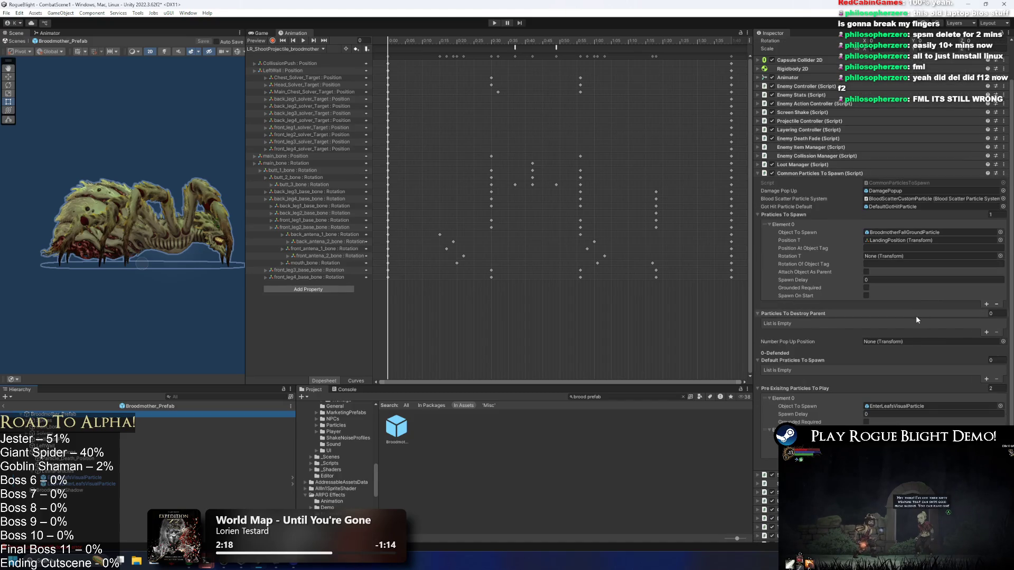
pyautogui.click(280, 49)
pyautogui.click(296, 155)
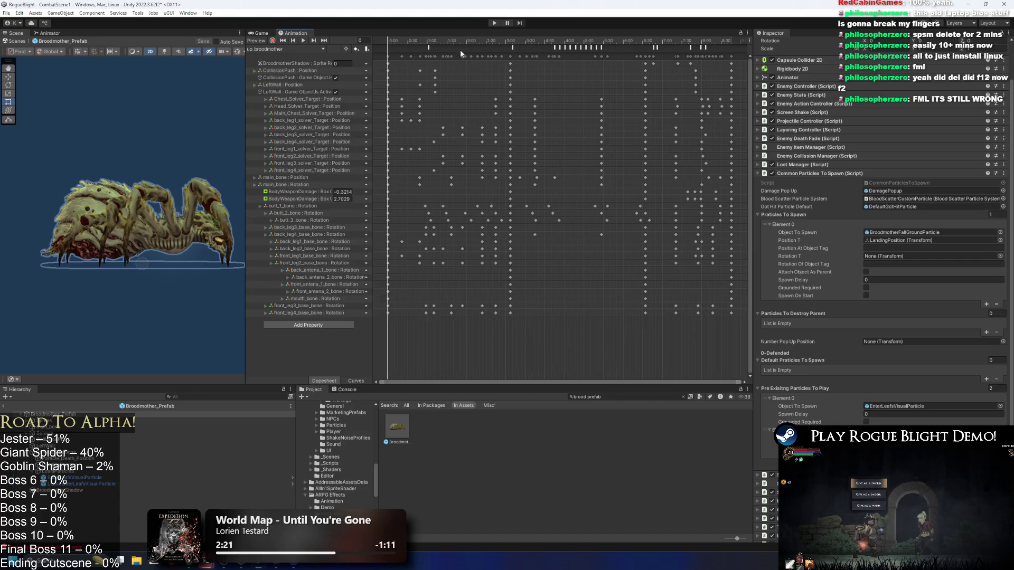
# - Inspect the PlayPreExistingParticle event around frames 55–61 and 418, then start play mode
pyautogui.click(427, 41)
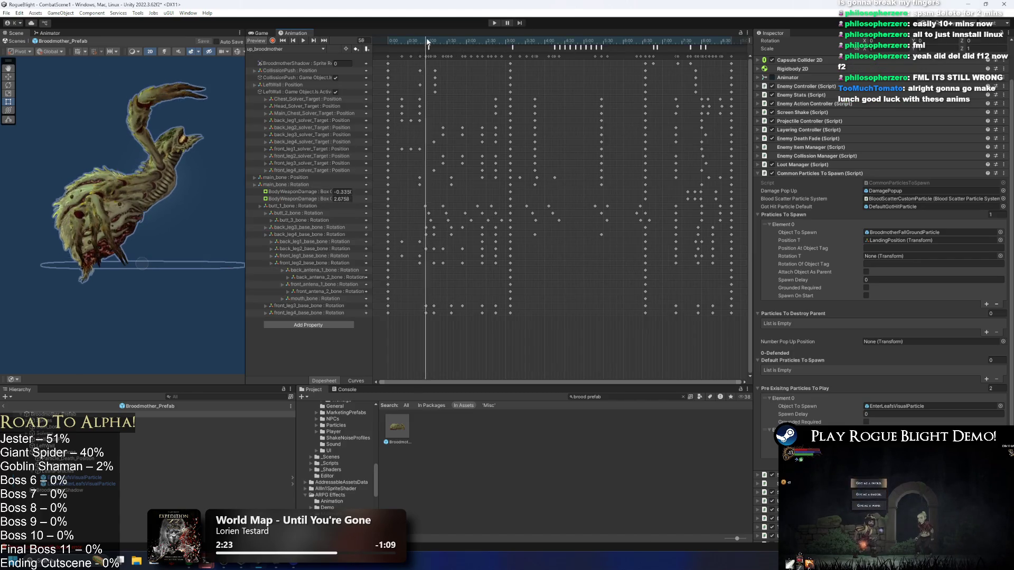
pyautogui.click(429, 46)
pyautogui.moveTo(426, 44); pyautogui.dragTo(424, 48)
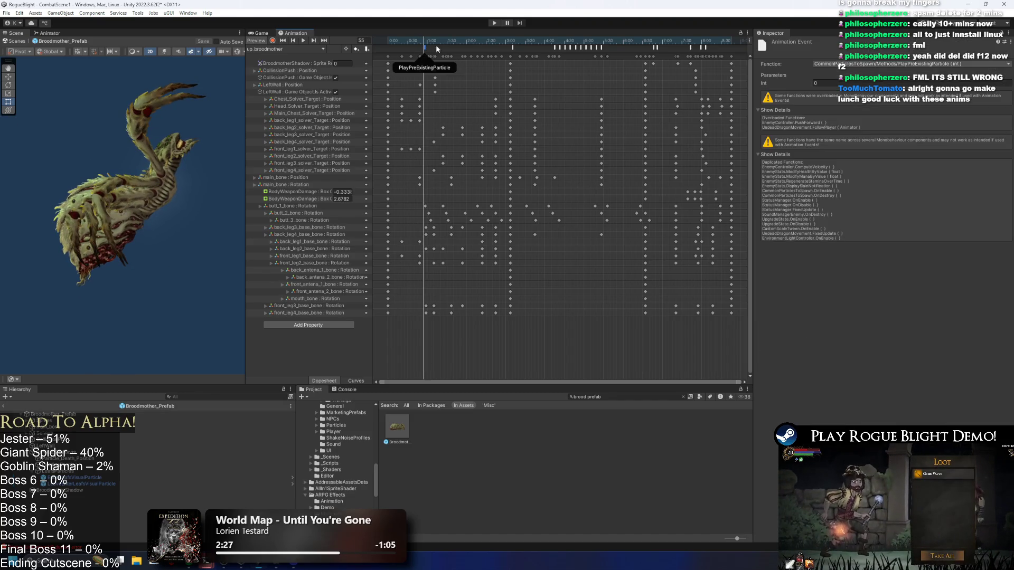
pyautogui.click(660, 42)
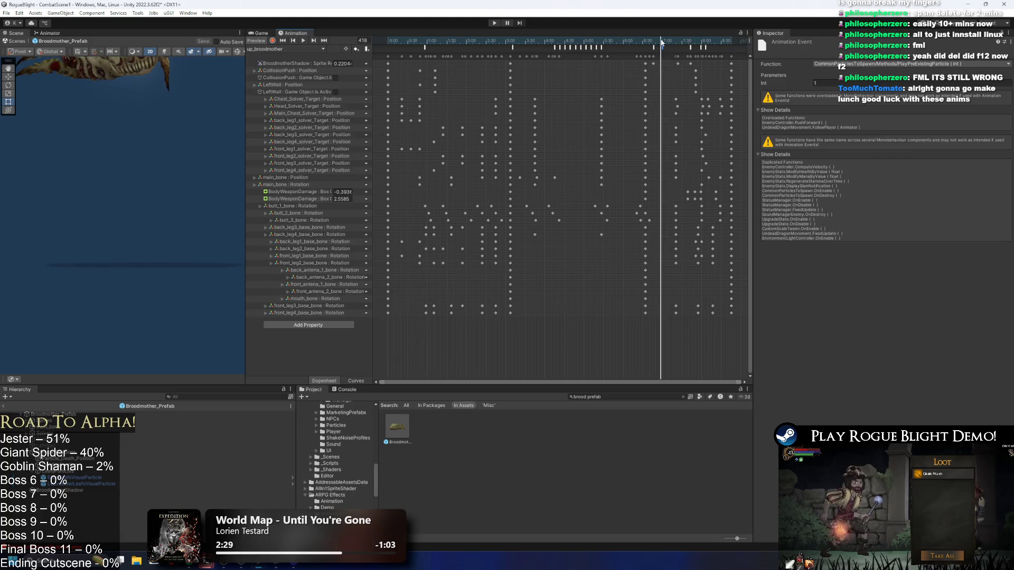
pyautogui.click(493, 23)
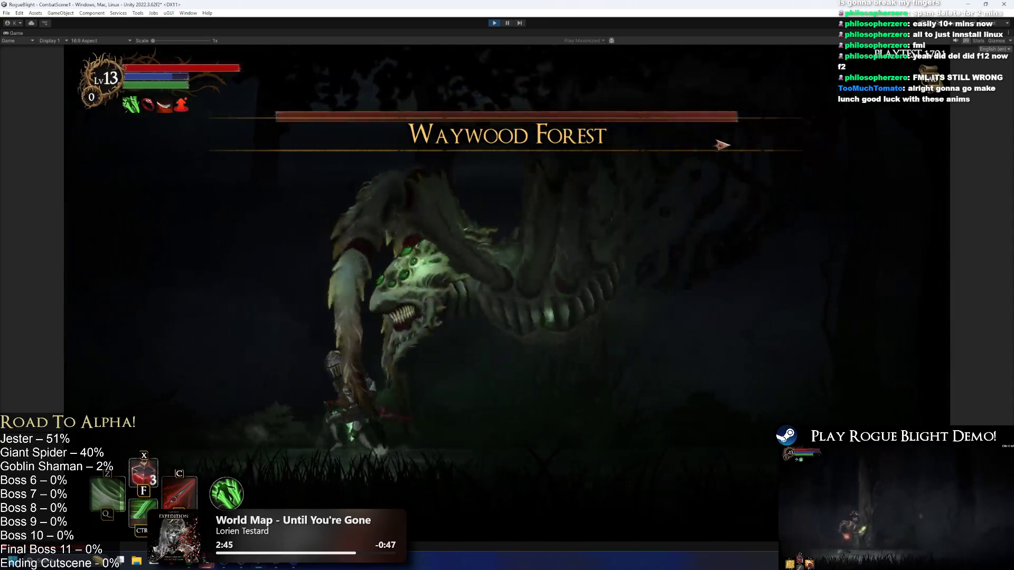
# - Run the knight right and left dodging the boss's projectiles, then stop play mode with Ctrl+P
pyautogui.press('d')
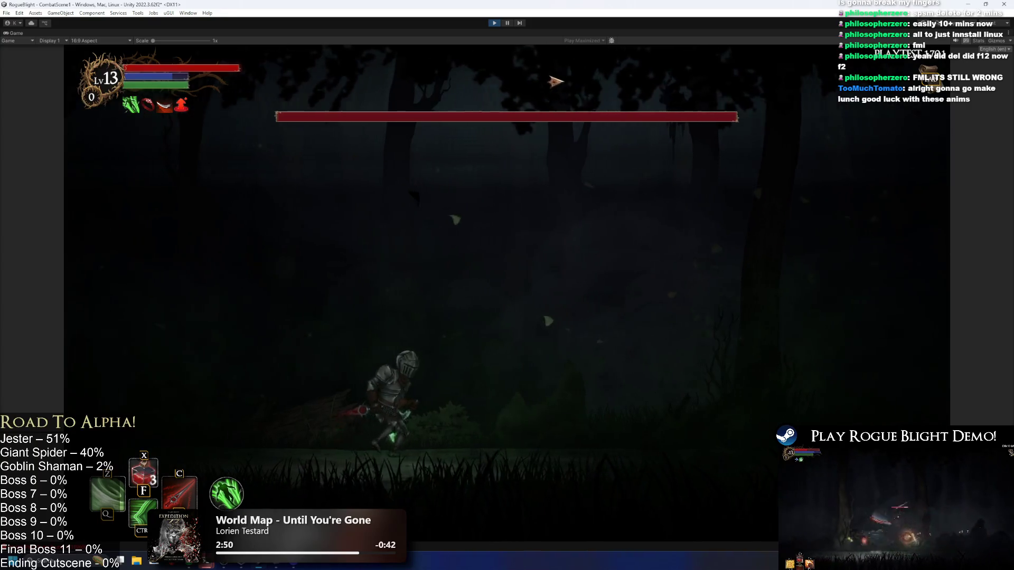
pyautogui.press('d')
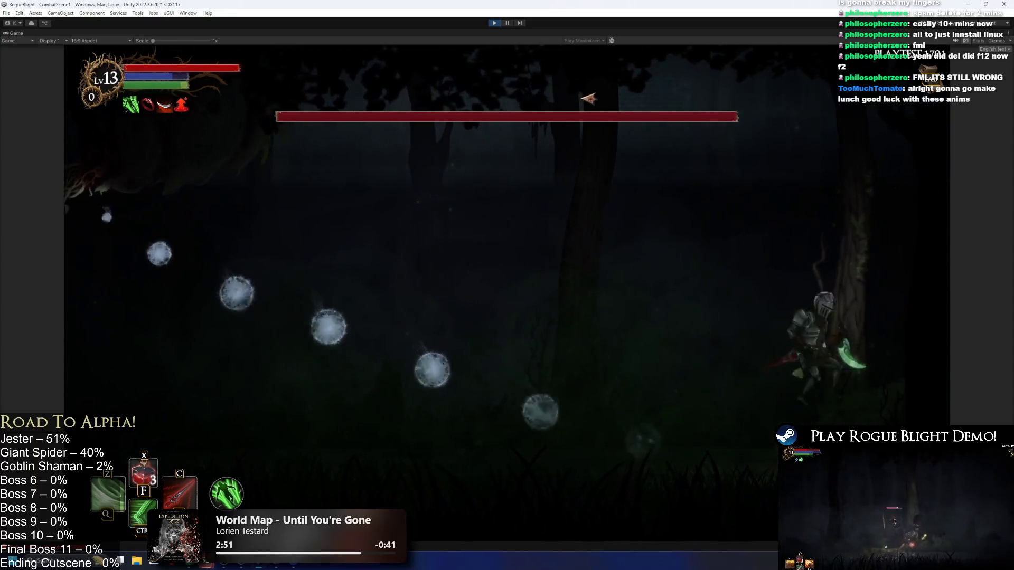
pyautogui.press('a')
pyautogui.press('d')
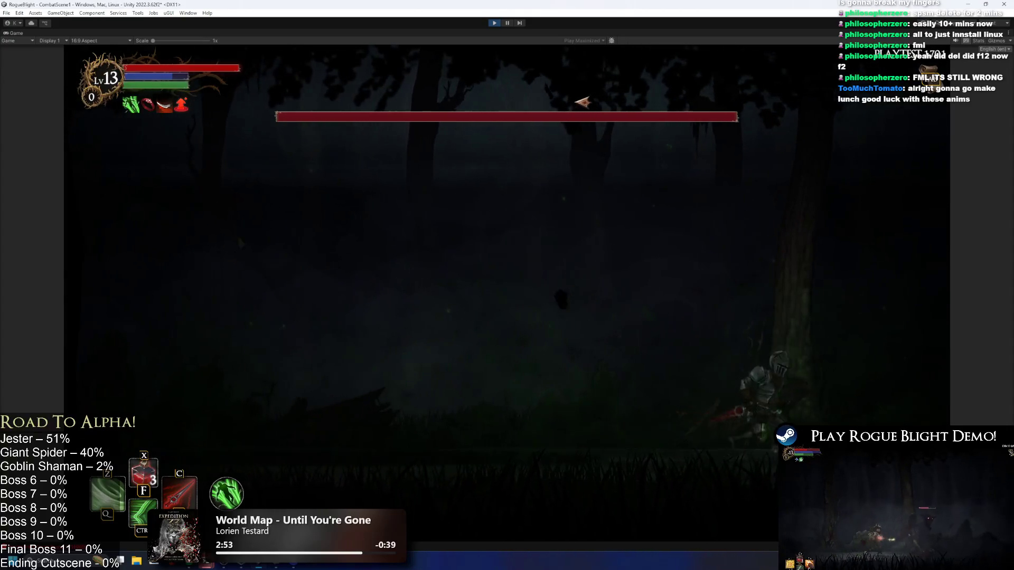
pyautogui.press('a')
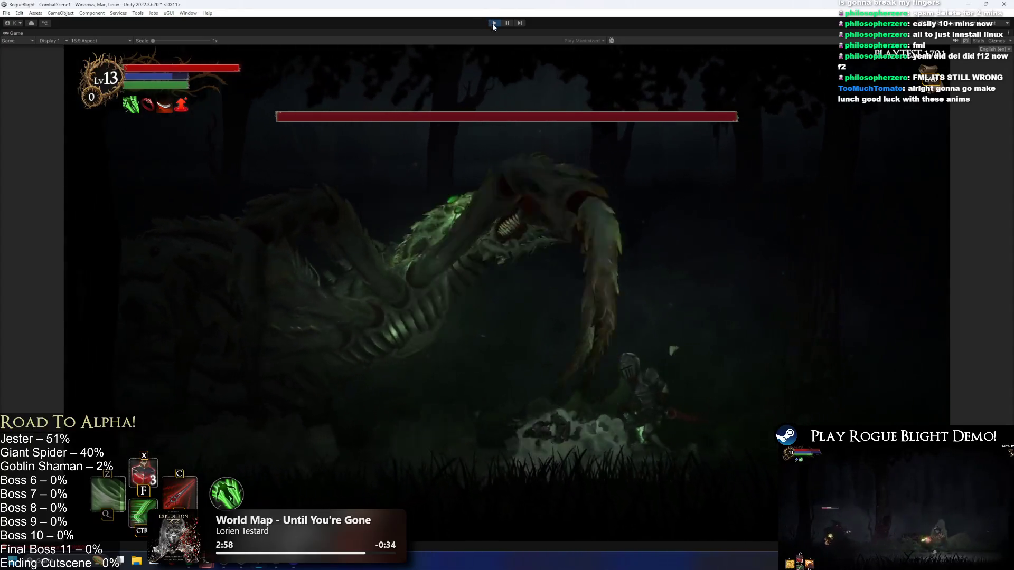
pyautogui.hotkey('ctrl', 'p')
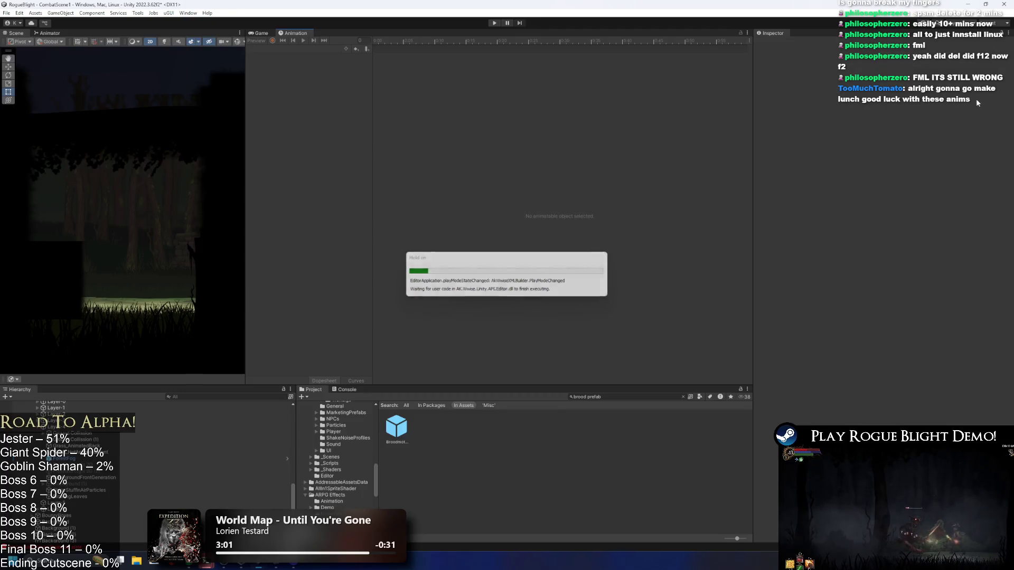
# - Reopen Broodmother_Prefab and preview its up_broodmother clip up to frame 383
pyautogui.doubleClick(396, 436)
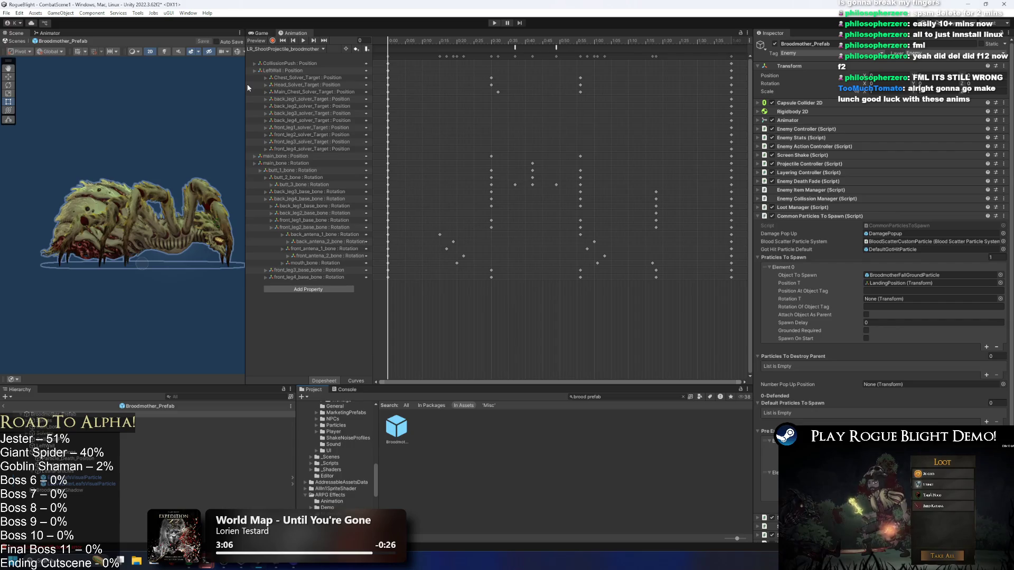
pyautogui.moveTo(248, 82); pyautogui.dragTo(309, 82)
pyautogui.click(343, 49)
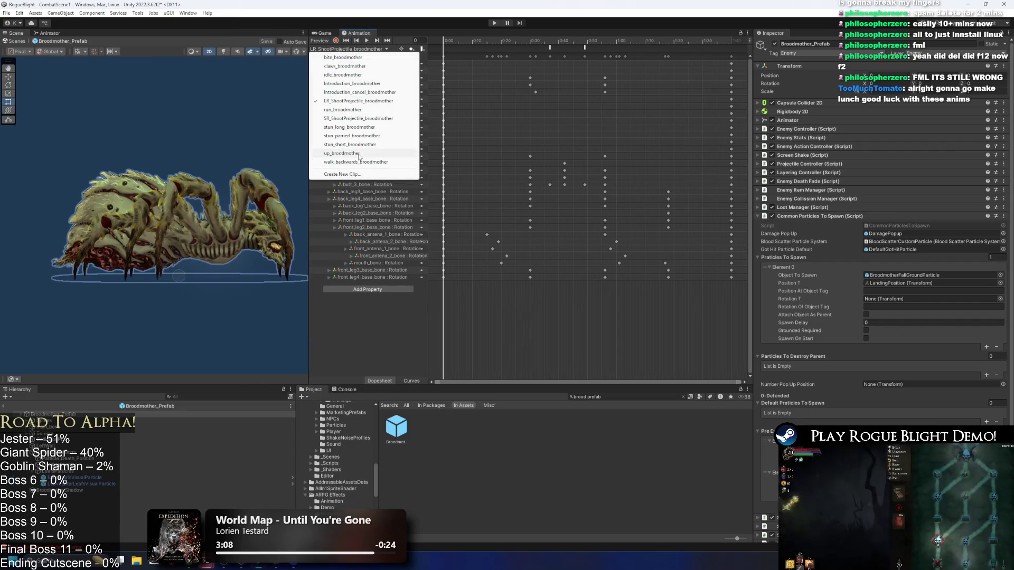
pyautogui.click(369, 174)
pyautogui.moveTo(527, 37)
pyautogui.mouseDown()
pyautogui.moveTo(659, 37)
pyautogui.moveTo(454, 42)
pyautogui.moveTo(681, 46)
pyautogui.moveTo(671, 49)
pyautogui.mouseUp()
# - Check the PlayPreExistingParticle event near frame 51, select the prefab root, and play past the warning
pyautogui.click(473, 47)
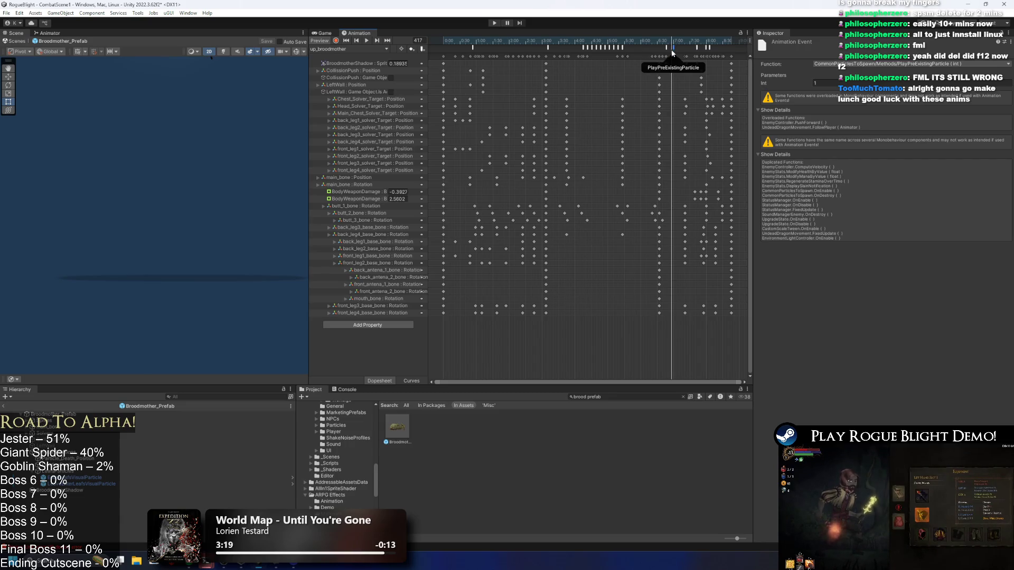
pyautogui.moveTo(465, 42); pyautogui.dragTo(481, 39)
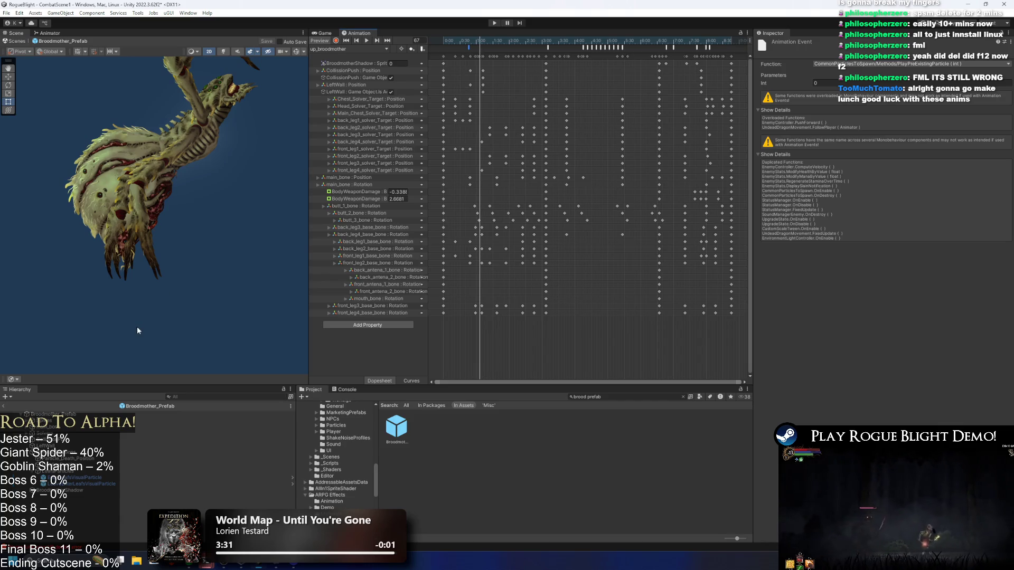
pyautogui.click(142, 414)
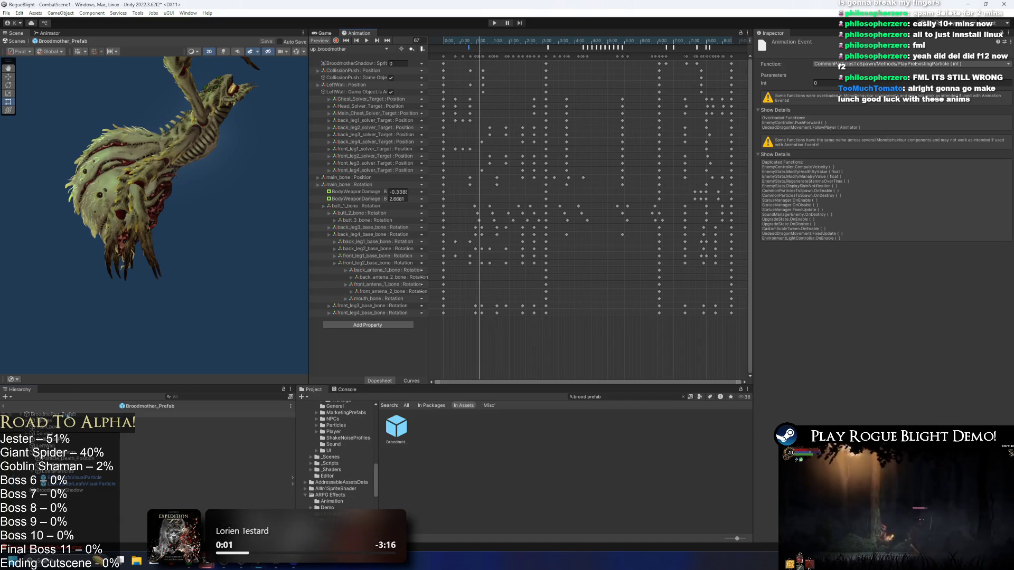
pyautogui.click(493, 24)
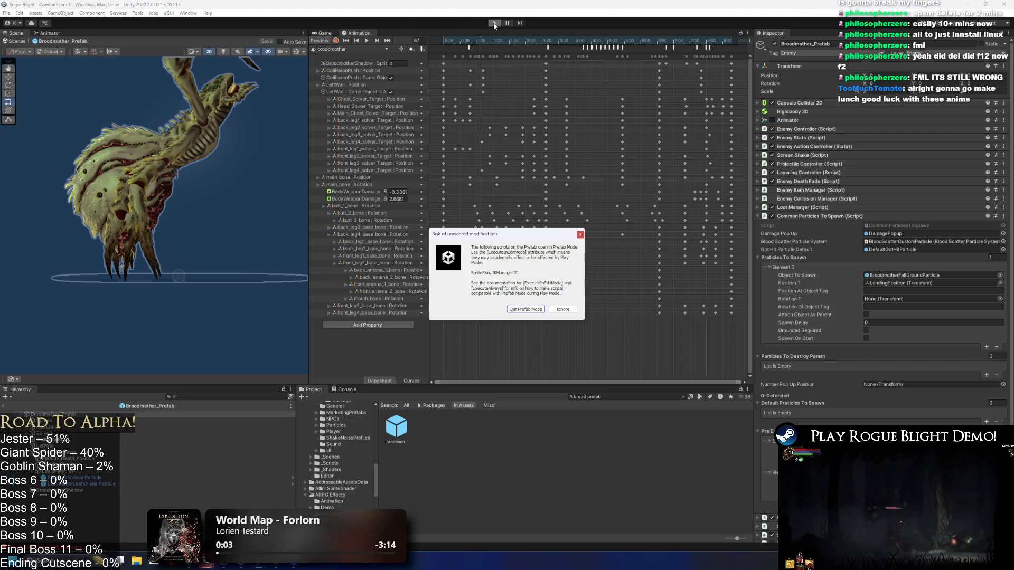
pyautogui.press('Return')
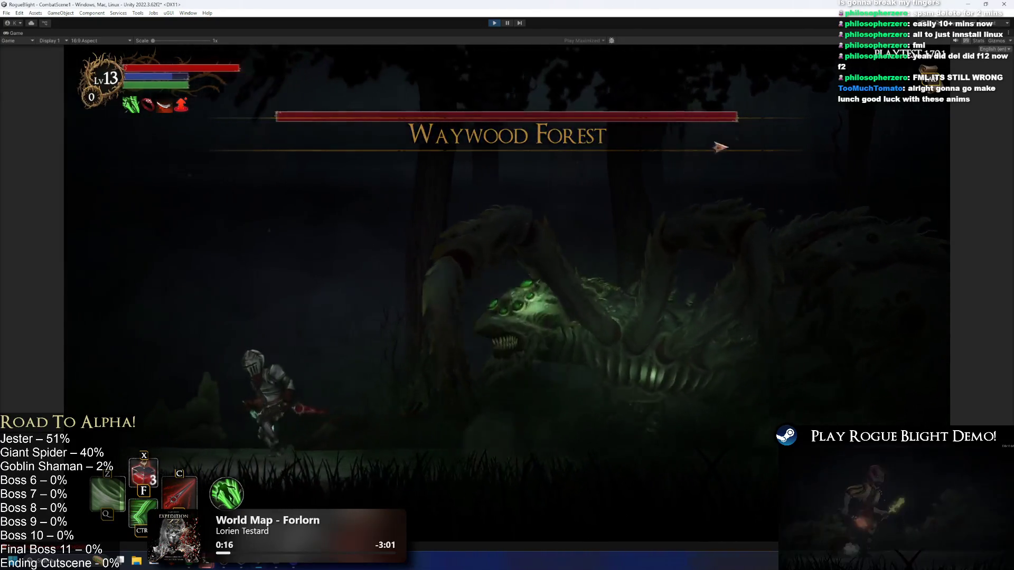
# - Maneuver the knight with the arrow keys around the boss and falling orbs, then stop play mode
pyautogui.press('Right')
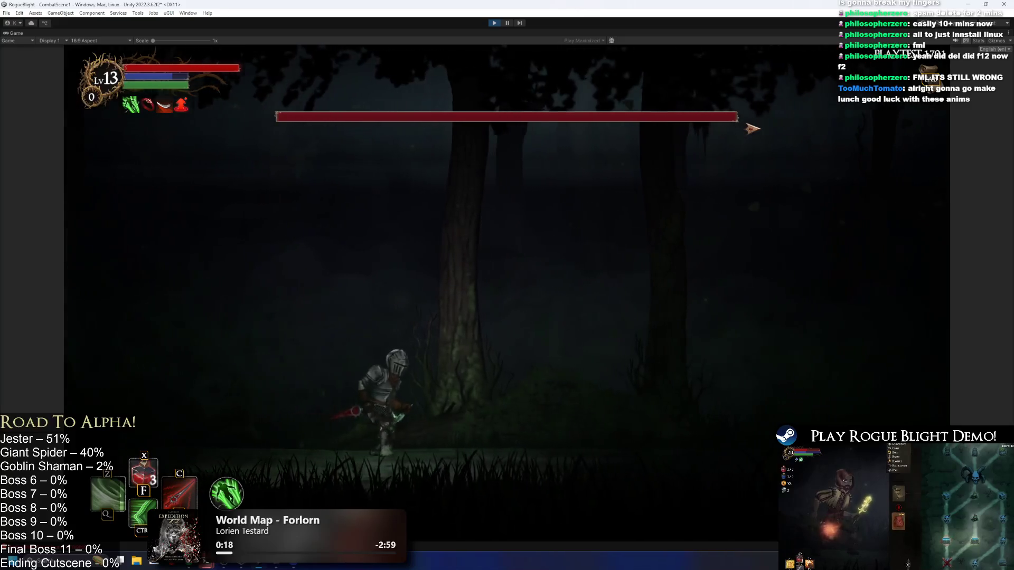
pyautogui.press('Left')
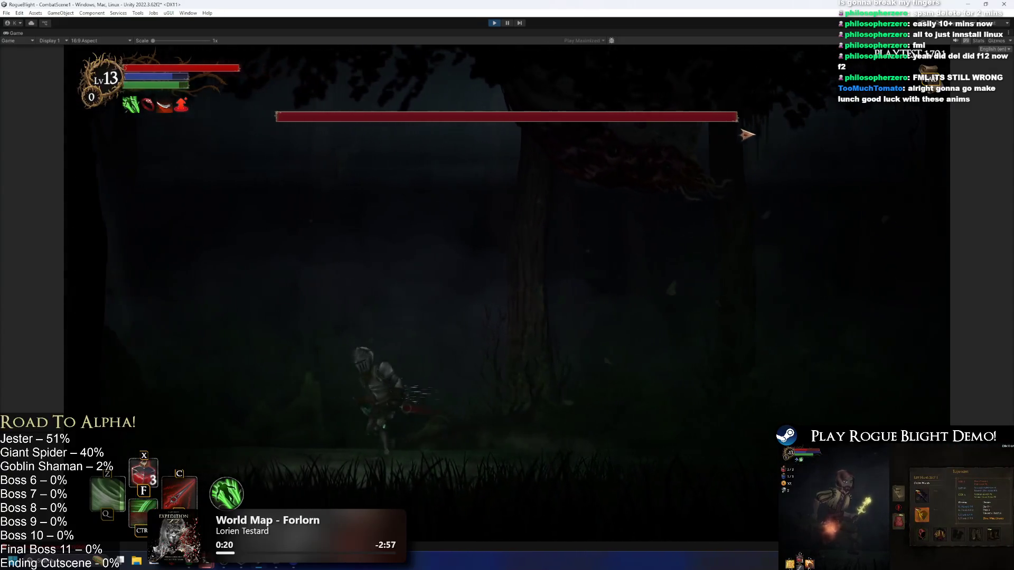
pyautogui.press('Left')
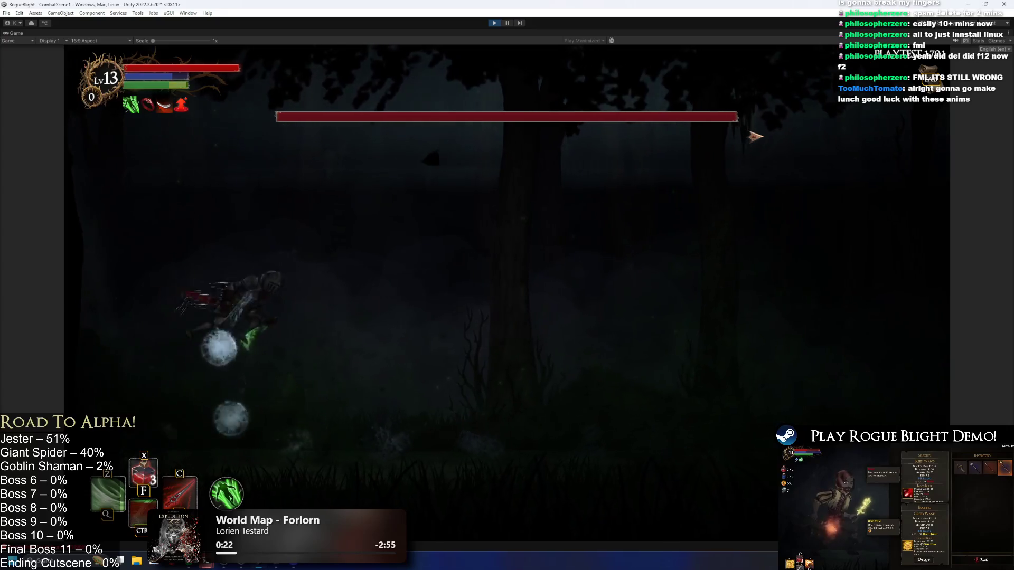
pyautogui.press('Right')
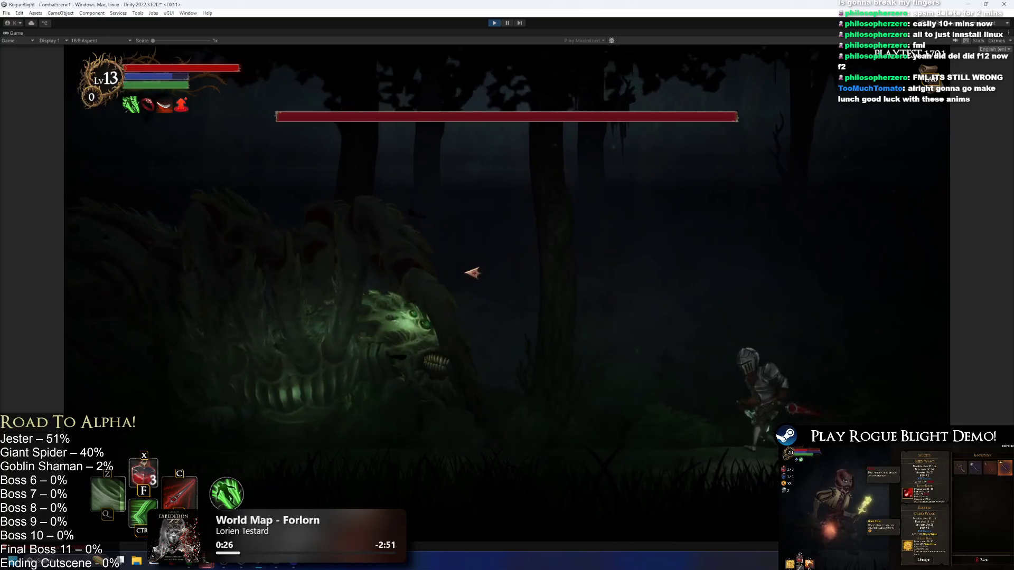
pyautogui.press('Left')
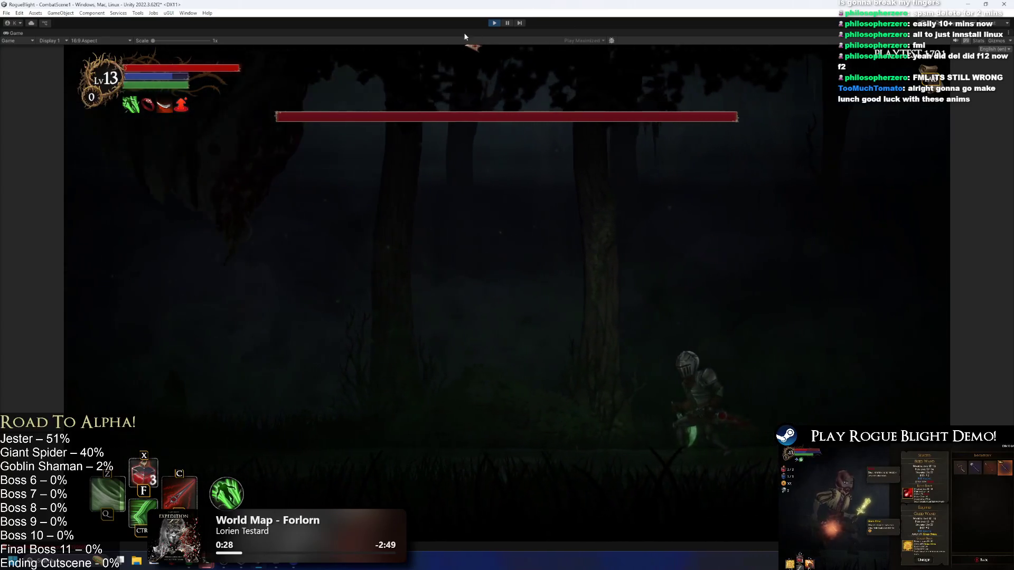
pyautogui.press('Left')
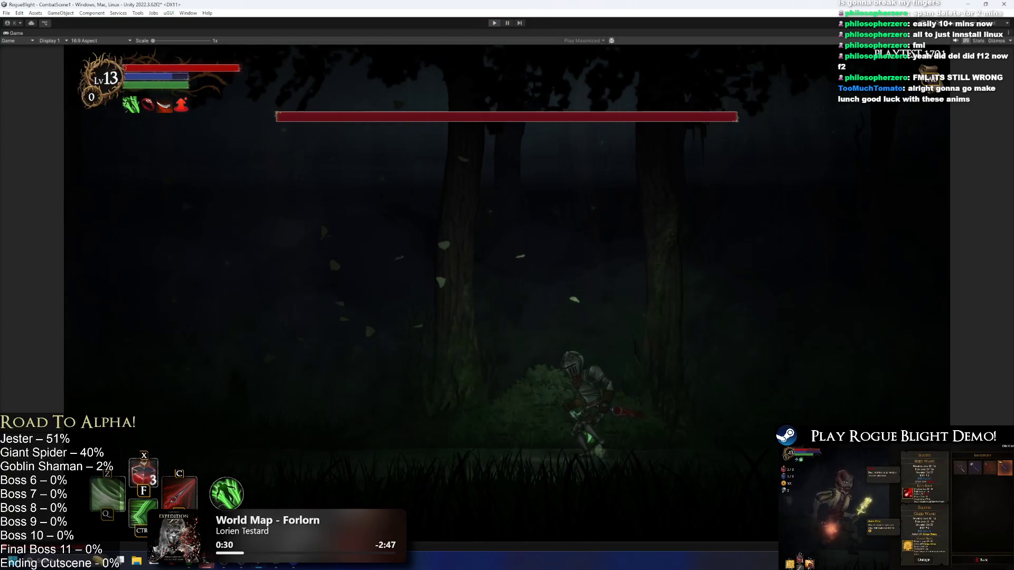
pyautogui.hotkey('ctrl', 'p')
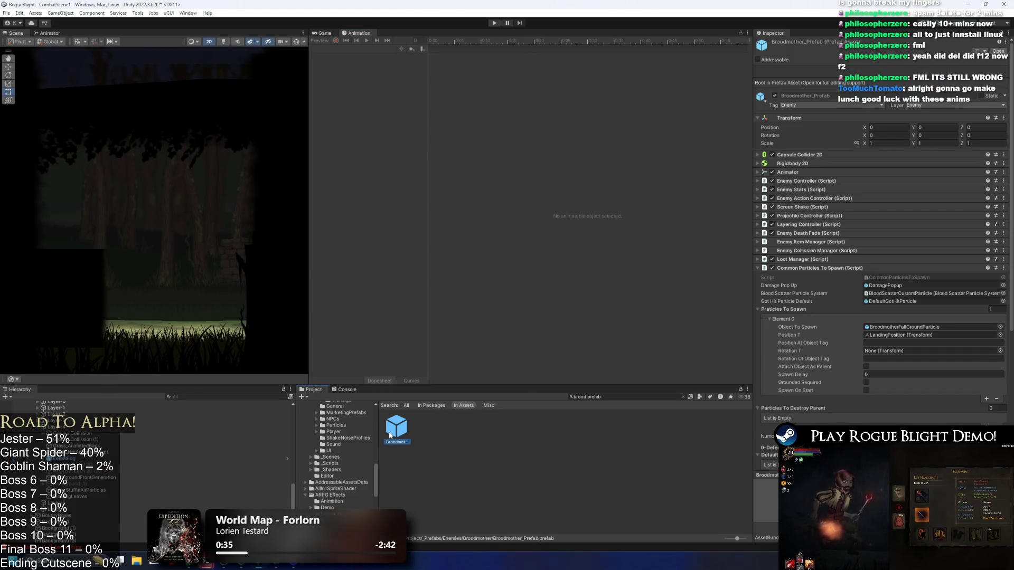
# - Open Broodmother_Prefab on up_broodmother, inspect the frame-41 particle event, and play past the warning
pyautogui.doubleClick(395, 429)
pyautogui.click(345, 49)
pyautogui.click(343, 153)
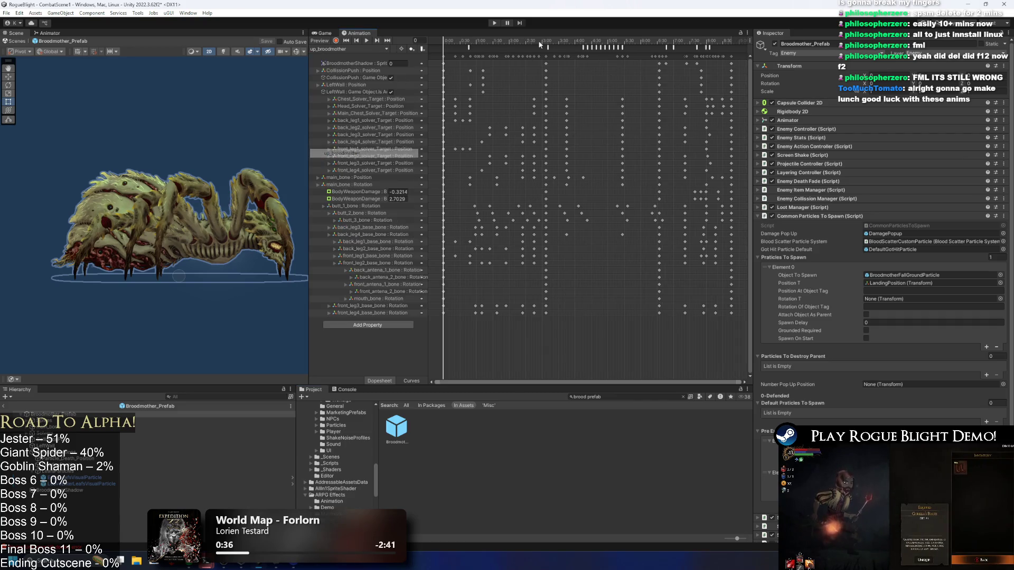
pyautogui.click(464, 40)
pyautogui.click(467, 49)
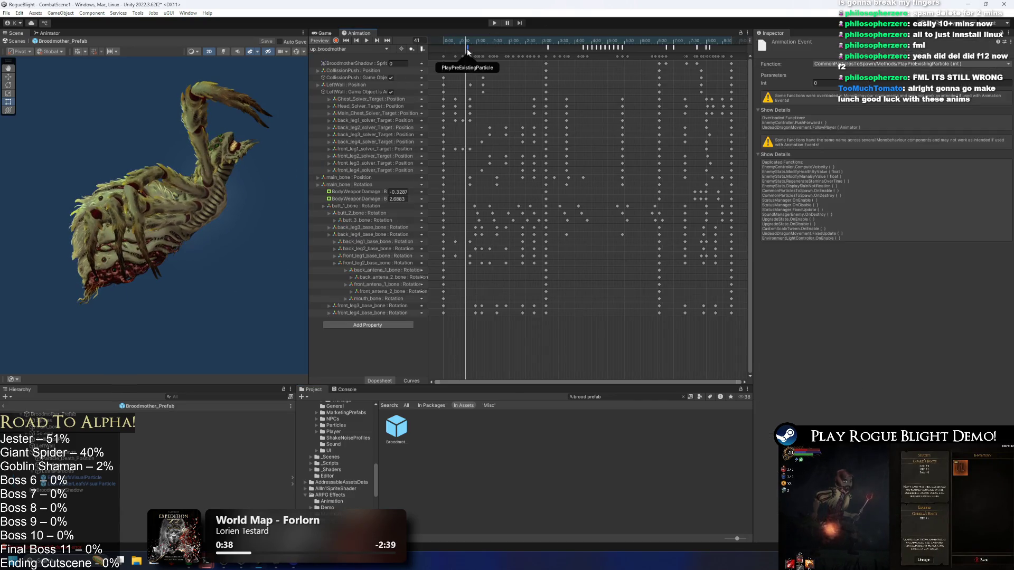
pyautogui.click(495, 23)
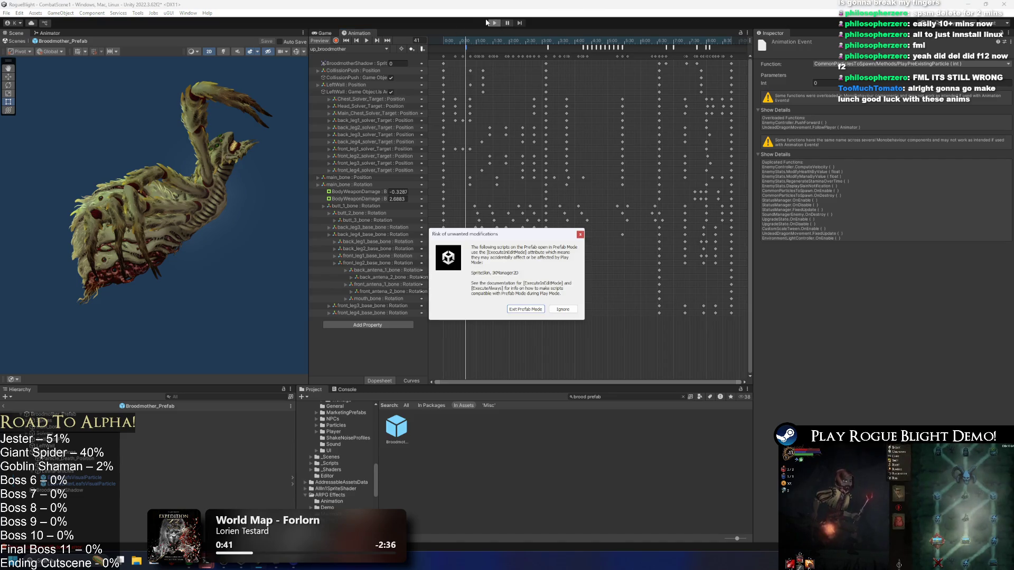
pyautogui.press('Return')
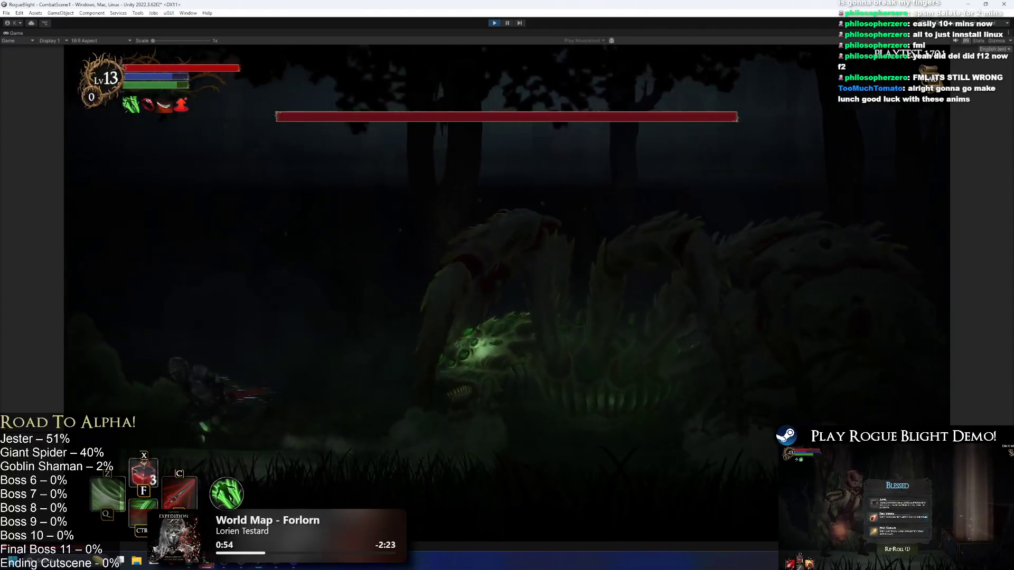
# - Move the knight right across the forest away from the orbs, then pause the fight
pyautogui.press('Right')
pyautogui.click(495, 23)
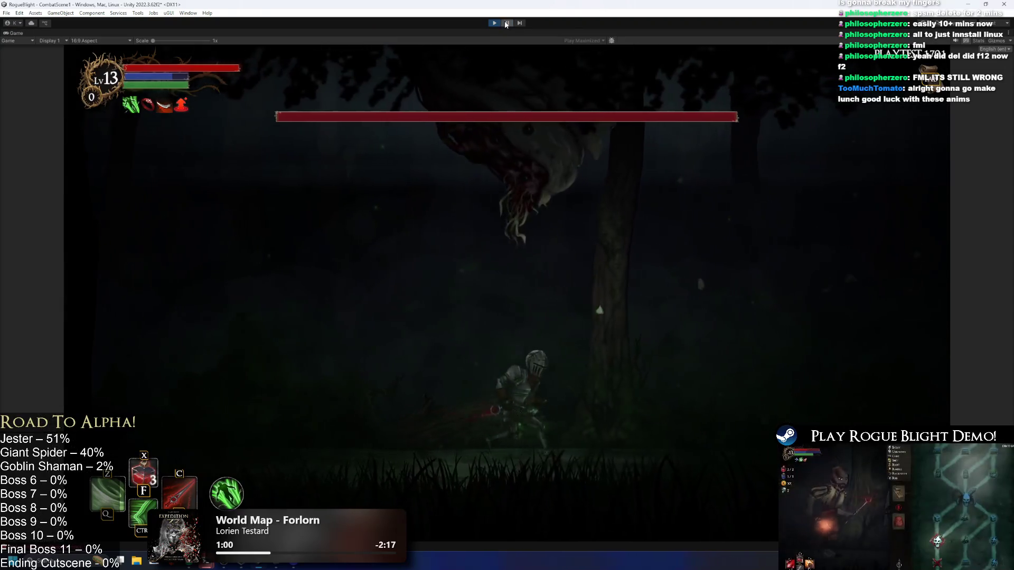
pyautogui.press('Right')
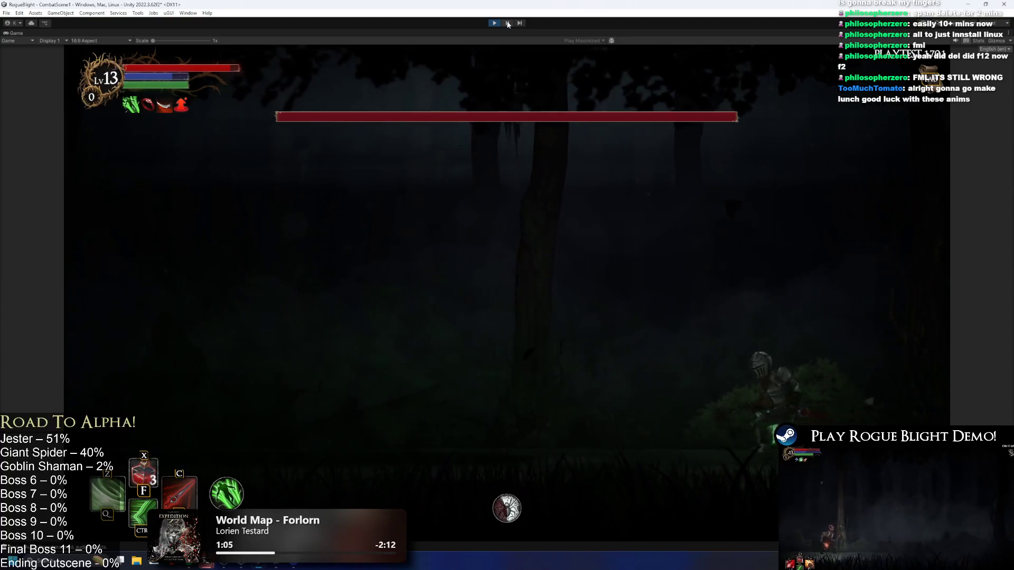
pyautogui.click(508, 23)
# - Filter the Hierarchy for 'brood' and frame the running Broodmother_Prefab(Clone) in the scene
pyautogui.scroll(3, 69, 458)
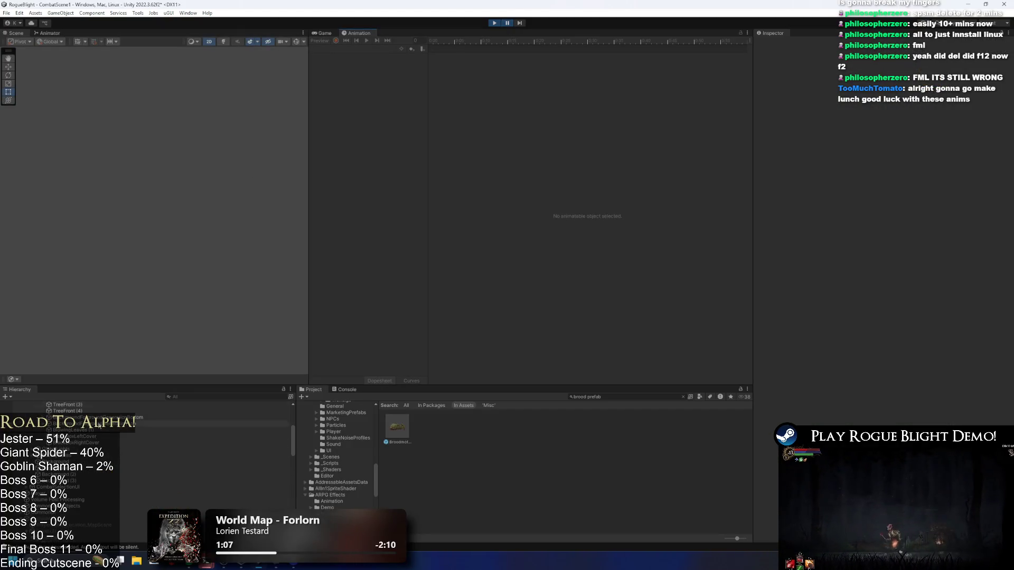
pyautogui.write('brood')
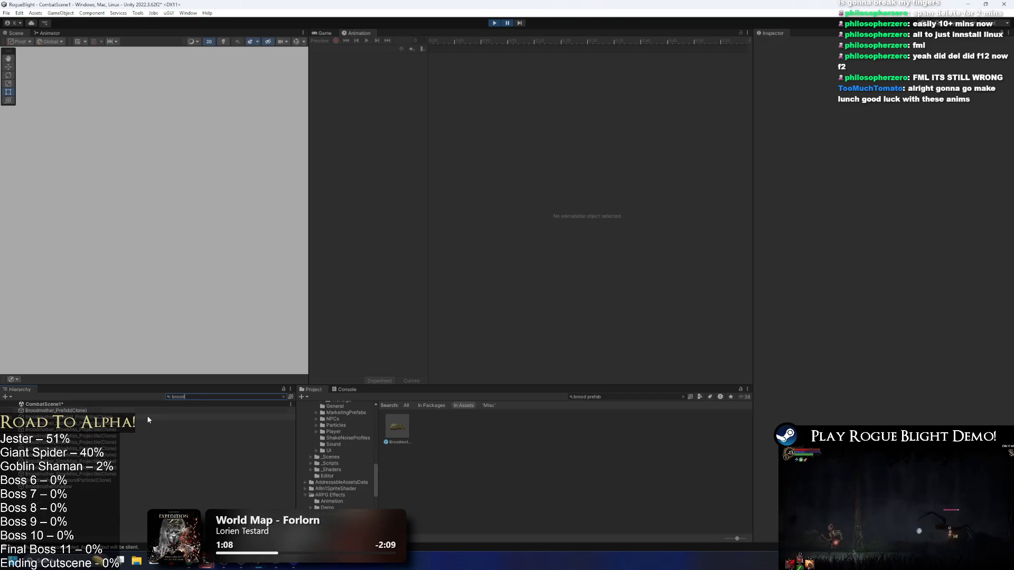
pyautogui.click(73, 486)
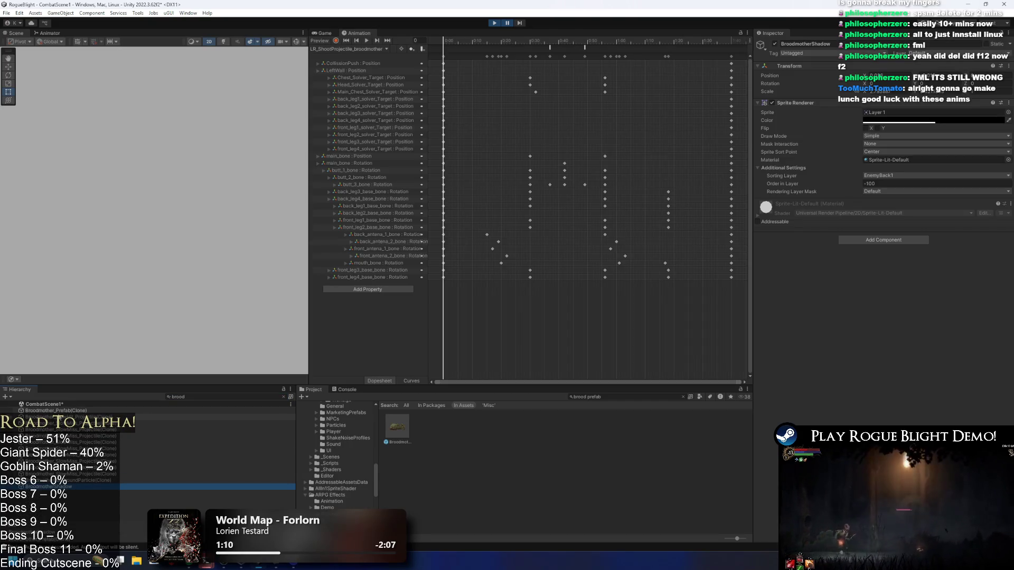
pyautogui.click(53, 410)
pyautogui.press('f')
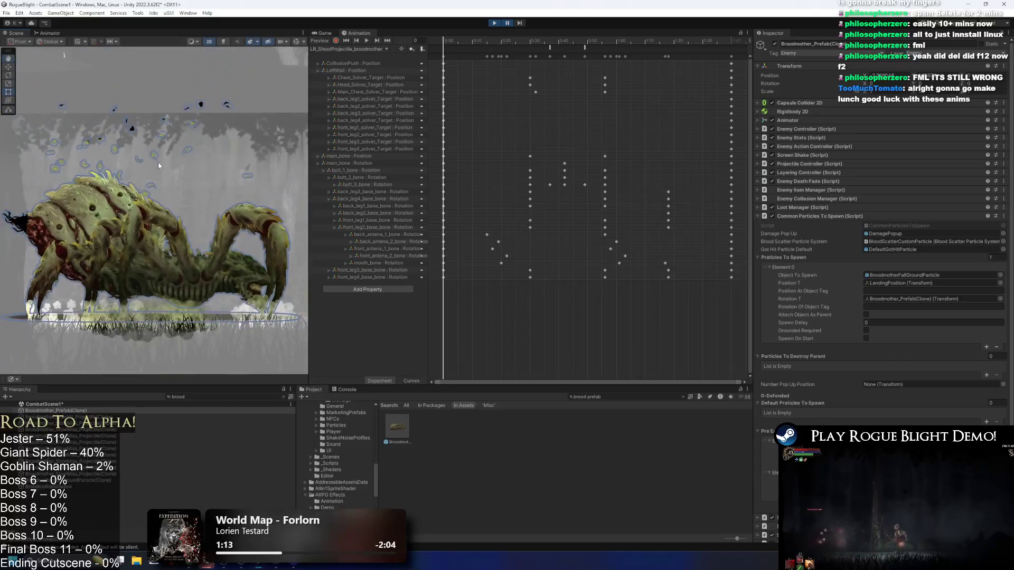
pyautogui.scroll(-2, 158, 165)
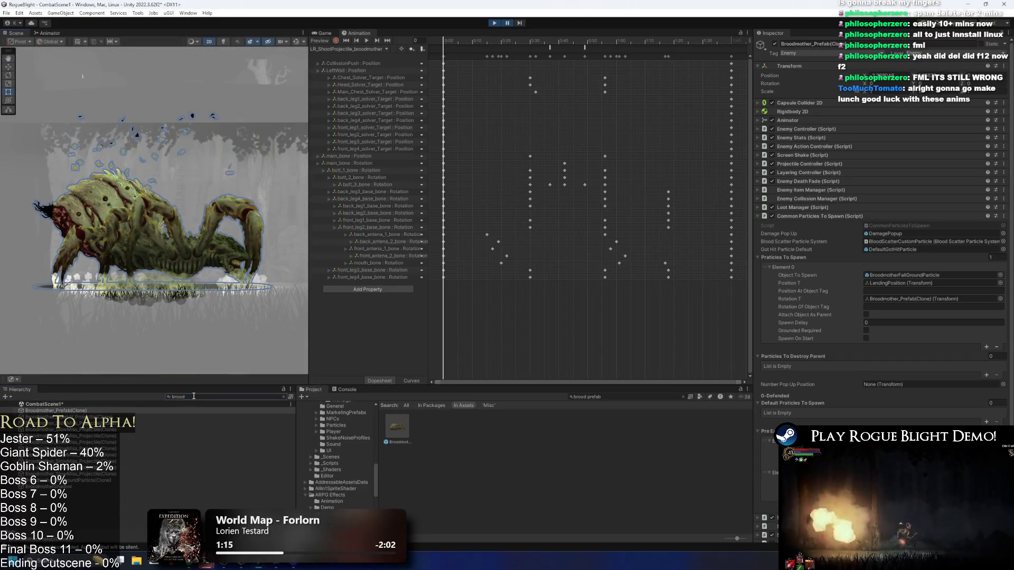
# - Clear the filter, select LeafsParticles, and drag the emitter lower in the scene
pyautogui.press('BackSpace')
pyautogui.press('BackSpace')
pyautogui.press('BackSpace')
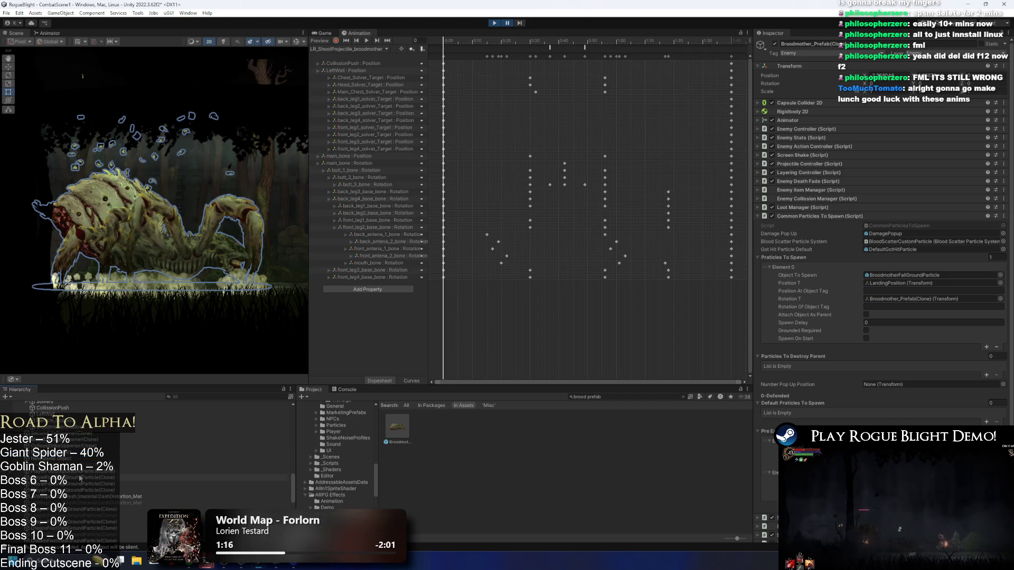
pyautogui.doubleClick(84, 474)
pyautogui.press('Down')
pyautogui.press('Down')
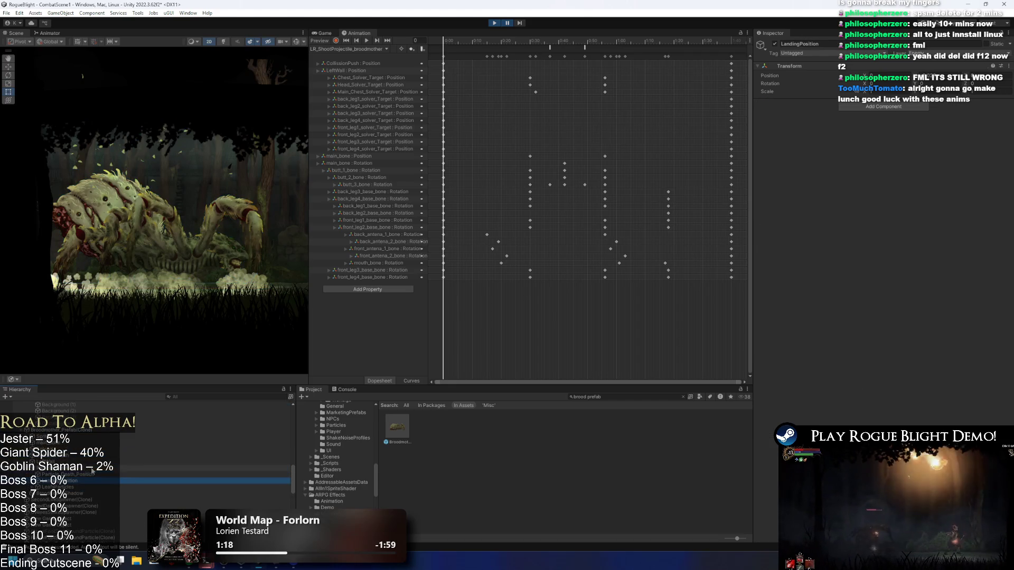
pyautogui.moveTo(152, 179); pyautogui.dragTo(207, 192)
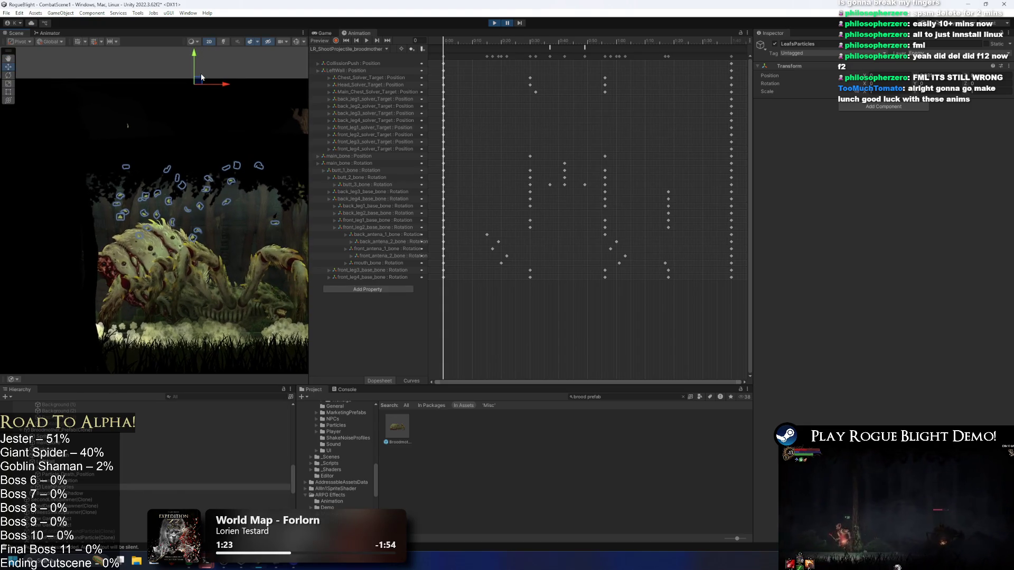
pyautogui.moveTo(196, 58); pyautogui.dragTo(196, 137)
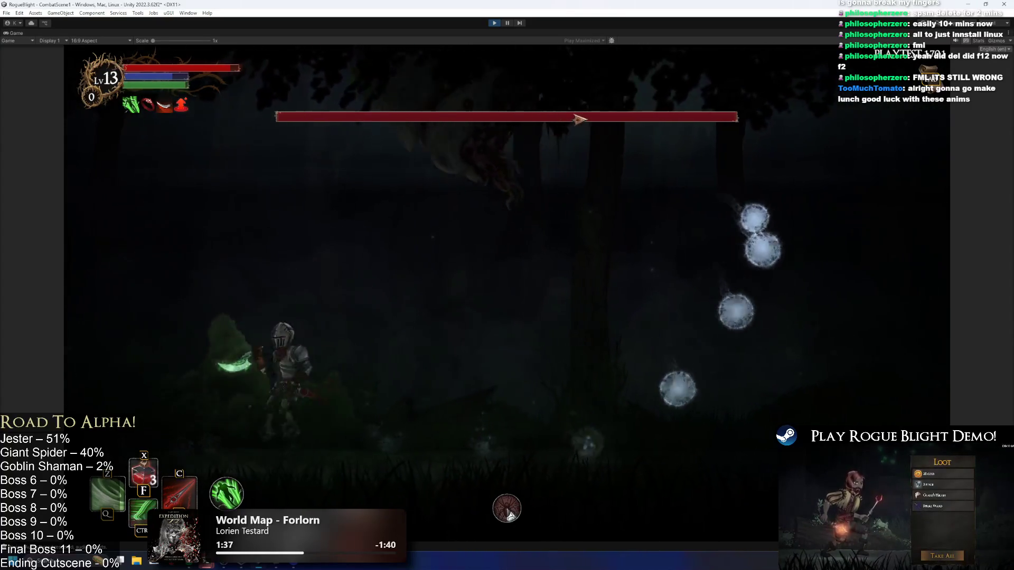
# - Pause and compare the enter-leaves particle systems, then frame LeafsParticles in the scene
pyautogui.click(505, 23)
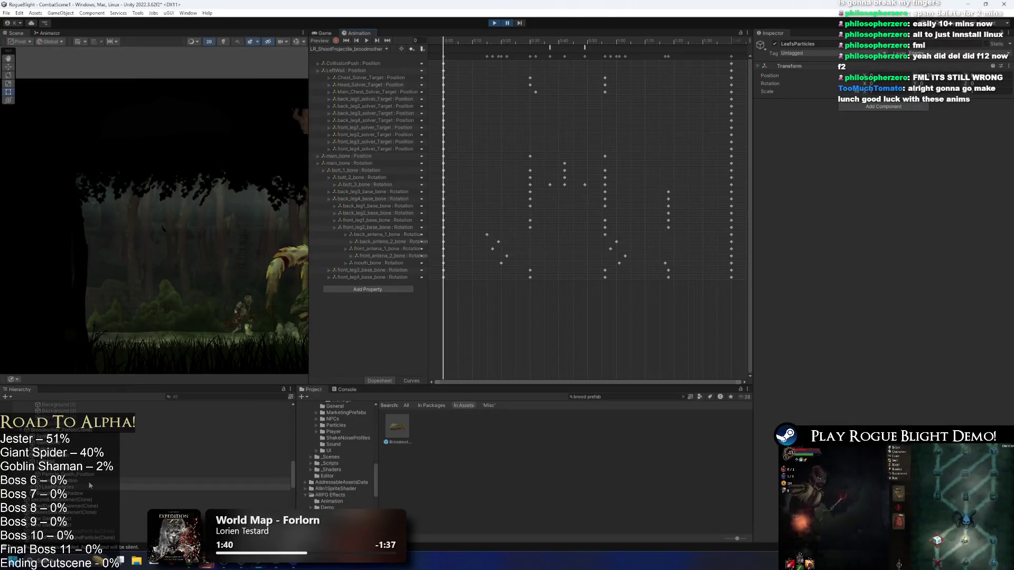
pyautogui.click(79, 493)
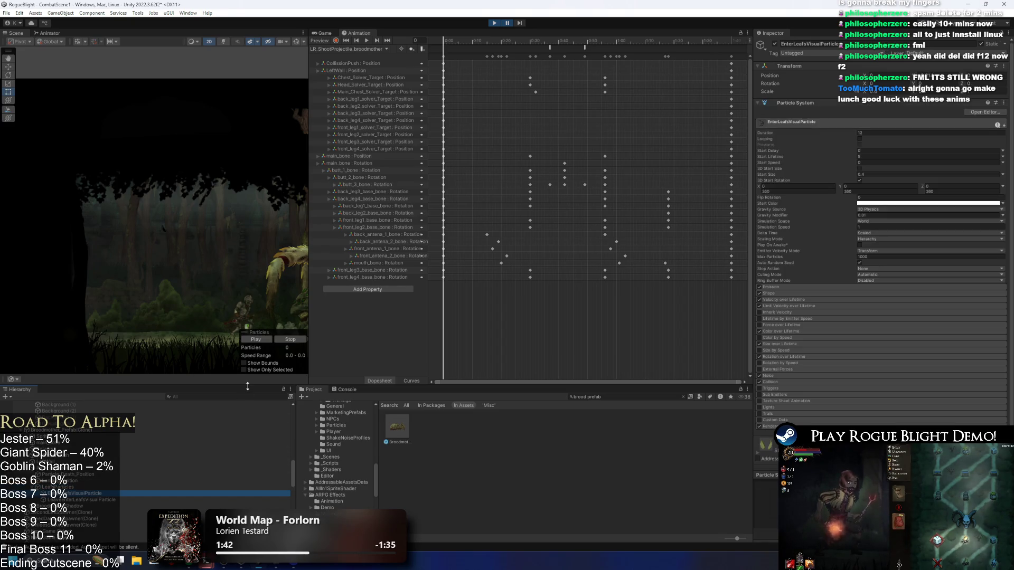
pyautogui.click(90, 500)
pyautogui.click(79, 493)
pyautogui.click(90, 500)
pyautogui.keyDown('shift'); pyautogui.click(84, 494); pyautogui.keyUp('shift')
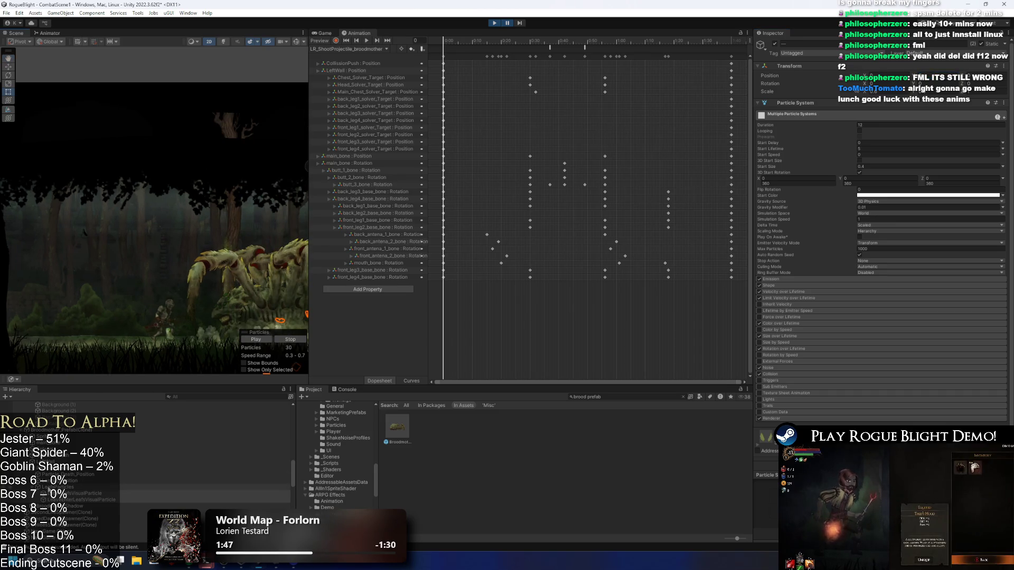
pyautogui.click(267, 297)
pyautogui.press('f')
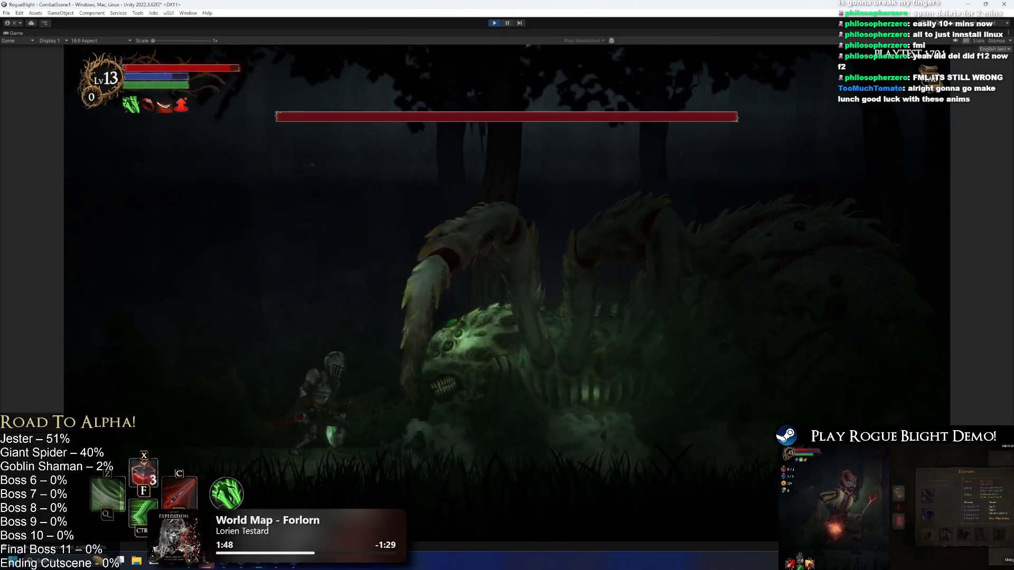
# - Fight on, jumping the knight away from orbs, then pause and stop play mode
pyautogui.press('Right')
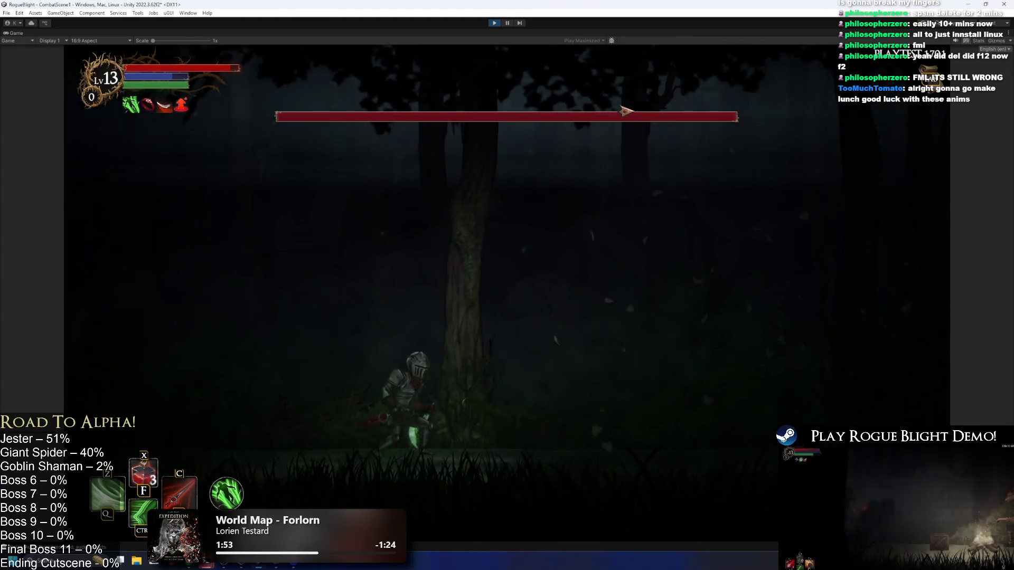
pyautogui.press('Right')
pyautogui.press('Left')
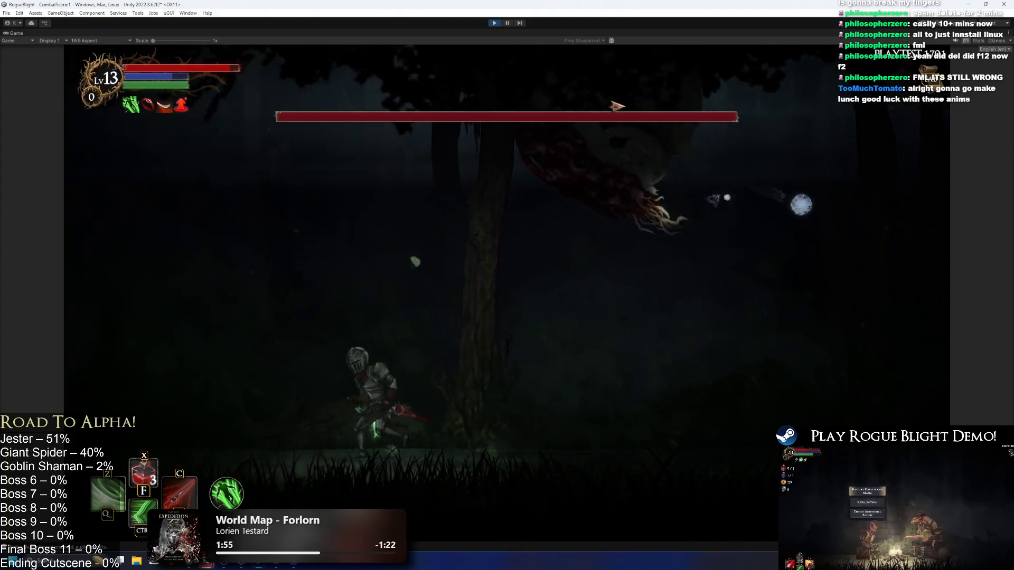
pyautogui.press('space')
pyautogui.press('Right')
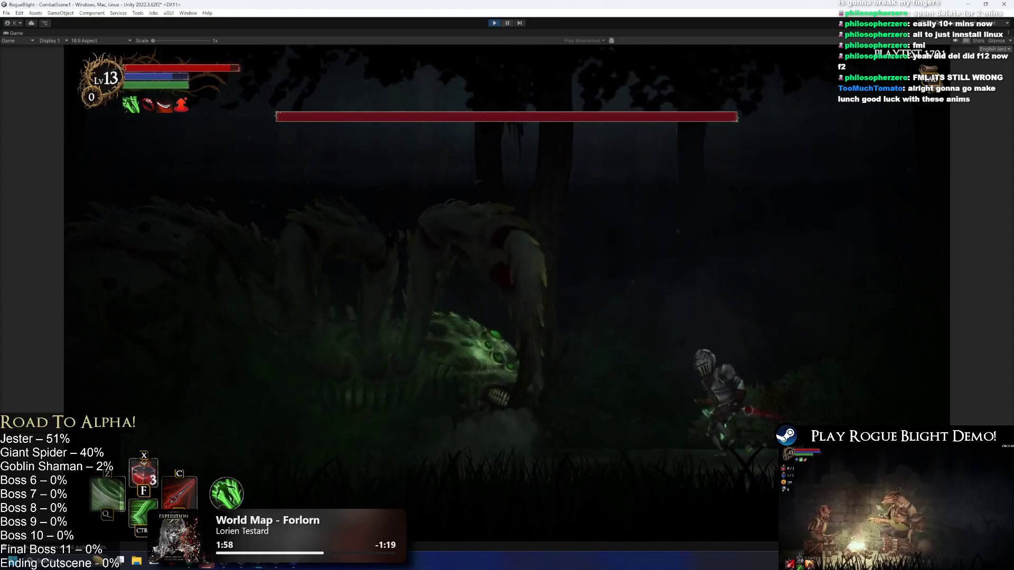
pyautogui.hotkey('ctrl', 'shift', 'p')
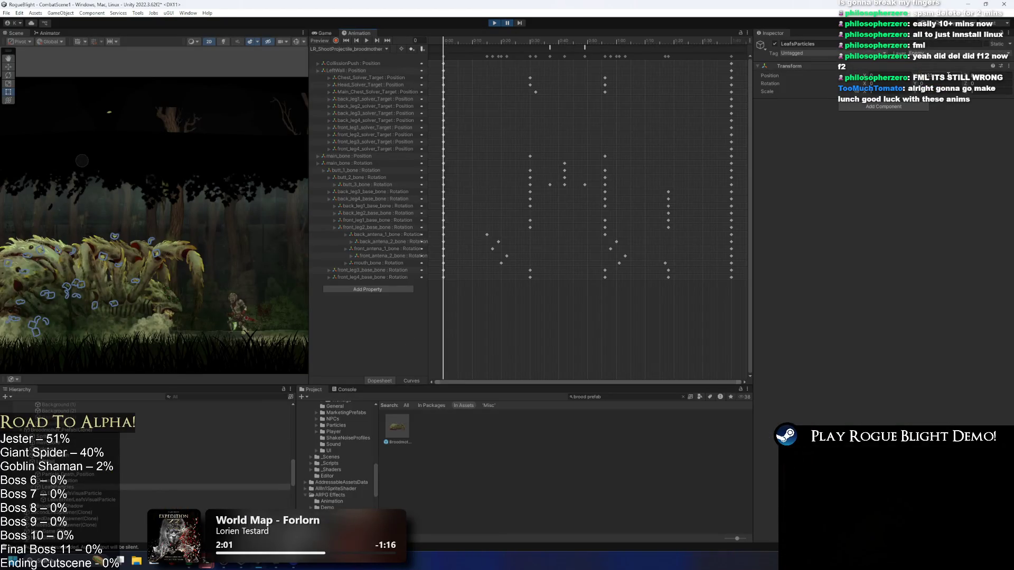
pyautogui.click(491, 23)
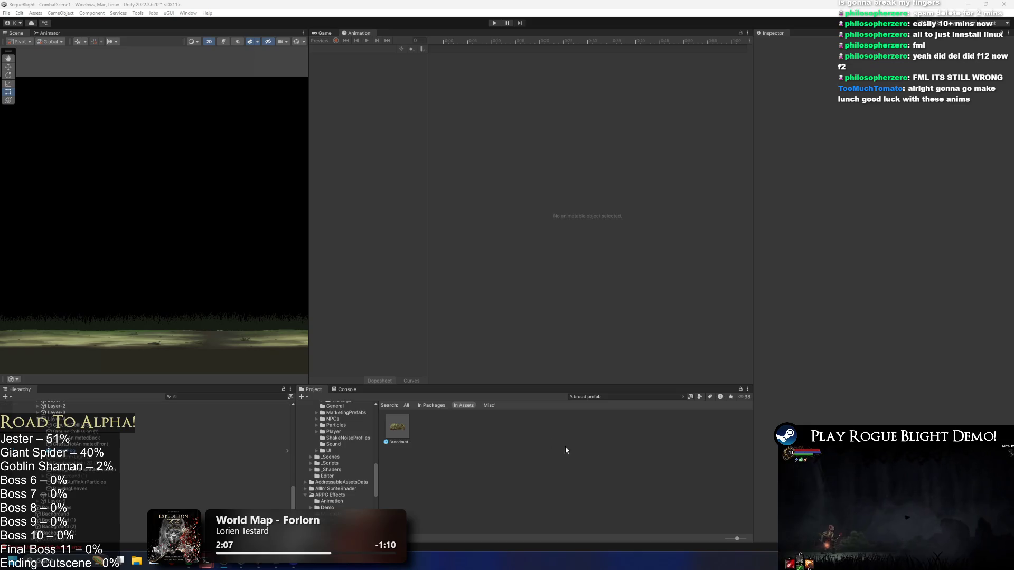
# - Open Broodmother_Prefab, select both leaf particle systems, and save the prefab
pyautogui.doubleClick(401, 428)
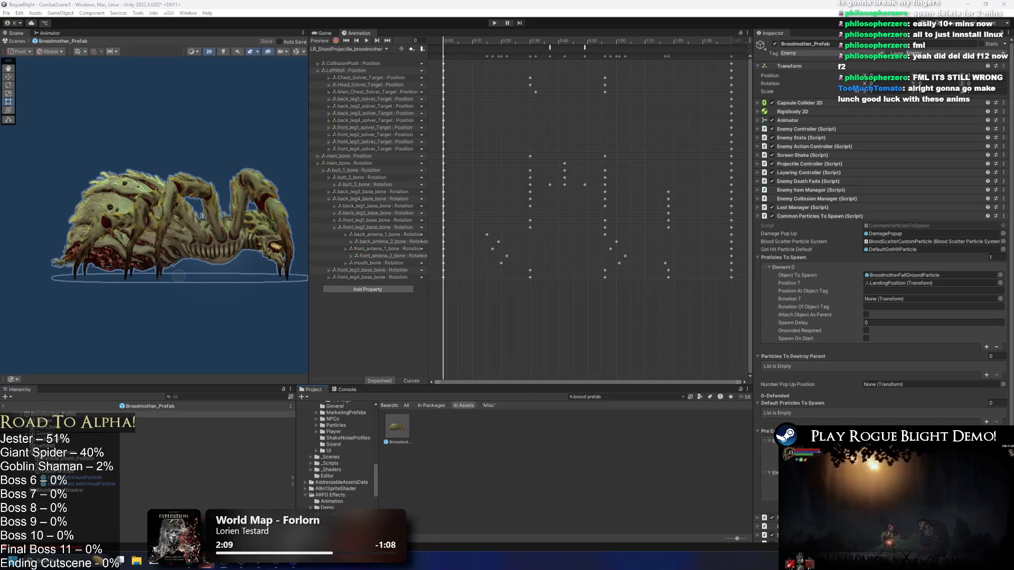
pyautogui.click(97, 471)
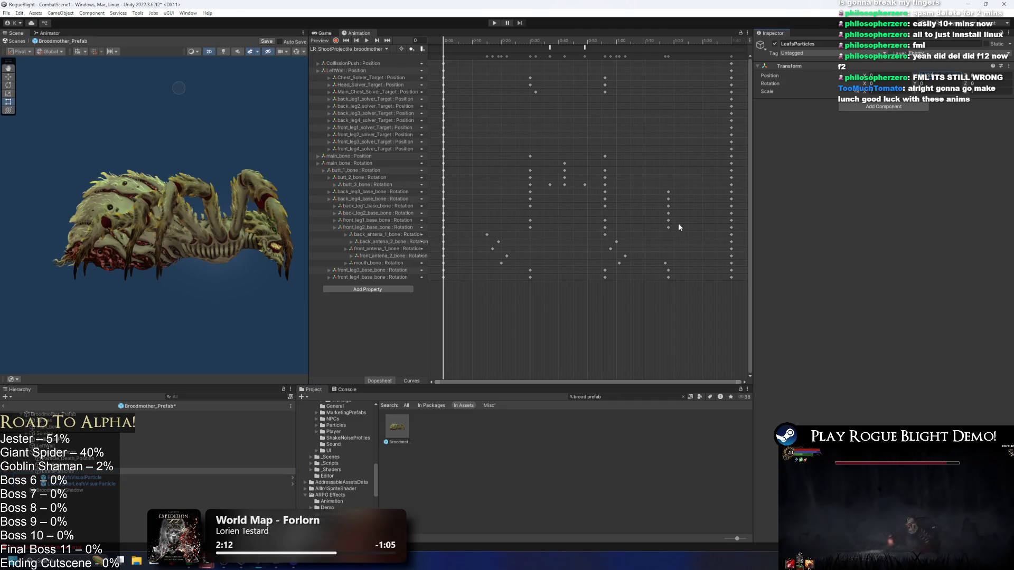
pyautogui.click(79, 477)
pyautogui.keyDown('shift'); pyautogui.click(79, 483); pyautogui.keyUp('shift')
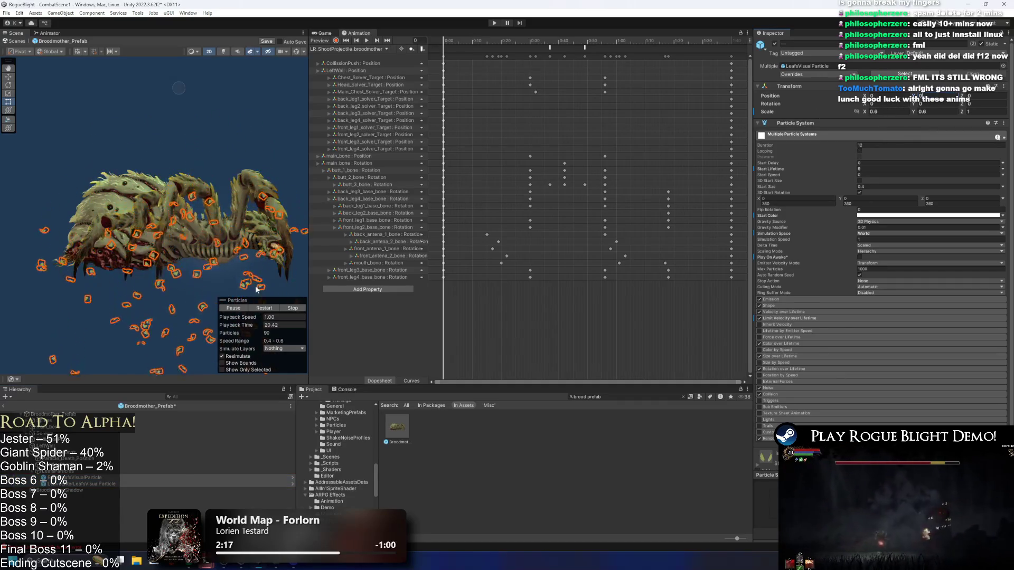
pyautogui.click(264, 319)
pyautogui.hotkey('ctrl', 's')
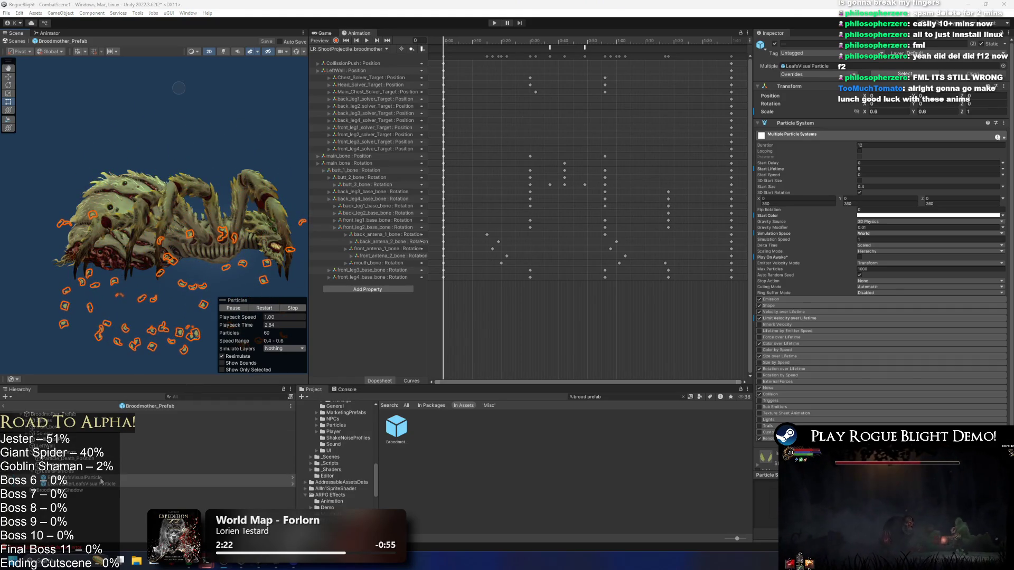
# - Set EnterLeafsVisualParticle's Shape Scale X to 2.2 and start play mode
pyautogui.click(102, 478)
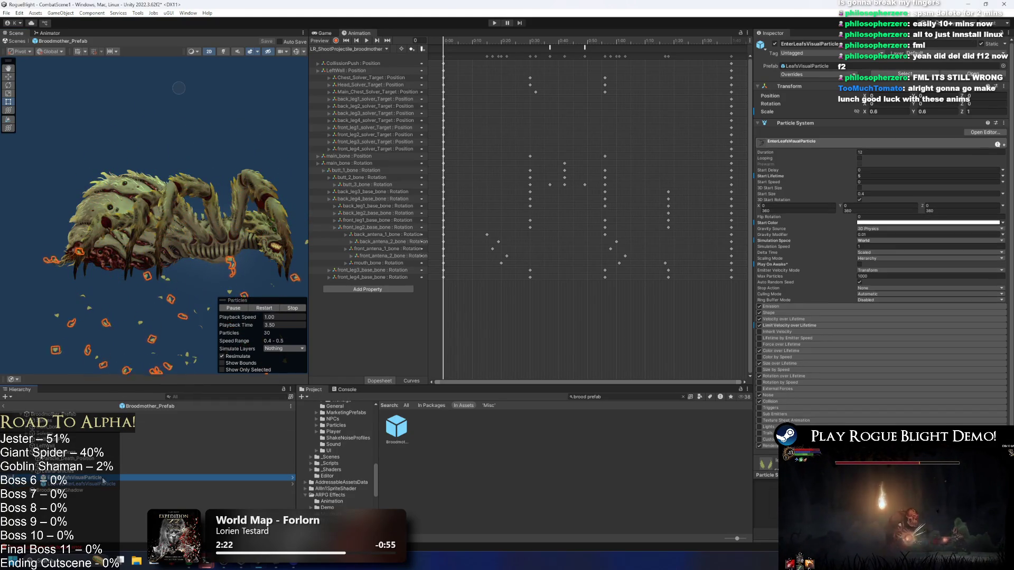
pyautogui.click(797, 314)
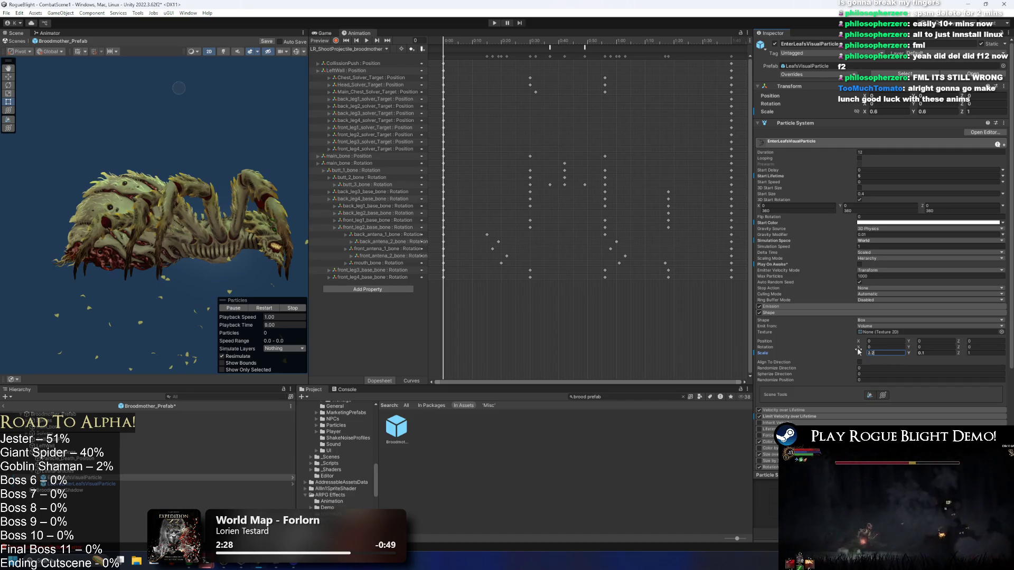
pyautogui.write('2')
pyautogui.press('Return')
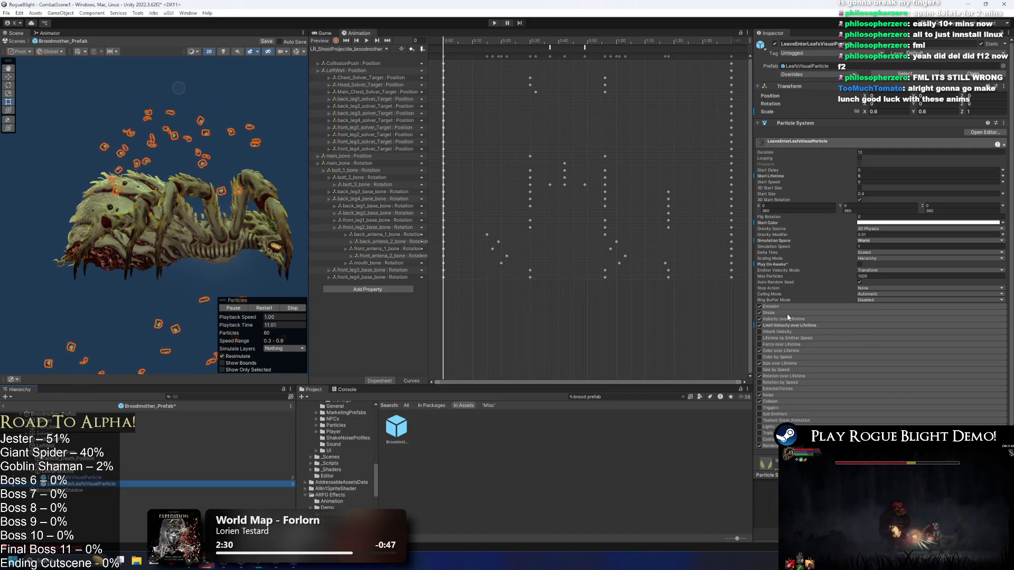
pyautogui.click(887, 352)
pyautogui.write('2.2')
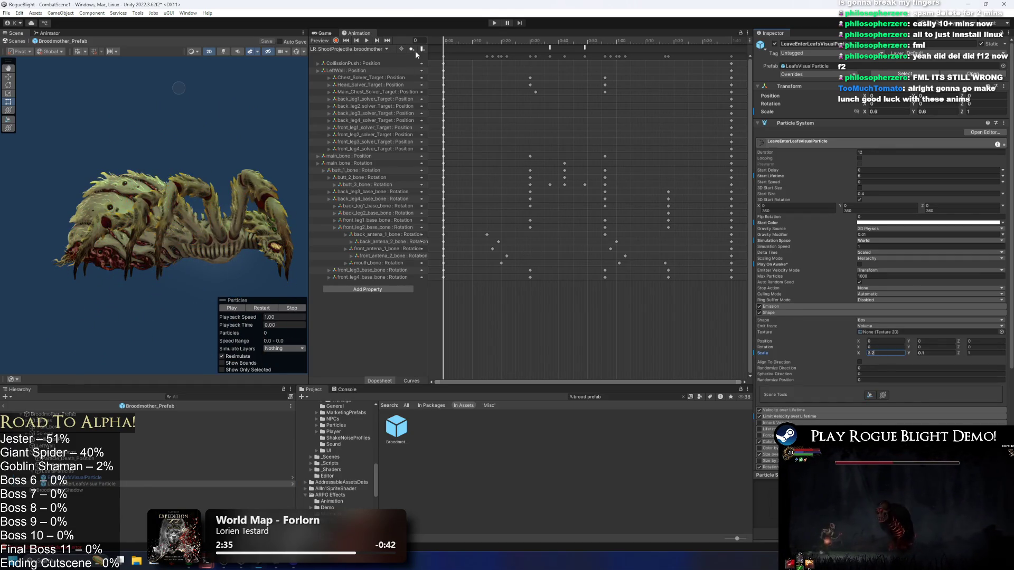
pyautogui.click(494, 23)
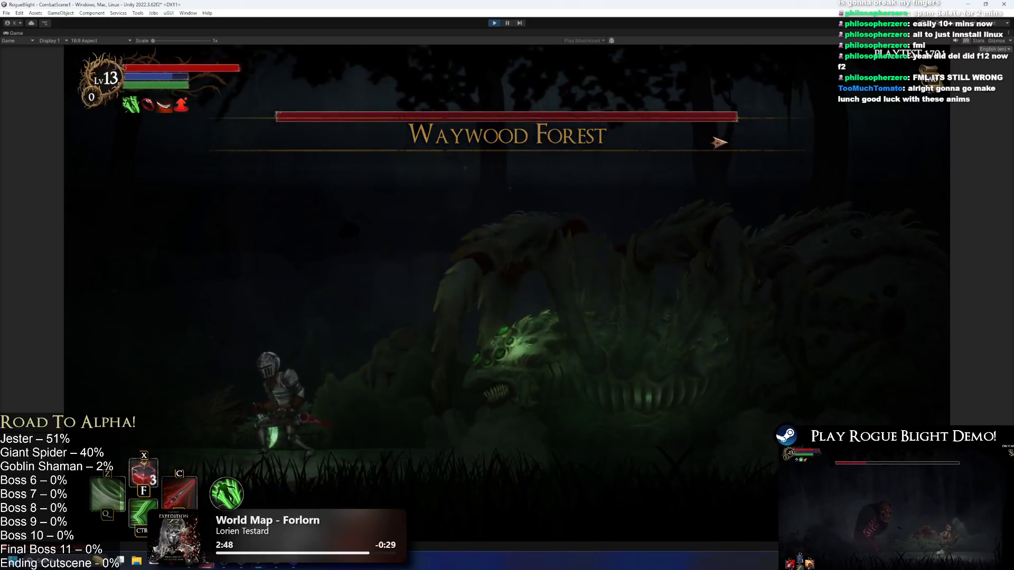
# - Run right and jump past the boss's orbs, then exit play mode and reopen Broodmother_Prefab
pyautogui.press('Right')
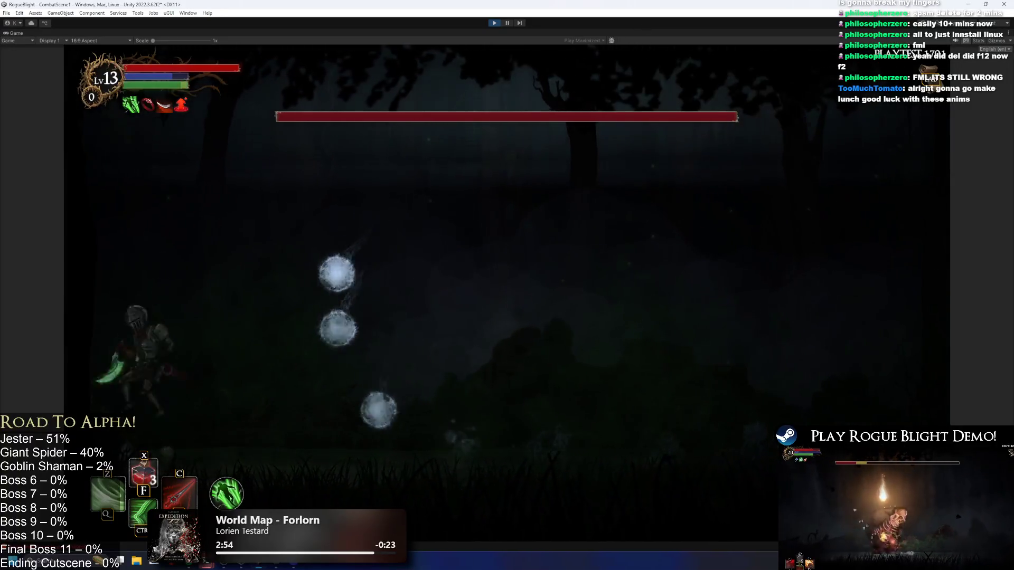
pyautogui.press('space')
pyautogui.press('Right')
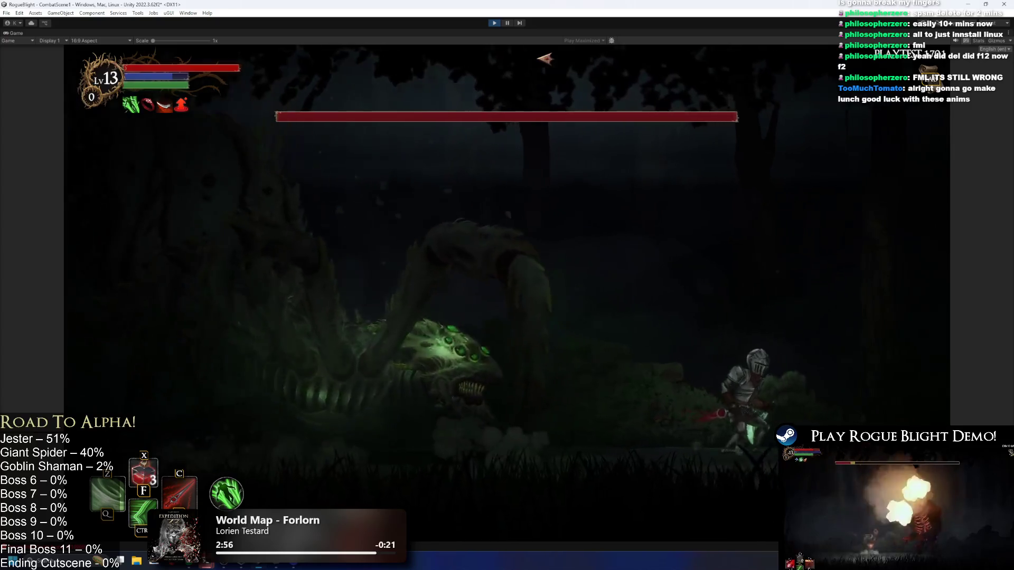
pyautogui.hotkey('ctrl', 'p')
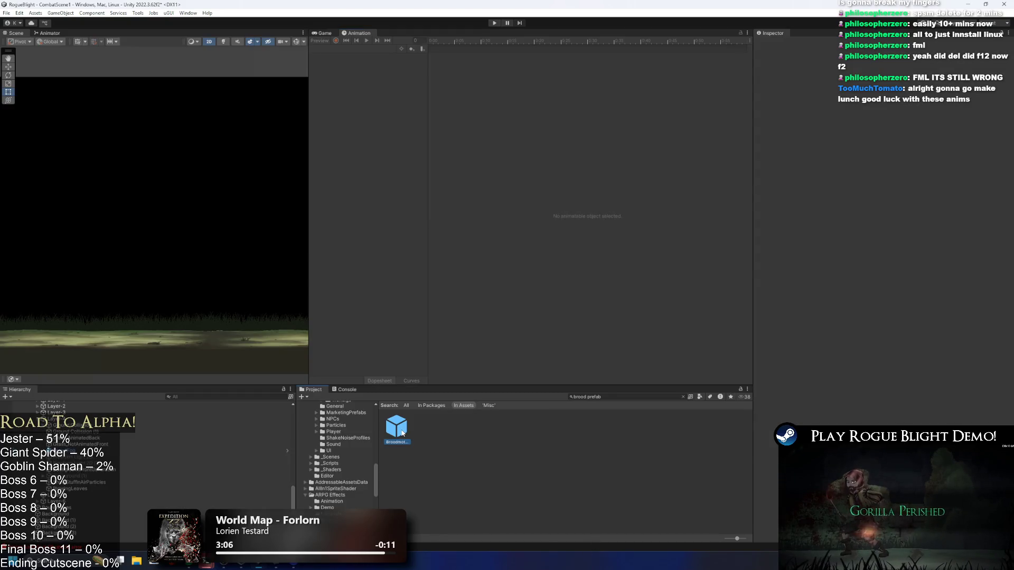
pyautogui.doubleClick(402, 433)
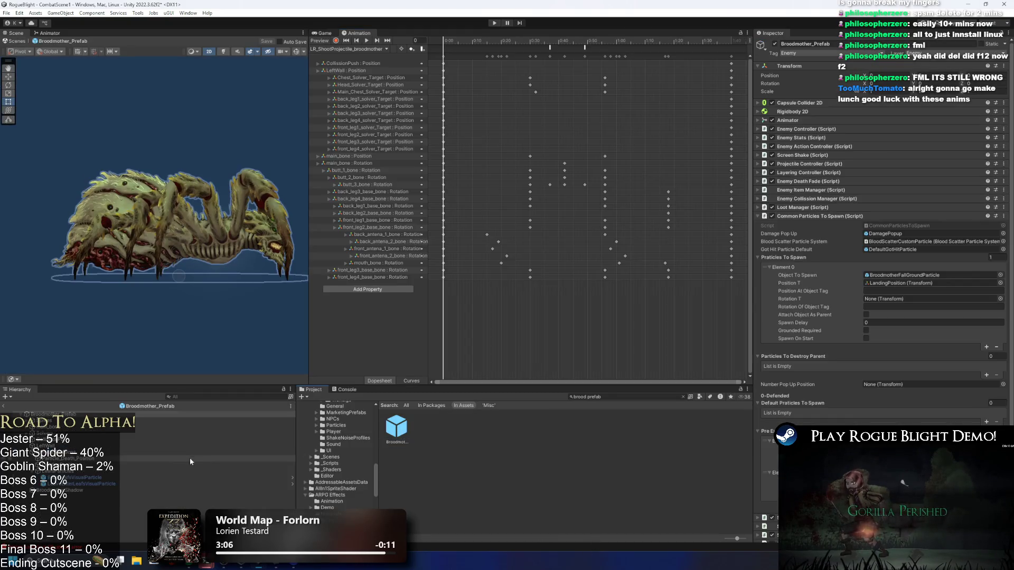
# - Select a leaf particle child, then the Broodmother root object in the Hierarchy
pyautogui.click(74, 478)
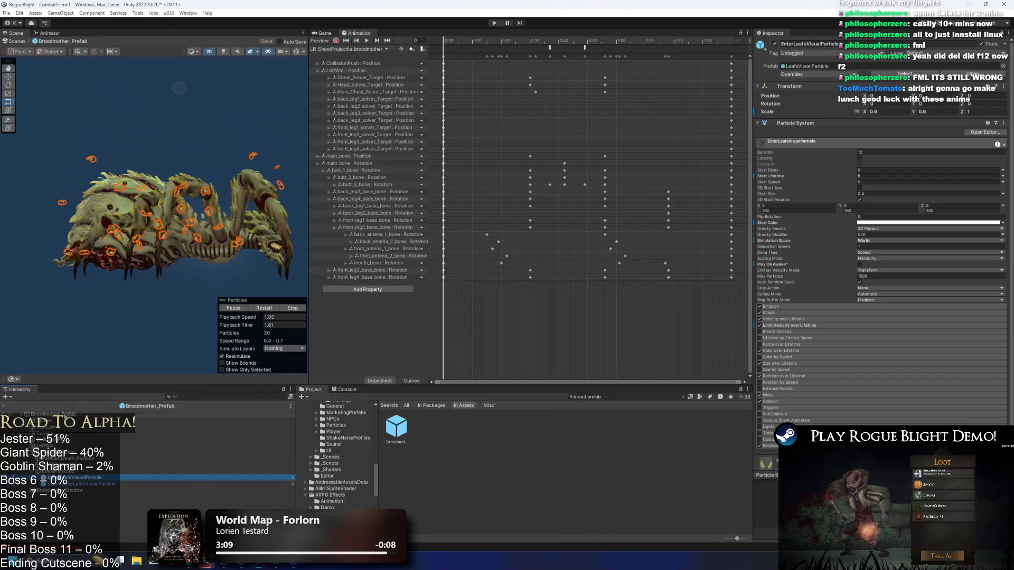
pyautogui.click(53, 414)
pyautogui.scroll(-2, 926, 274)
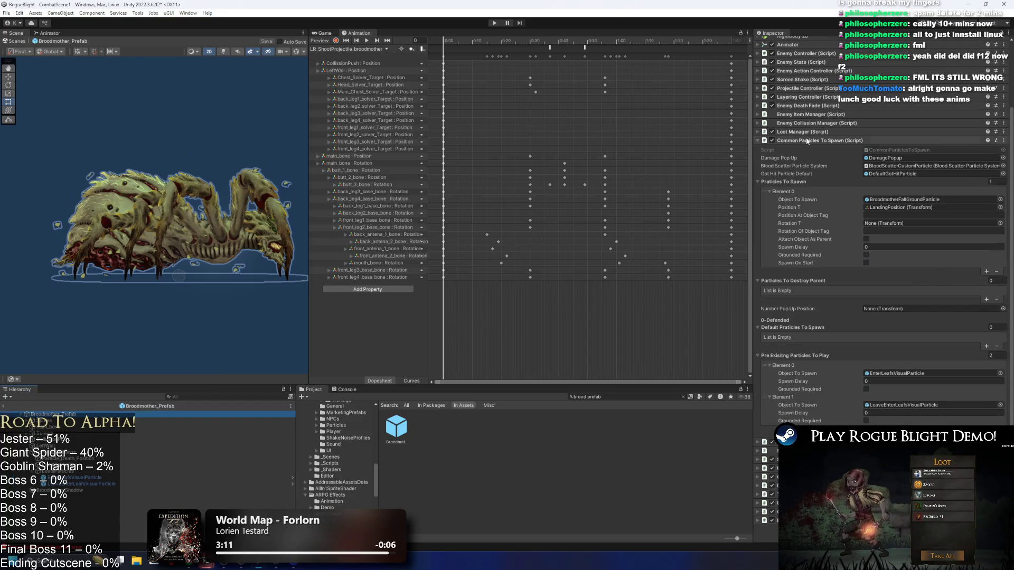
# - Load up_broodmother and scrub frames 68–114 around the PlayPreExistingParticle event
pyautogui.click(358, 49)
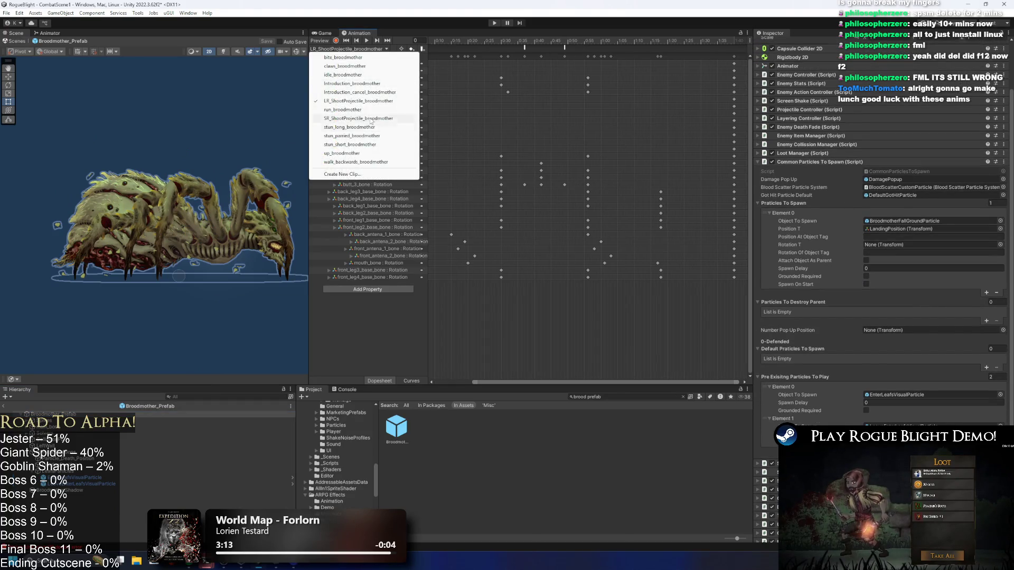
pyautogui.click(344, 153)
pyautogui.moveTo(468, 41); pyautogui.dragTo(479, 40)
pyautogui.click(470, 48)
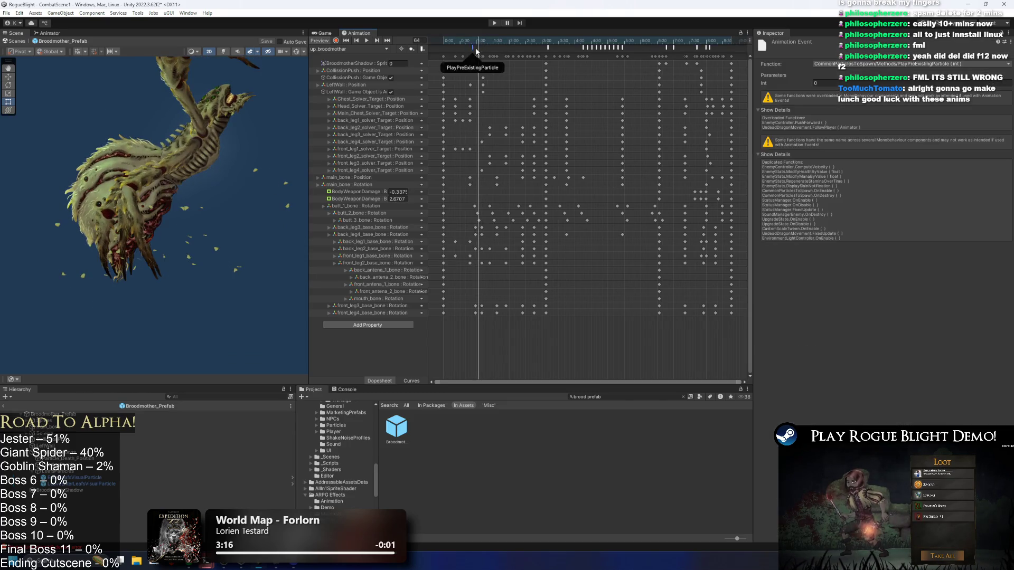
pyautogui.hotkey('alt', '.')
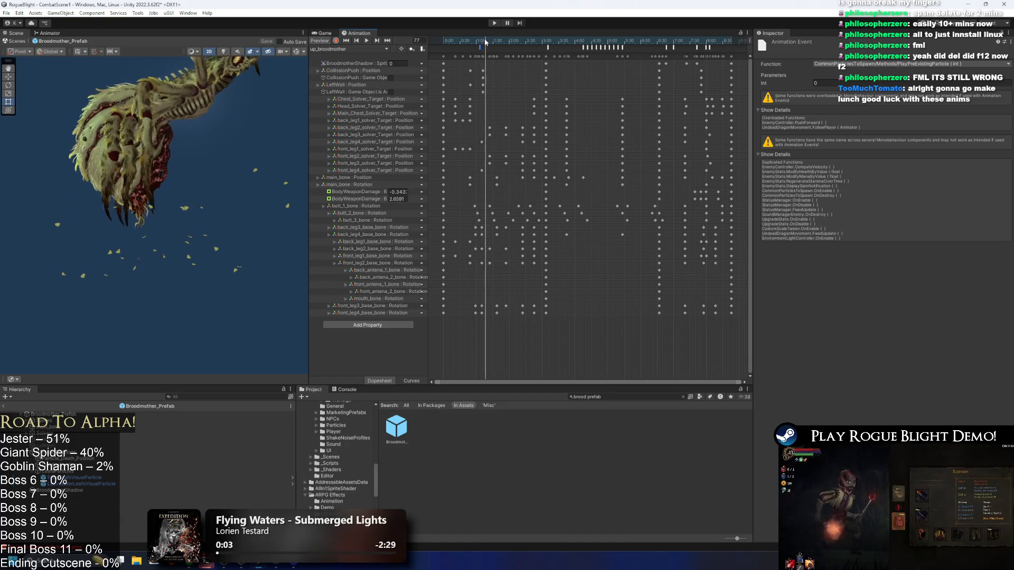
pyautogui.click(480, 44)
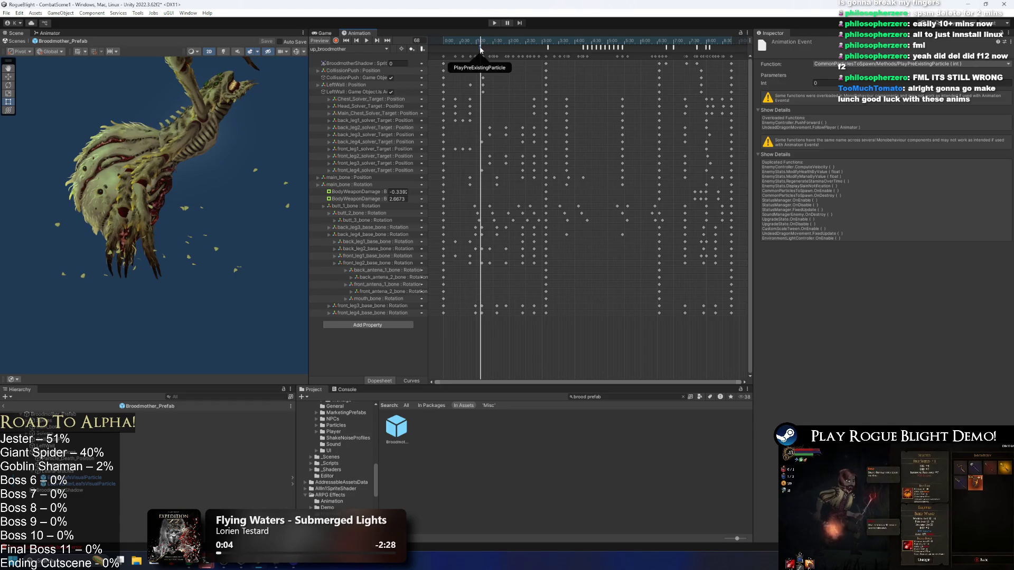
pyautogui.moveTo(479, 47); pyautogui.dragTo(692, 44)
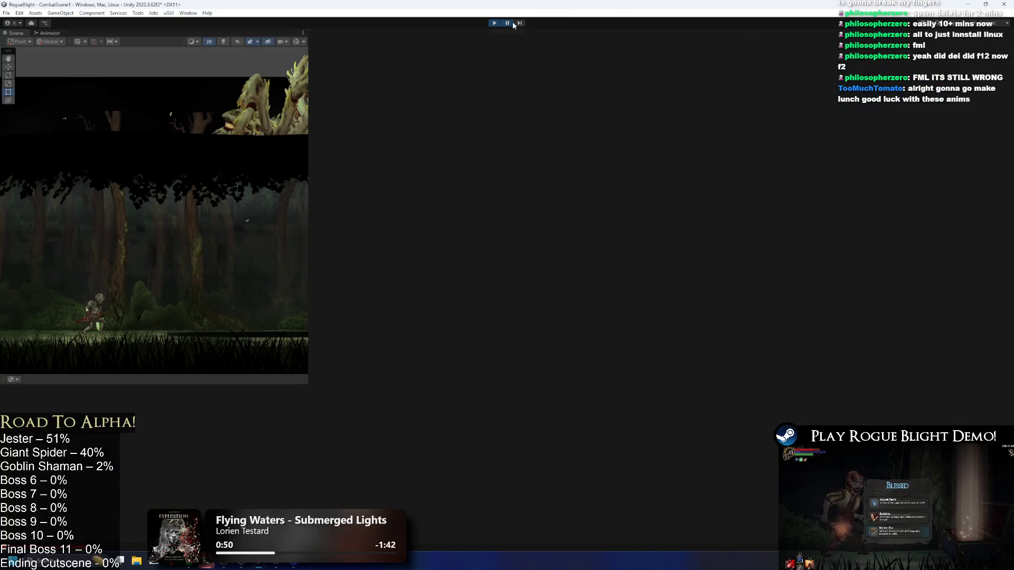
# - Pause the running Broodmother fight to inspect the scene
pyautogui.click(511, 23)
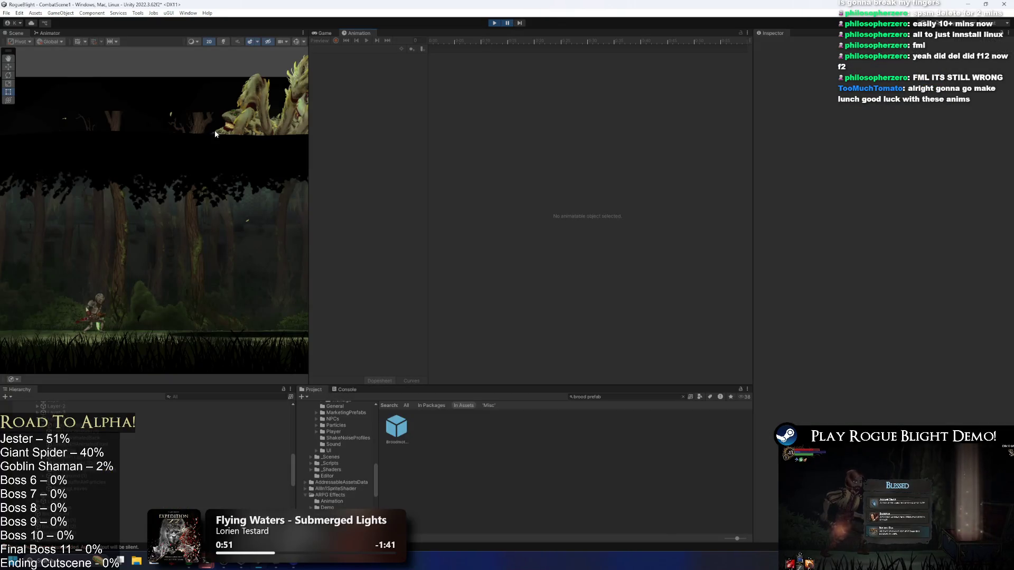
# - Advance the paused boss entrance by two frames with Step
pyautogui.scroll(5, 214, 133)
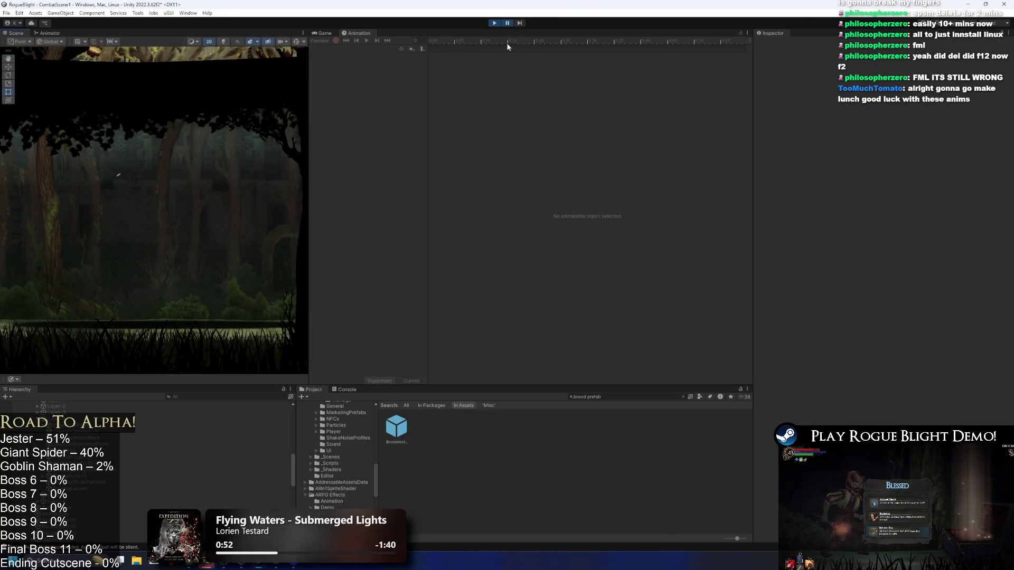
pyautogui.click(521, 24)
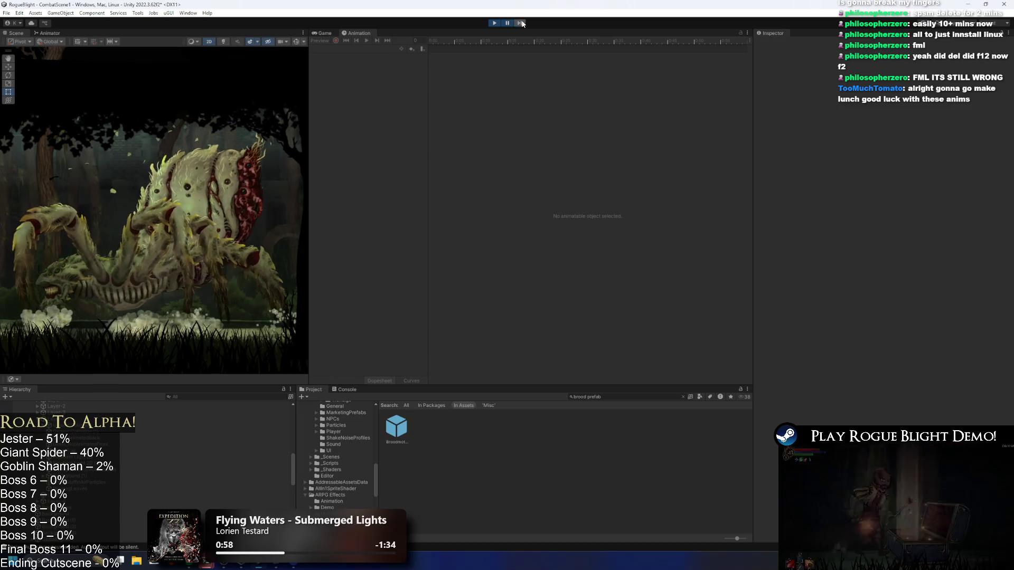
pyautogui.click(522, 24)
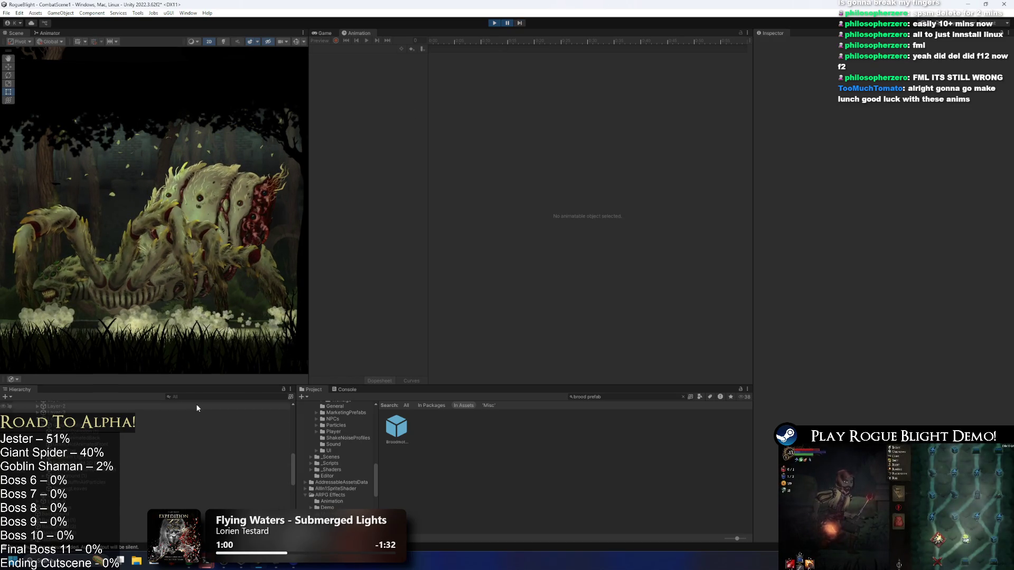
# - Filter the Hierarchy for 'lea', select the leaf particles, frame EnterLeafsVisualParticle, then restart play mode
pyautogui.write('lea')
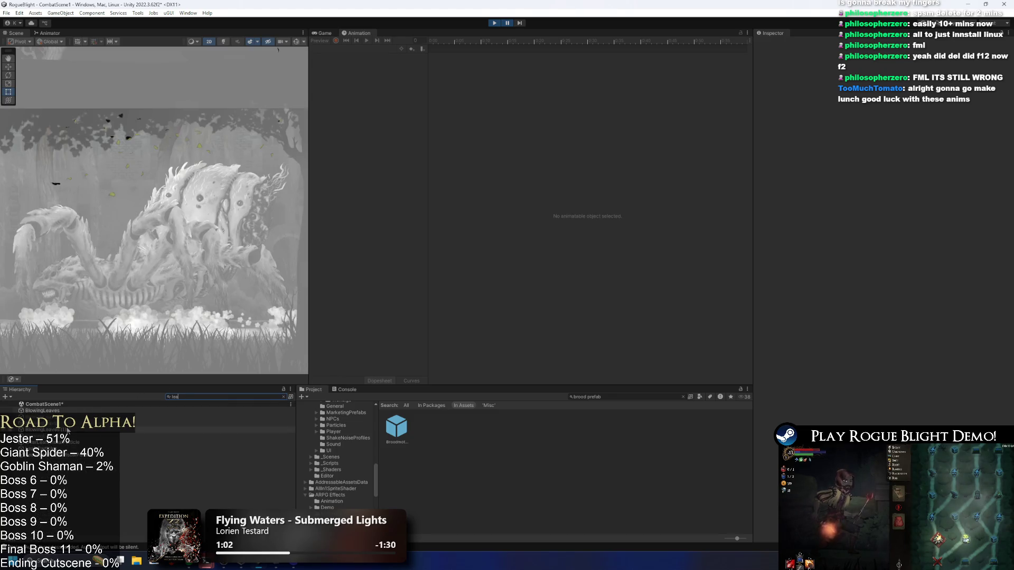
pyautogui.click(67, 430)
pyautogui.click(61, 442)
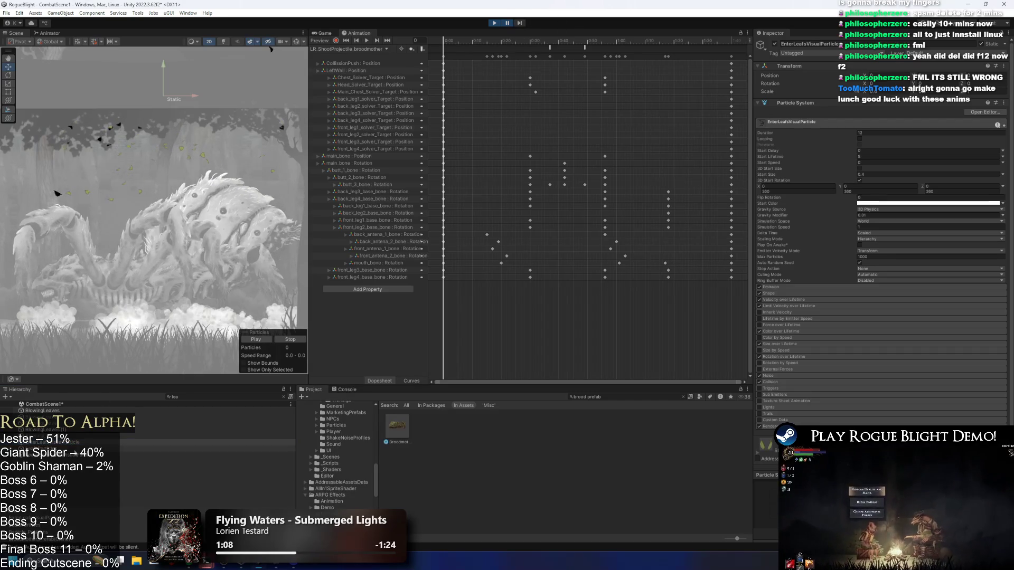
pyautogui.click(94, 455)
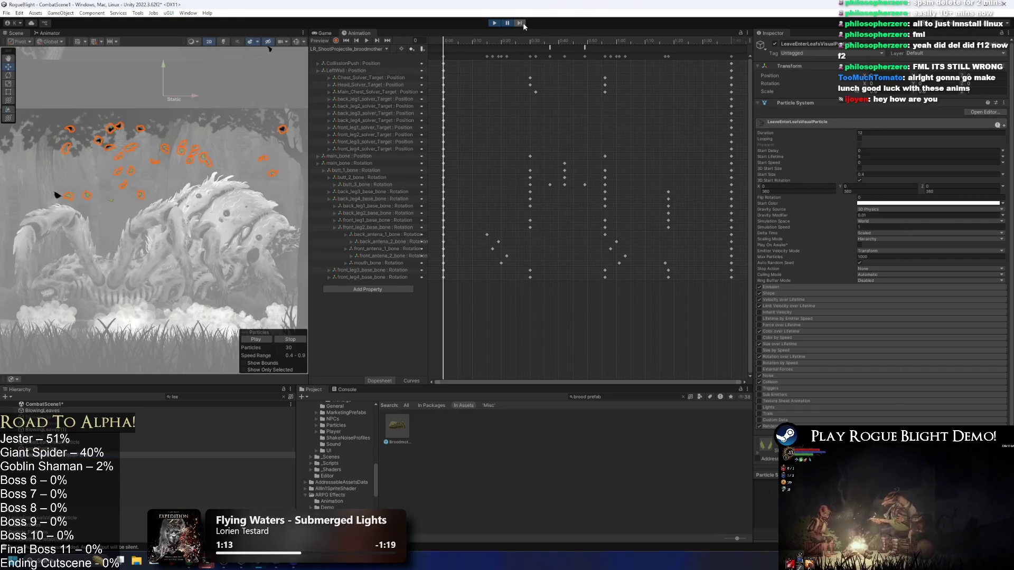
pyautogui.press('Up')
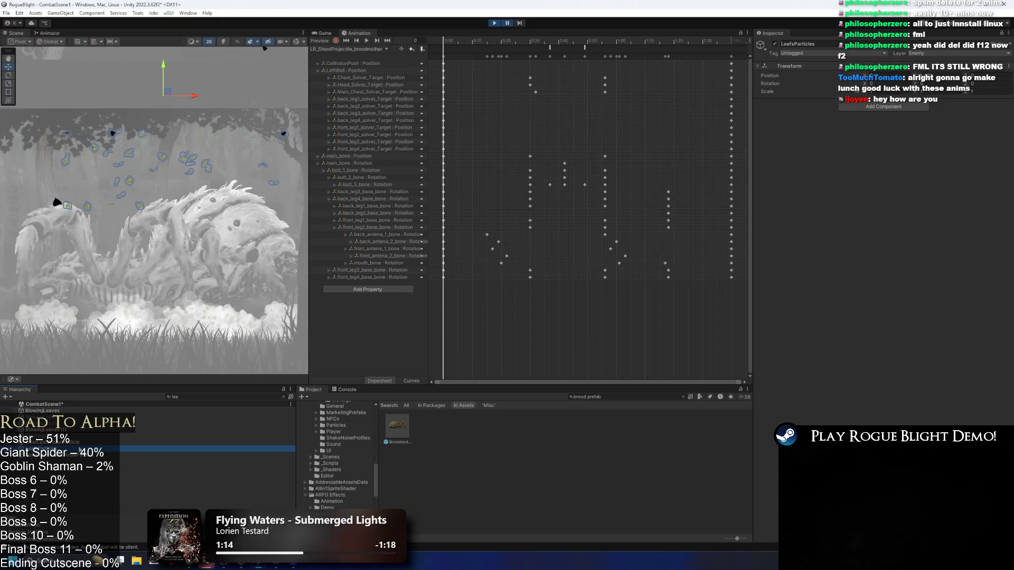
pyautogui.press('f')
pyautogui.hotkey('ctrl', 'p')
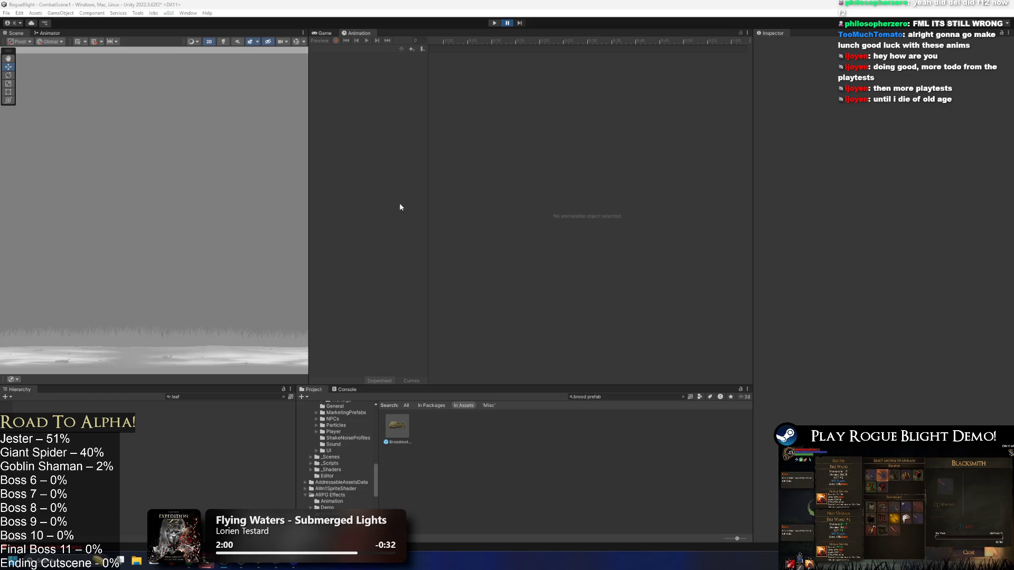
pyautogui.click(496, 24)
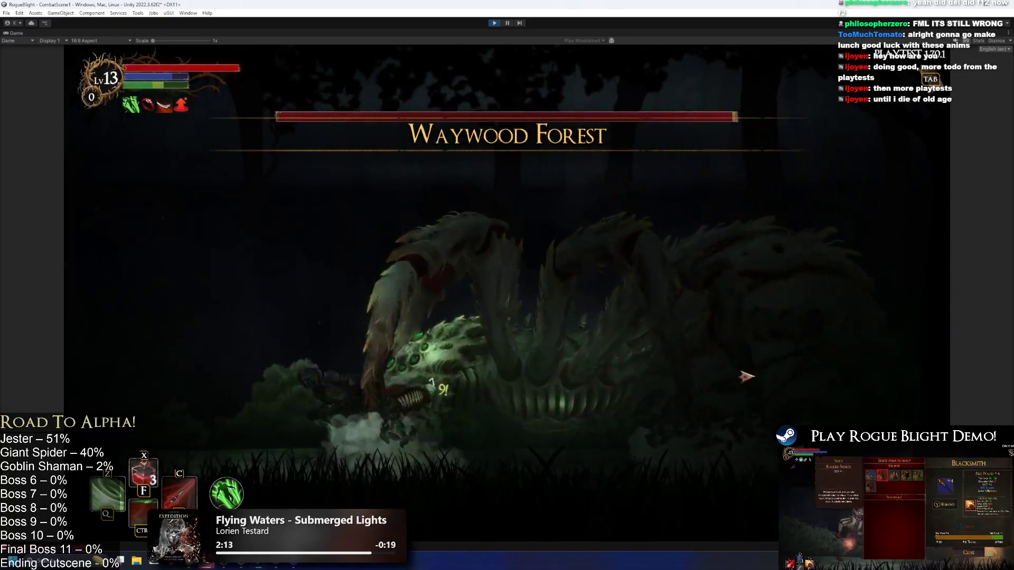
# - Move right firing a projectile at the spider boss, then back the knight off to the left
pyautogui.press('d')
pyautogui.click(718, 343)
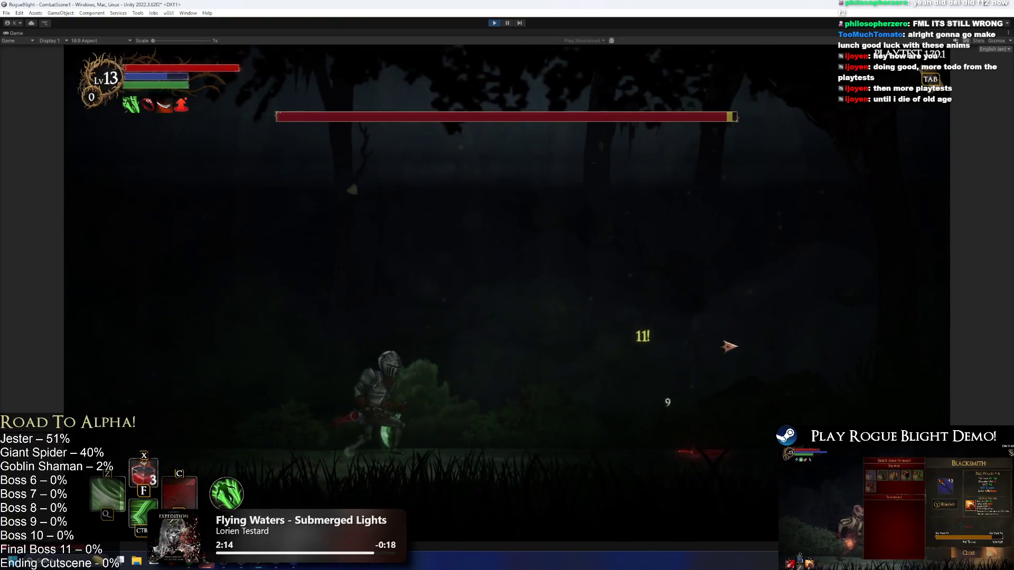
pyautogui.press('d')
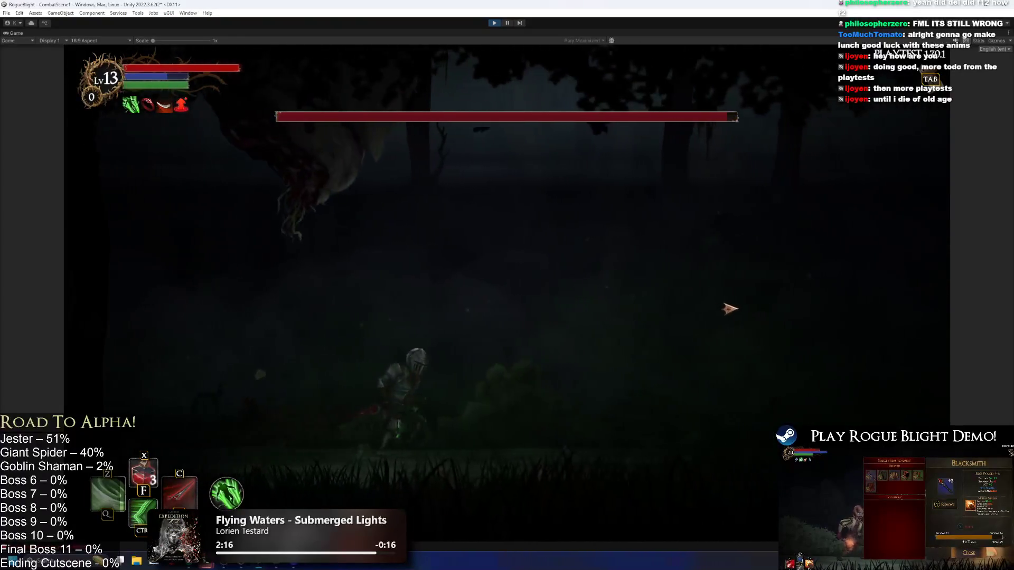
pyautogui.press('d')
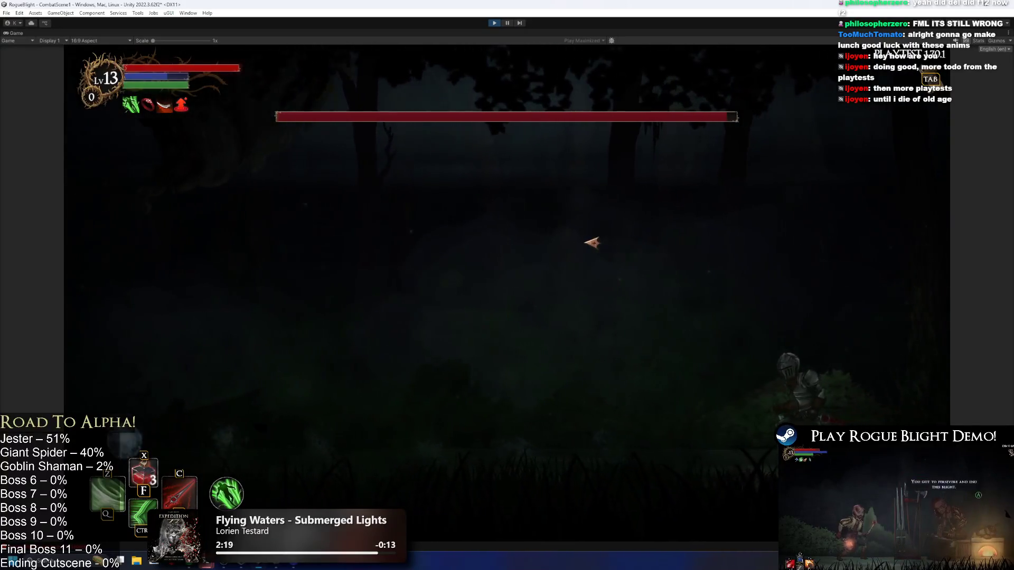
pyautogui.press('a')
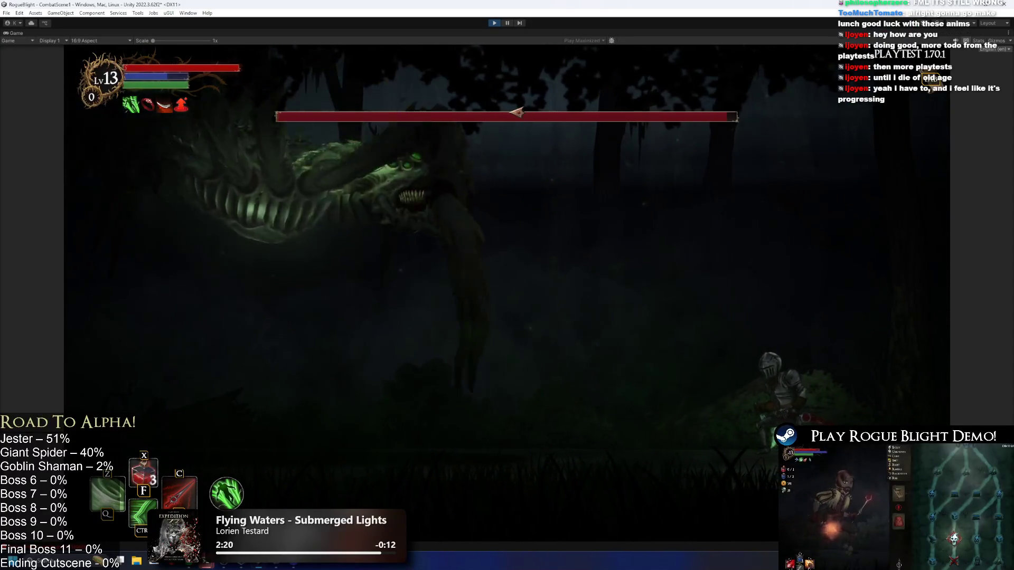
pyautogui.press('a')
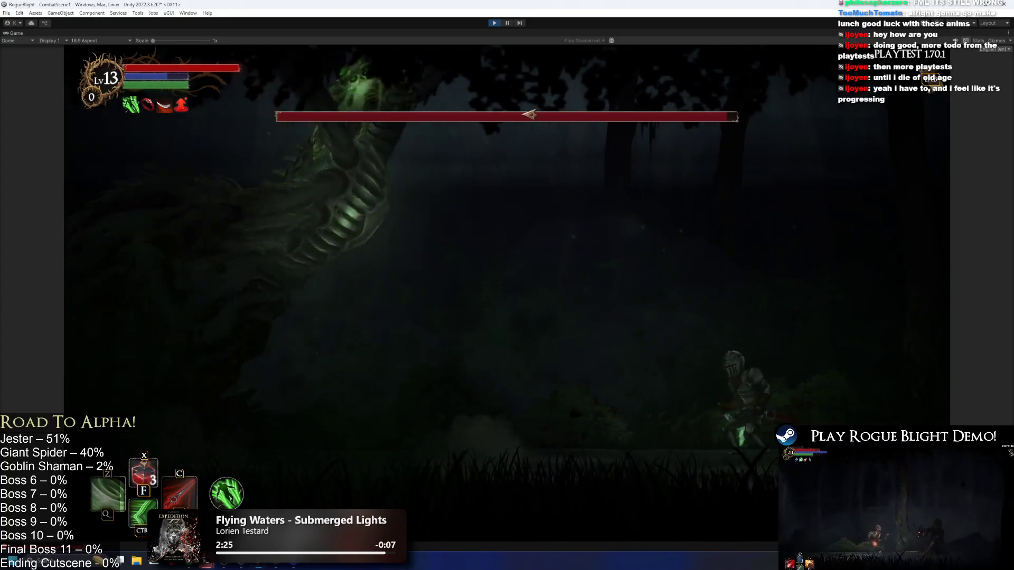
pyautogui.press('a')
pyautogui.press('a')
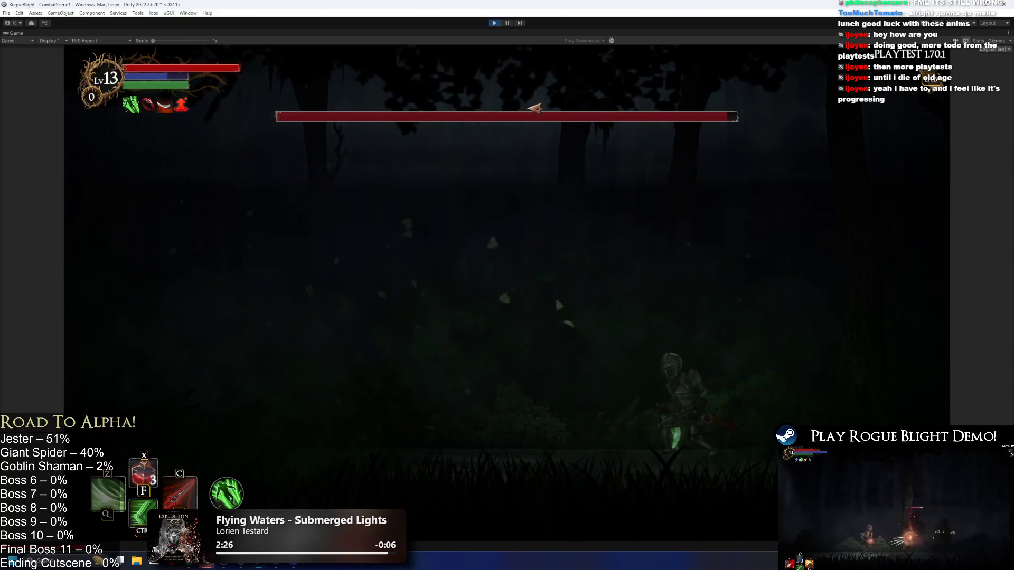
# - Dash, jump and slash past the projectiles, then reopen Broodmother_Prefab after play mode
pyautogui.press('ctrl')
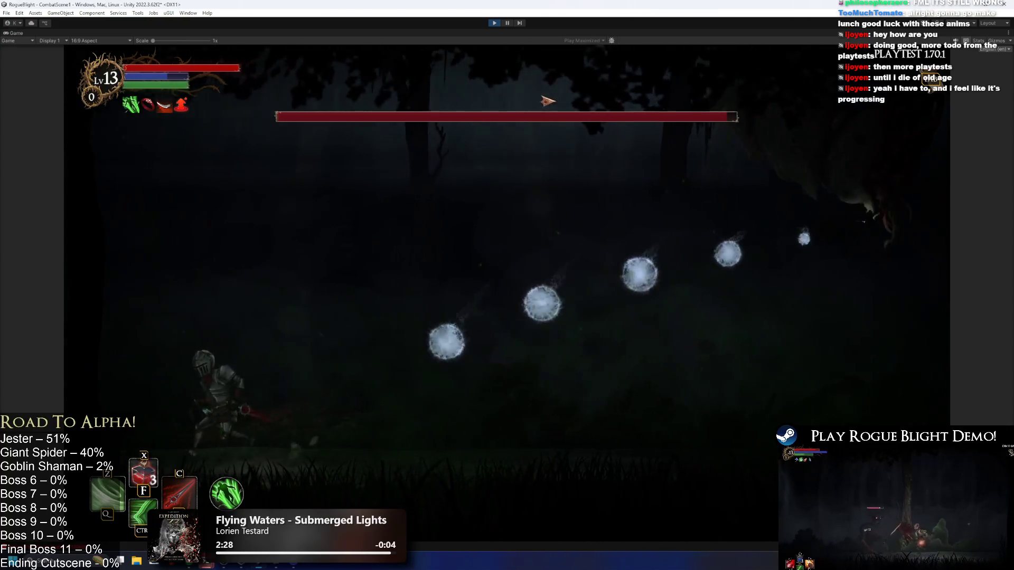
pyautogui.press('space')
pyautogui.press('d')
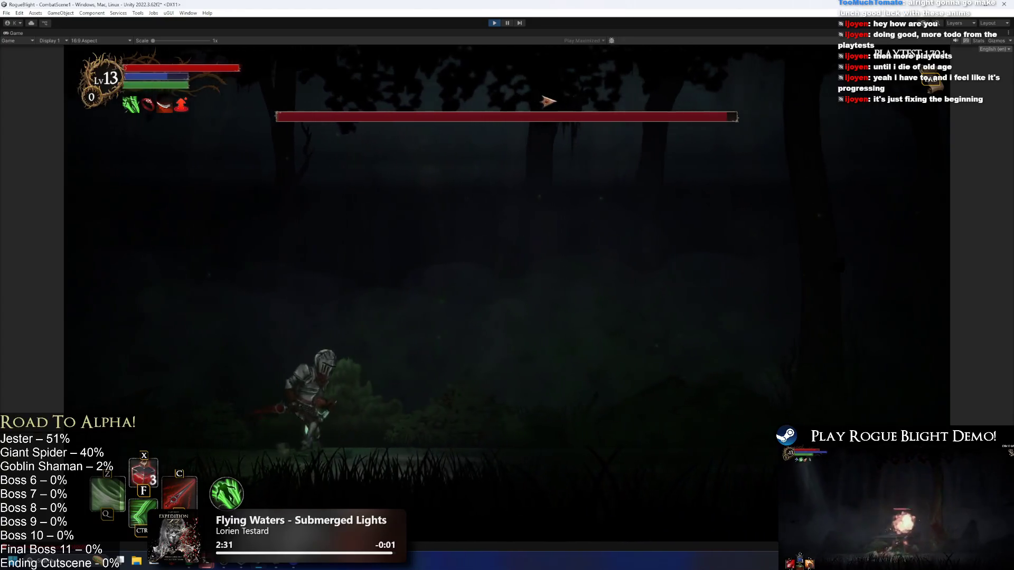
pyautogui.press('a')
pyautogui.press('d')
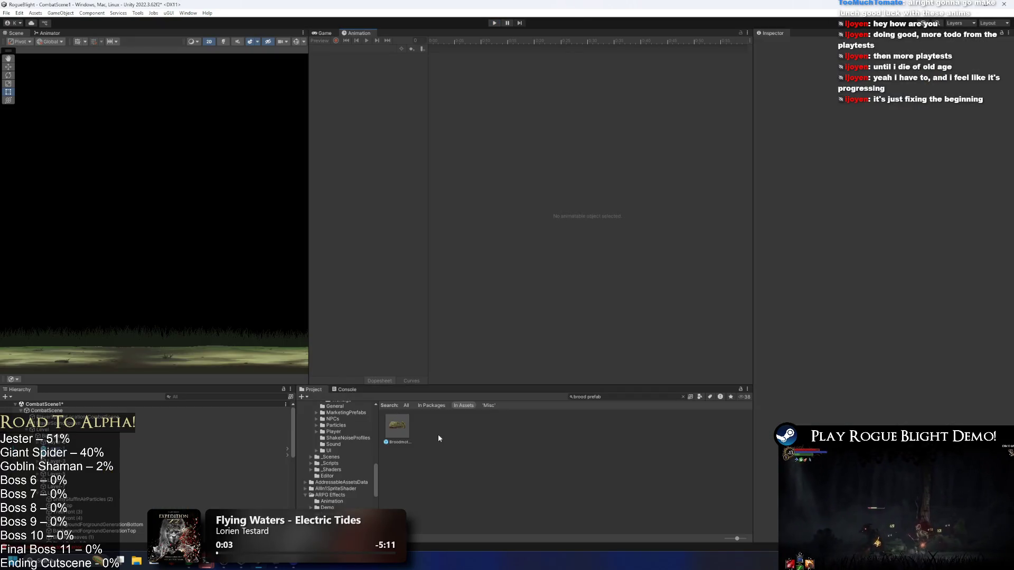
pyautogui.doubleClick(410, 430)
# - Expand Emission and Velocity over Lifetime on EnterLeafsVisualParticle and LeaveEnterLeafsVisualParticle
pyautogui.click(75, 477)
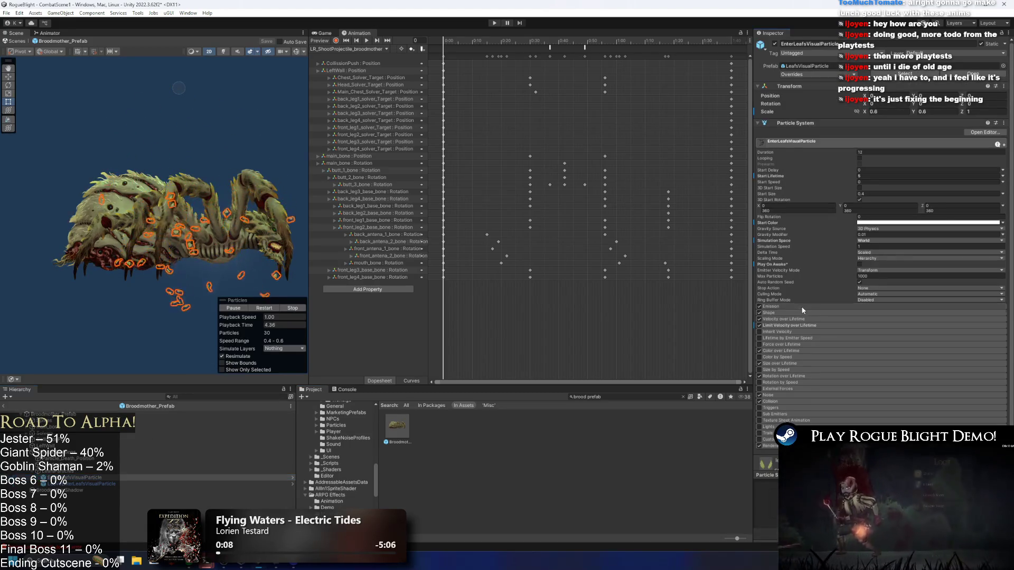
pyautogui.click(833, 307)
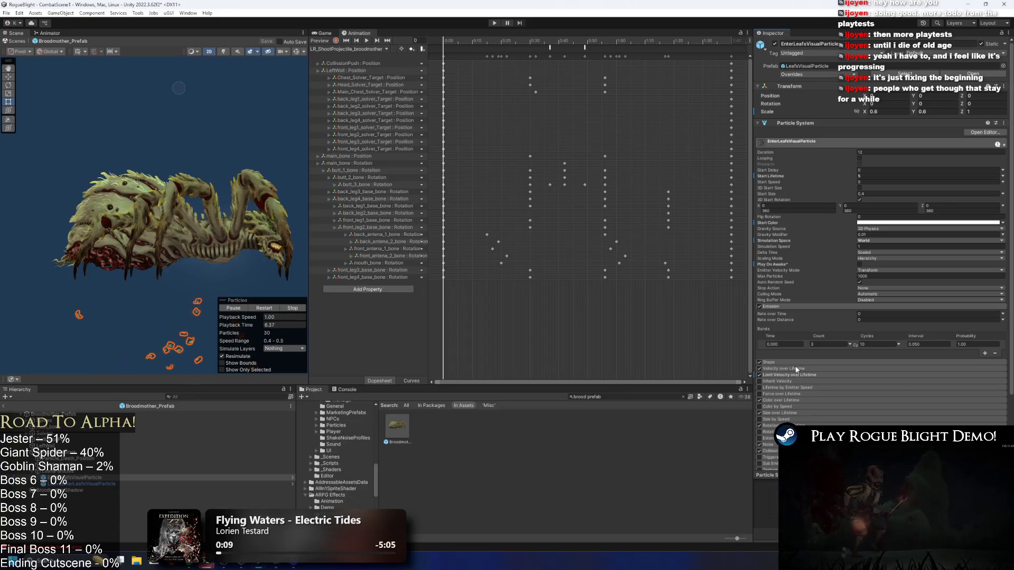
pyautogui.click(811, 368)
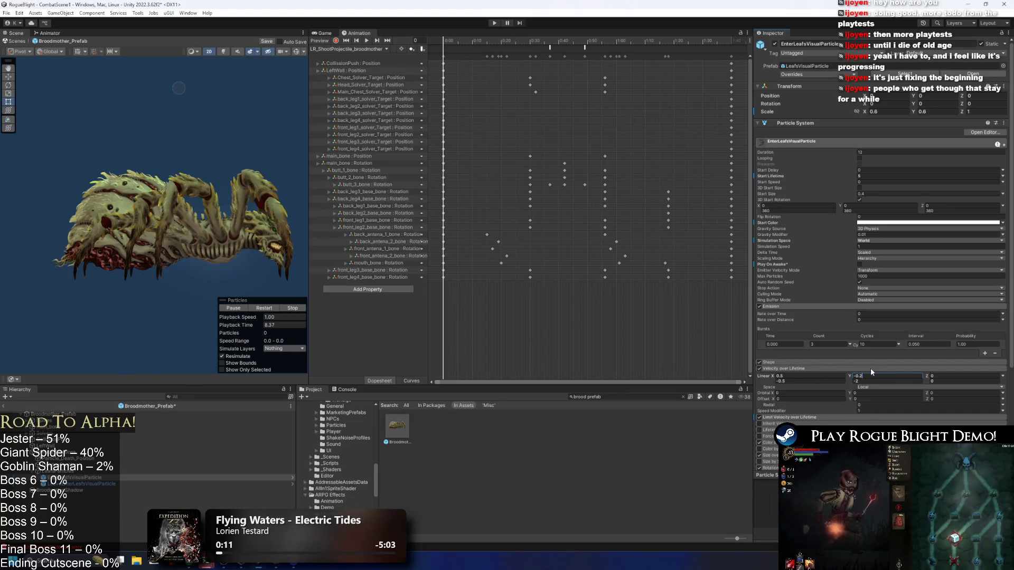
pyautogui.click(78, 485)
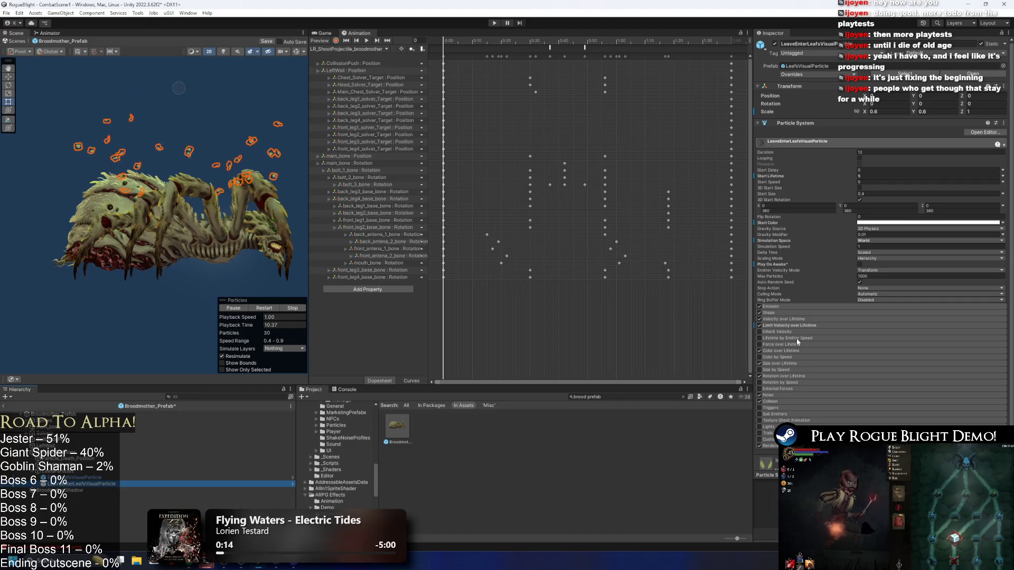
pyautogui.click(805, 325)
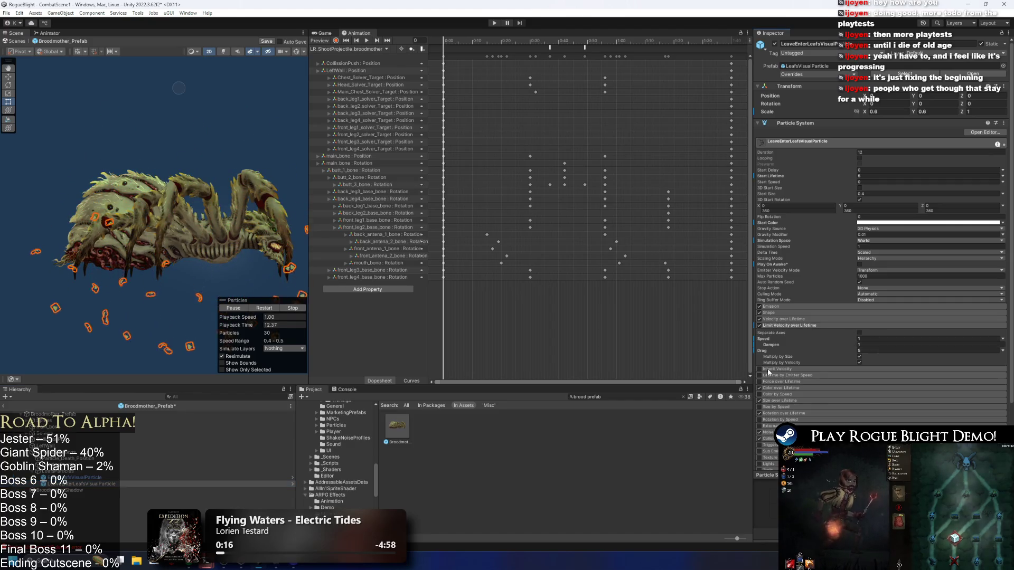
pyautogui.click(804, 319)
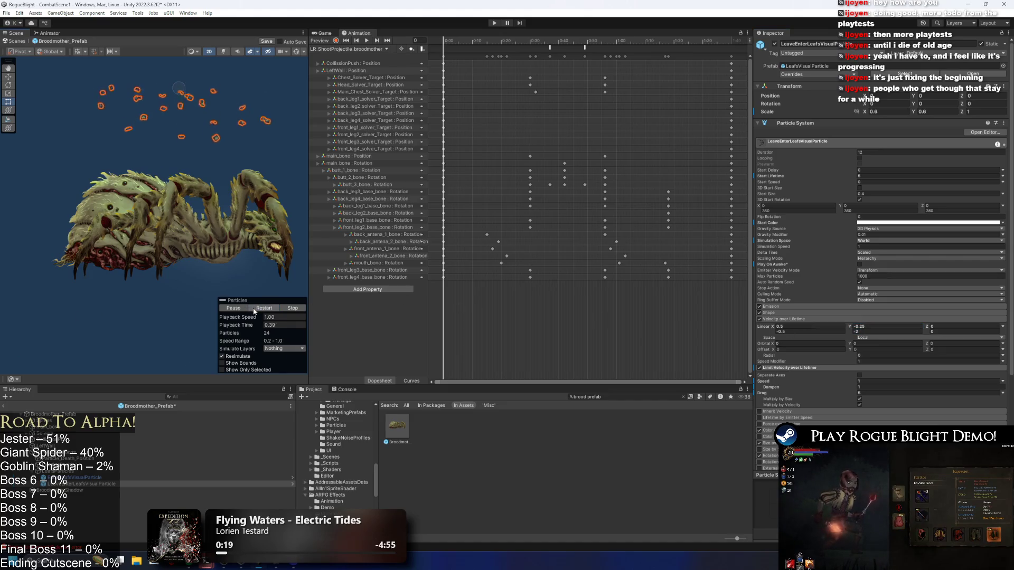
# - Replay the leaf particle preview twice, then start play mode
pyautogui.click(268, 315)
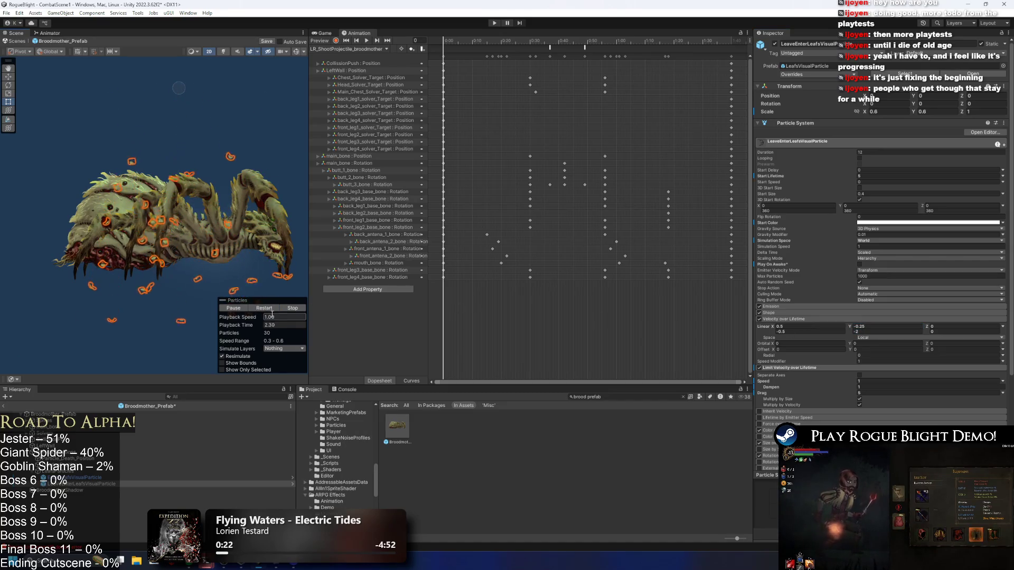
pyautogui.click(272, 310)
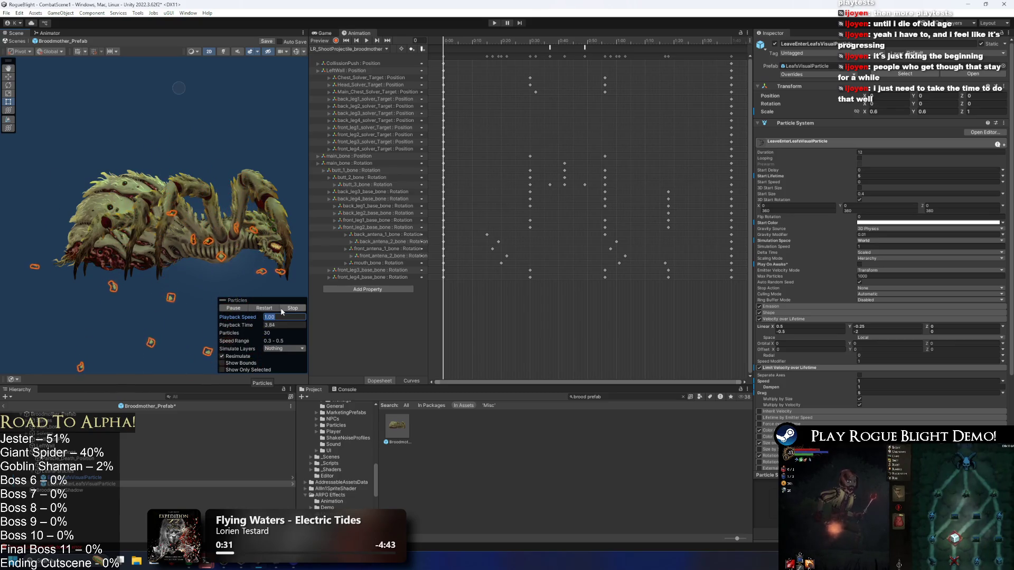
pyautogui.click(273, 311)
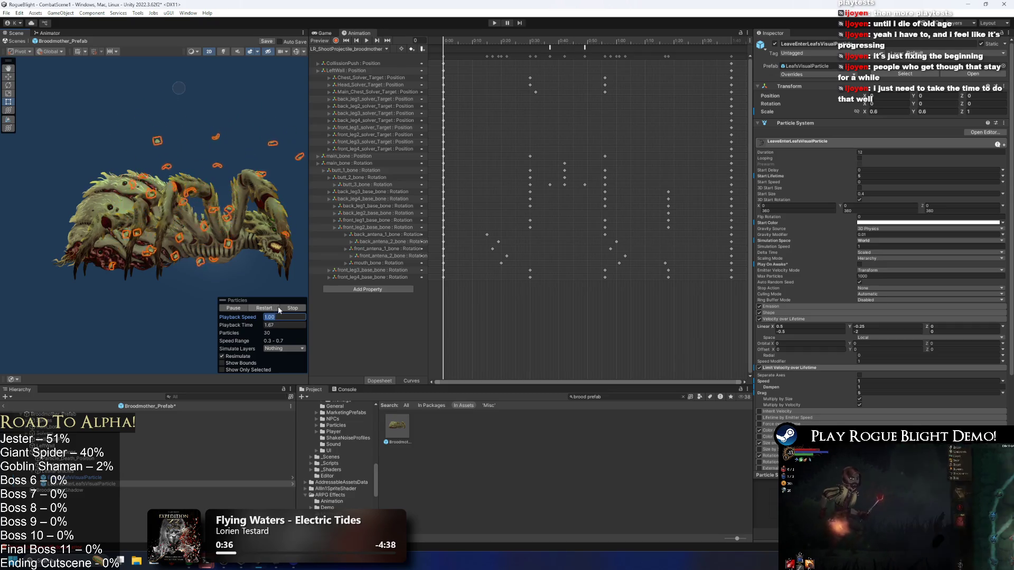
pyautogui.click(497, 23)
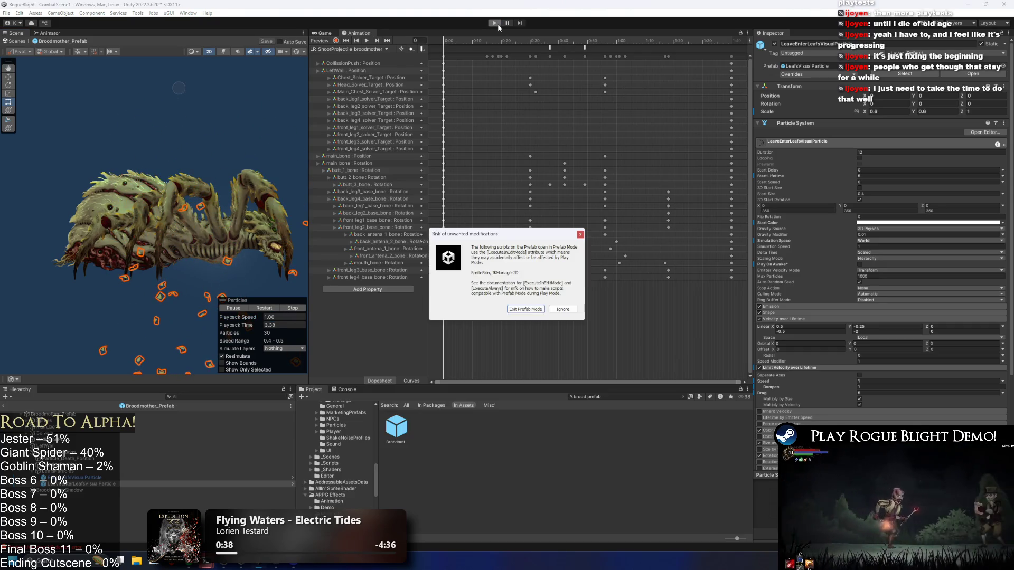
# - Ignore the modifications warning, play the test fight, then stop play mode
pyautogui.press('Return')
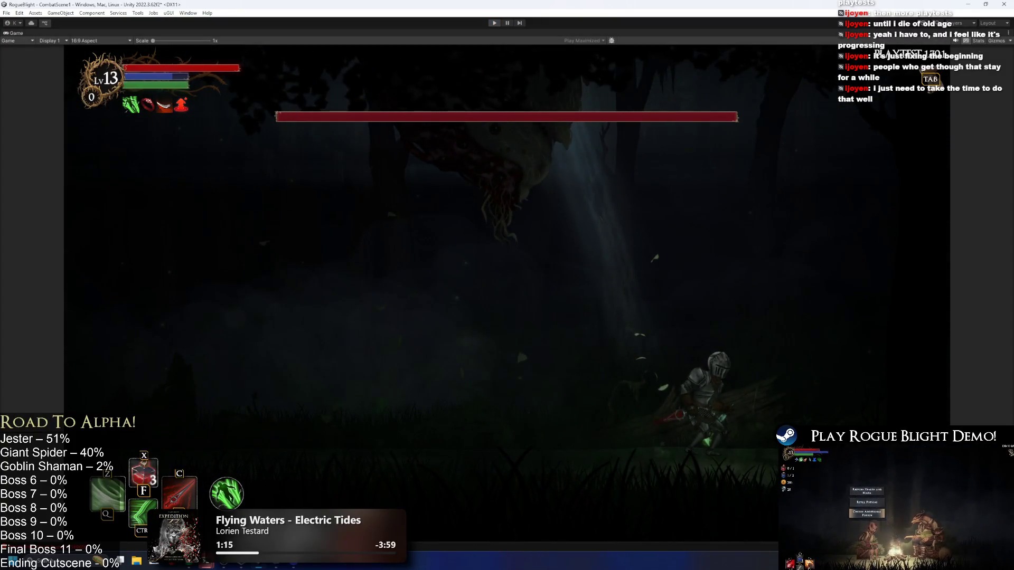
pyautogui.hotkey('ctrl', 'p')
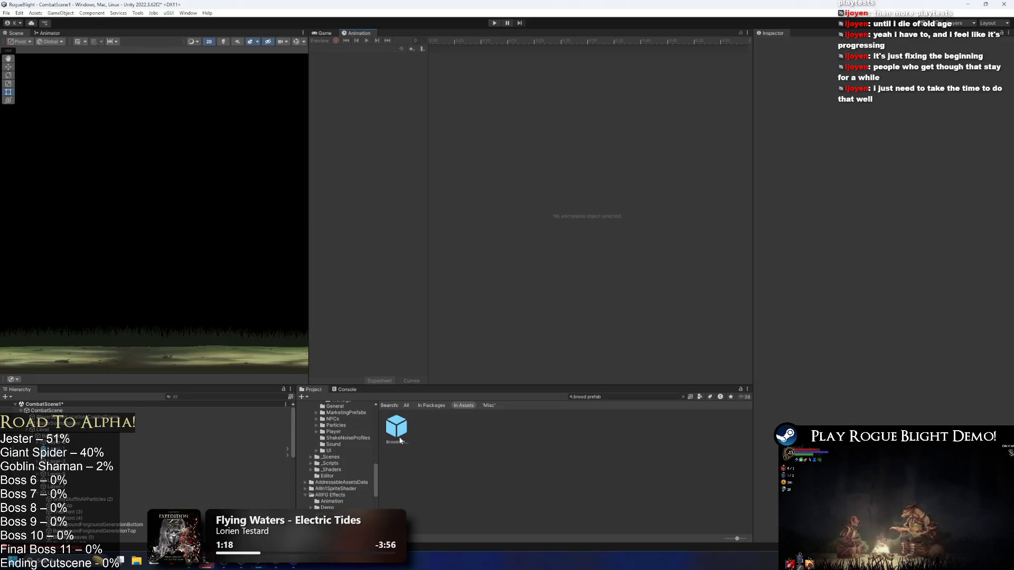
# - Reopen Broodmother_Prefab and expand then collapse the Shape settings of LeaveEnterLeafsVisualParticle
pyautogui.click(400, 440)
pyautogui.doubleClick(388, 418)
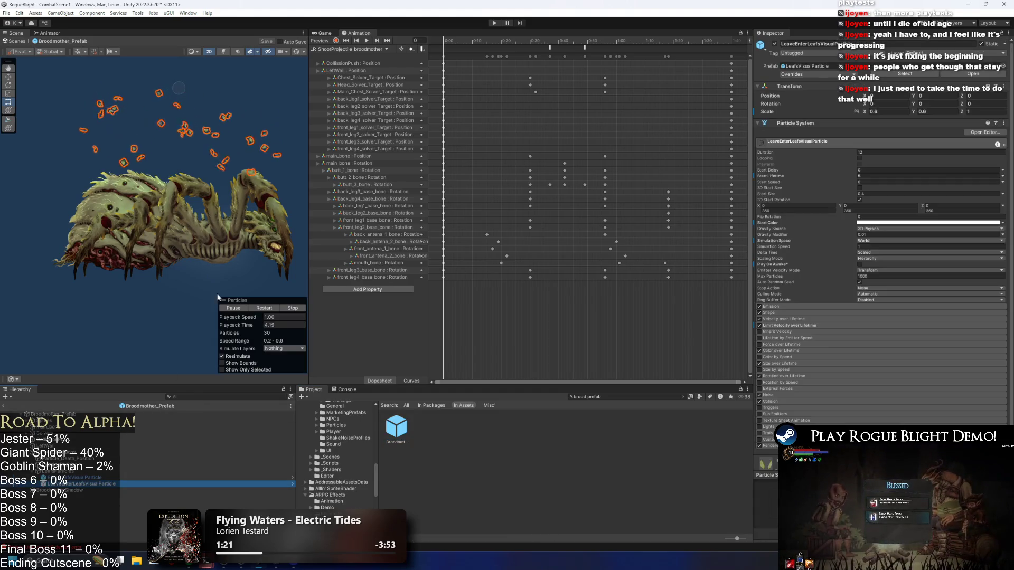
pyautogui.click(798, 305)
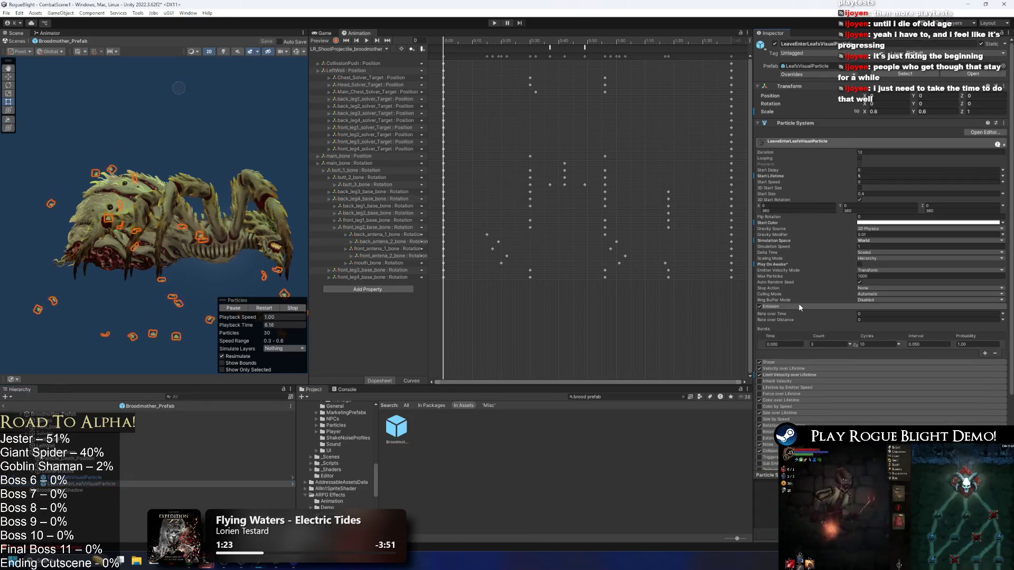
pyautogui.click(798, 305)
pyautogui.click(792, 313)
pyautogui.click(792, 313)
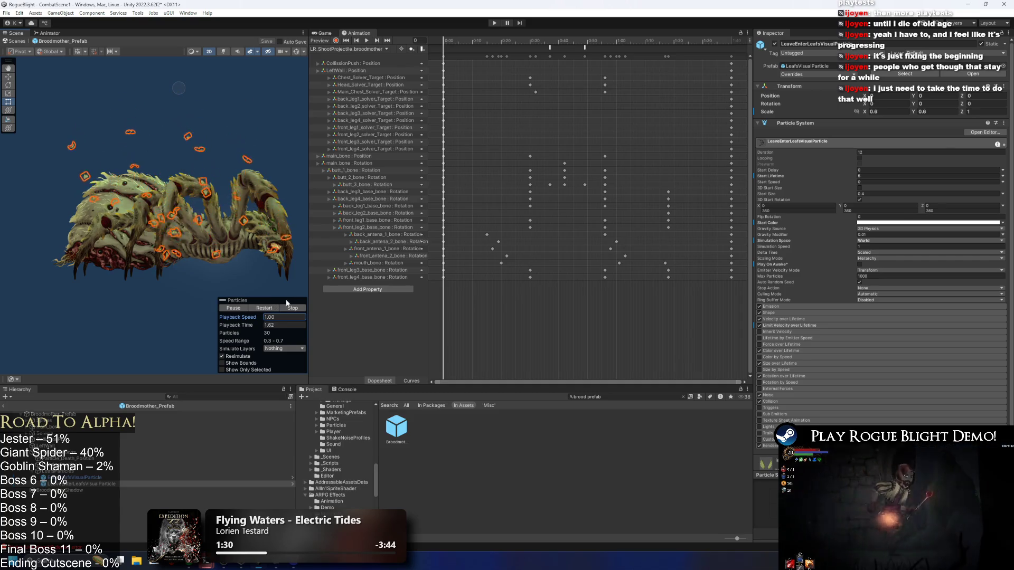
# - Restart the leaf particle preview twice and select EnterLeafsVisualParticle
pyautogui.click(262, 309)
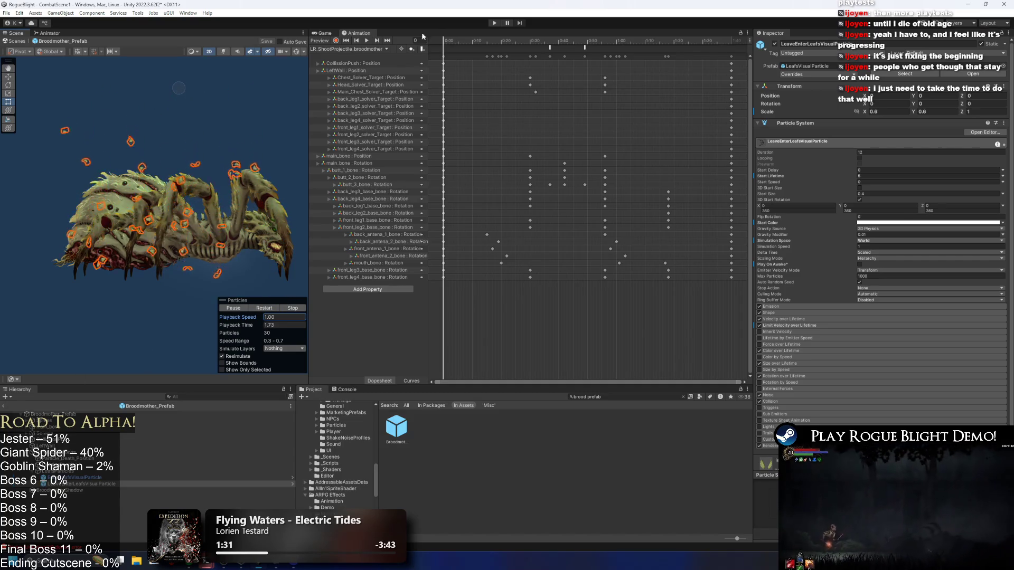
pyautogui.click(257, 308)
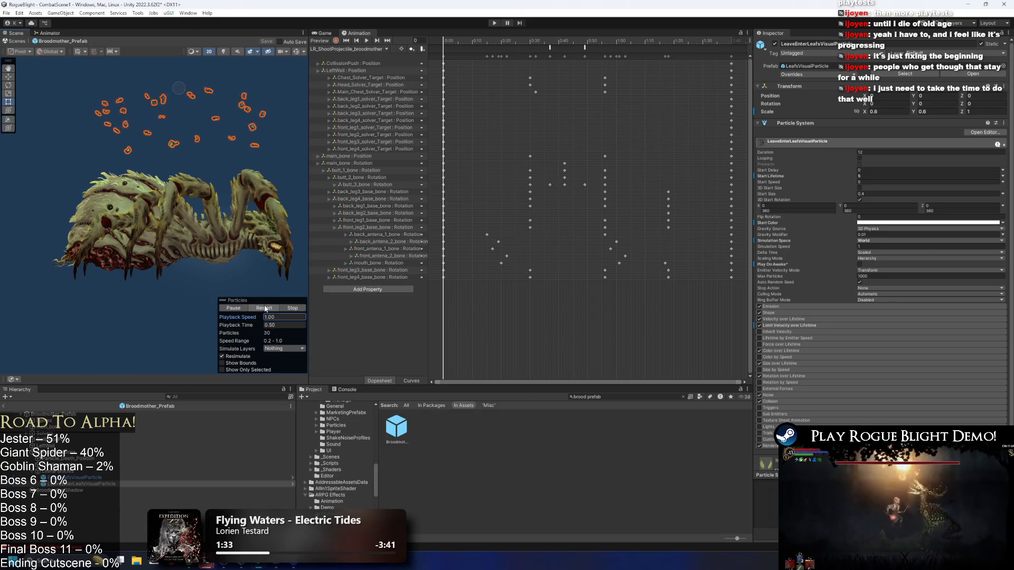
pyautogui.click(120, 478)
pyautogui.click(365, 49)
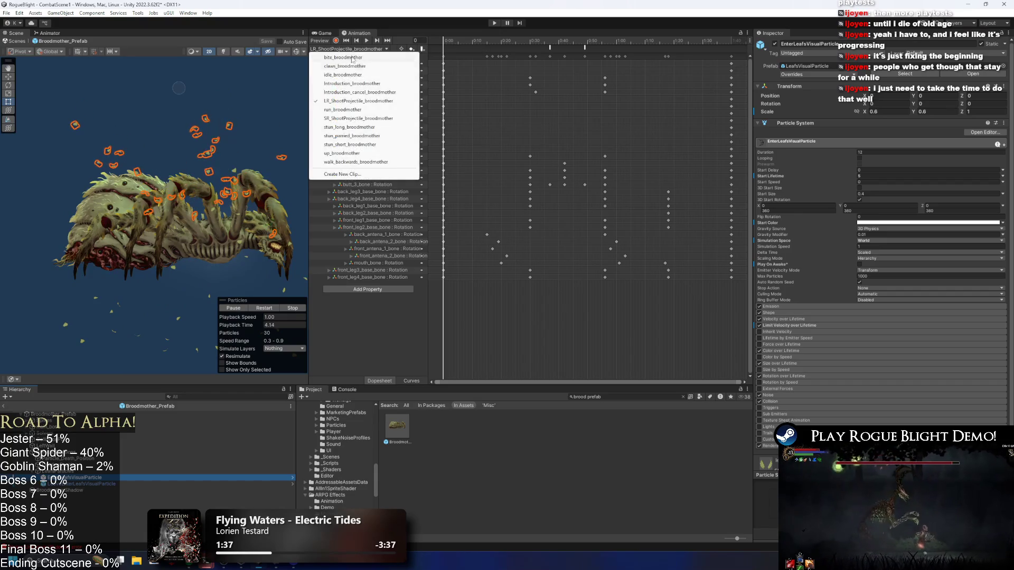
# - Load the up_broodmother clip, switch to the Move tool, and save the prefab
pyautogui.click(341, 154)
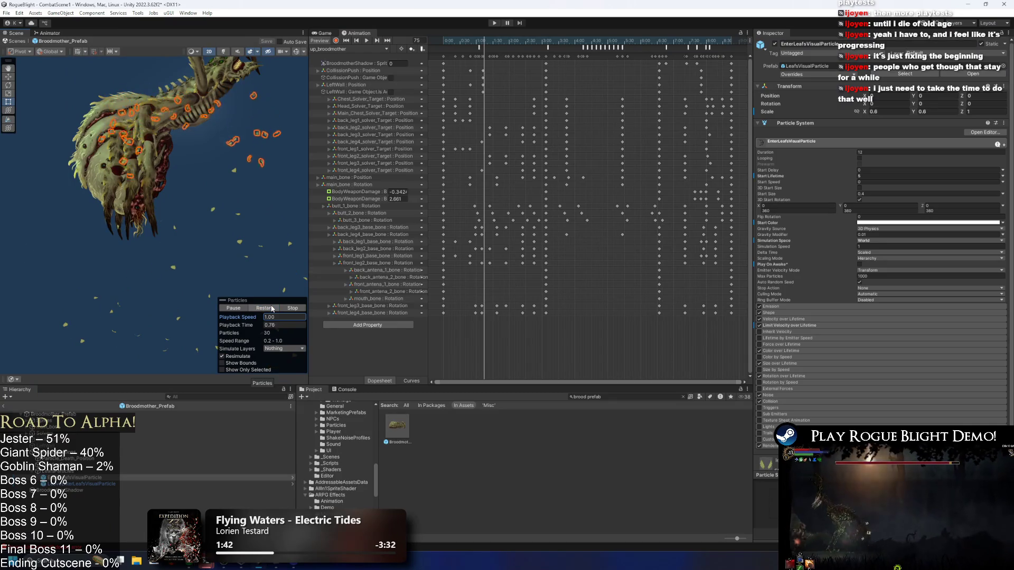
pyautogui.press('w')
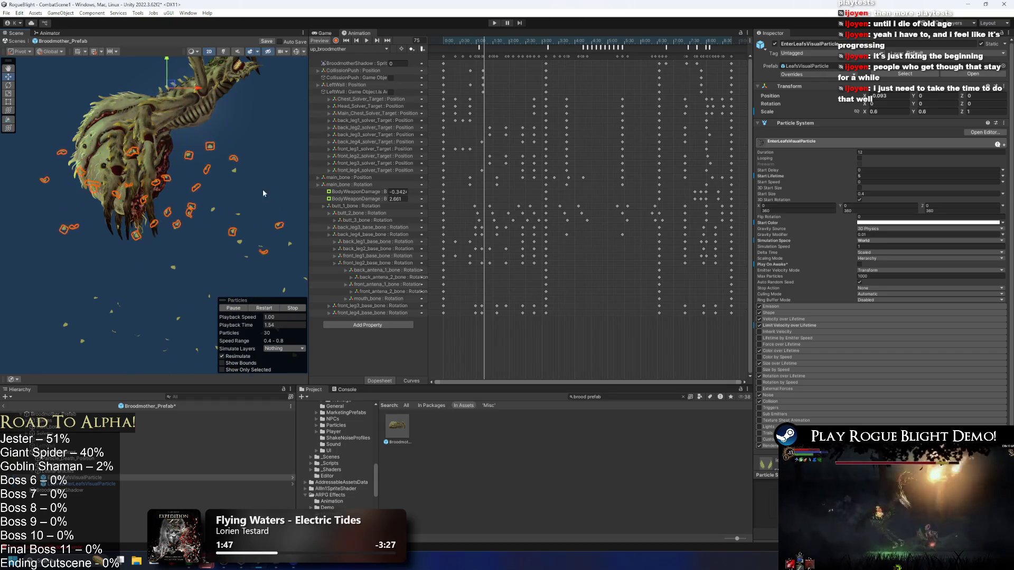
pyautogui.hotkey('ctrl', 's')
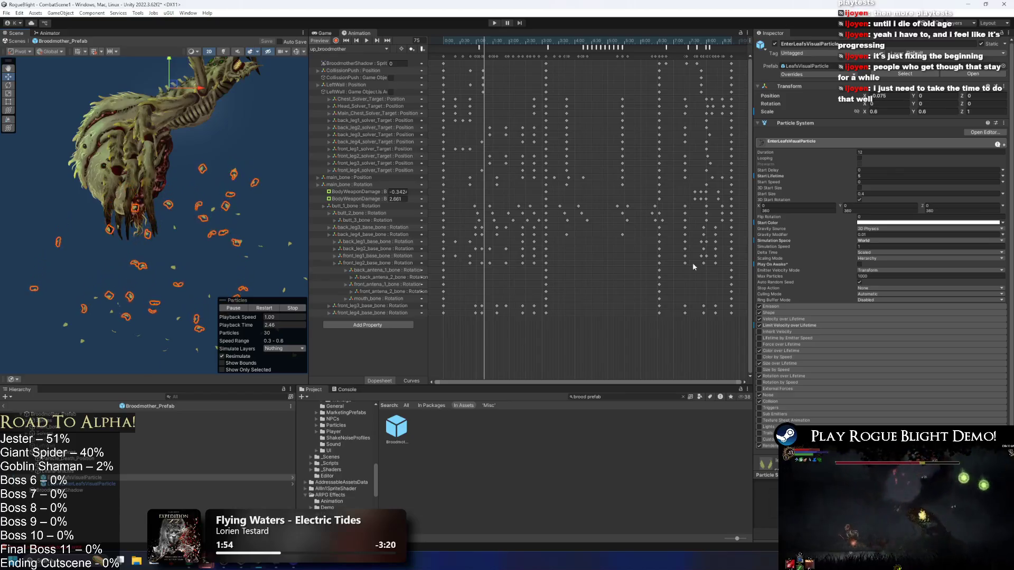
# - Set EnterLeafsVisualParticle's Emission burst Cycles to 12, then start play mode and confirm the prompt
pyautogui.click(782, 306)
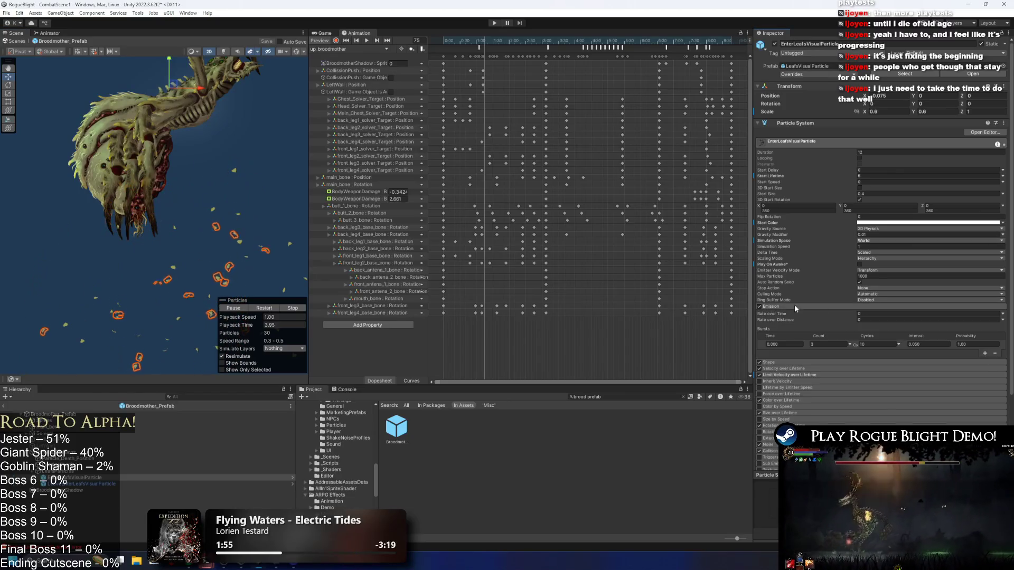
pyautogui.click(874, 344)
pyautogui.write('12')
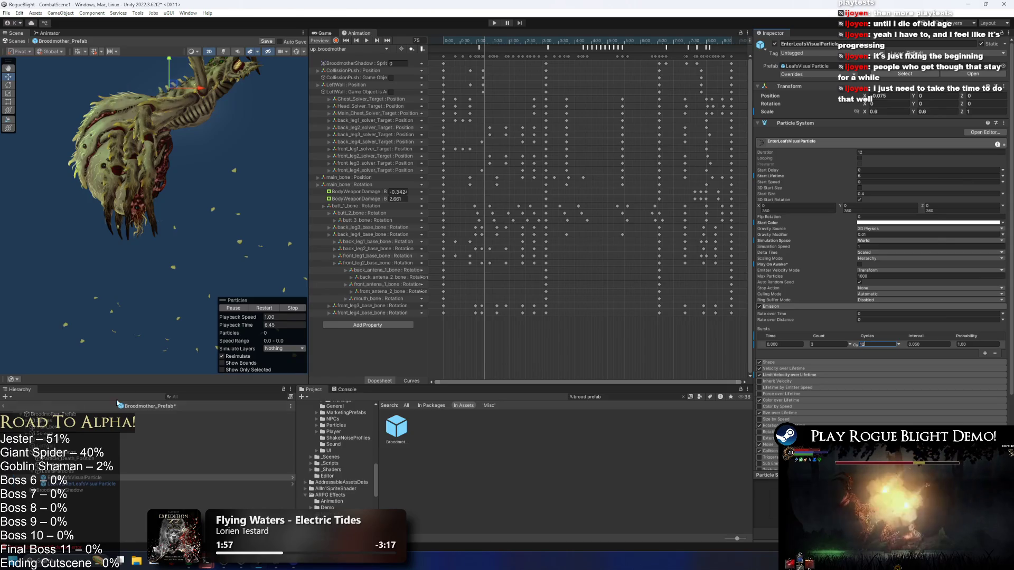
pyautogui.click(79, 484)
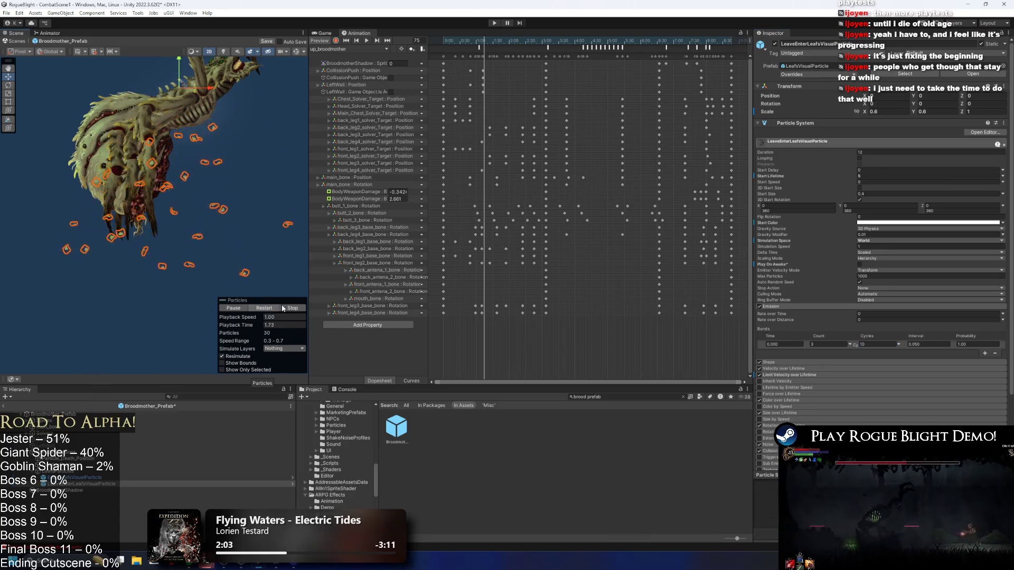
pyautogui.click(494, 23)
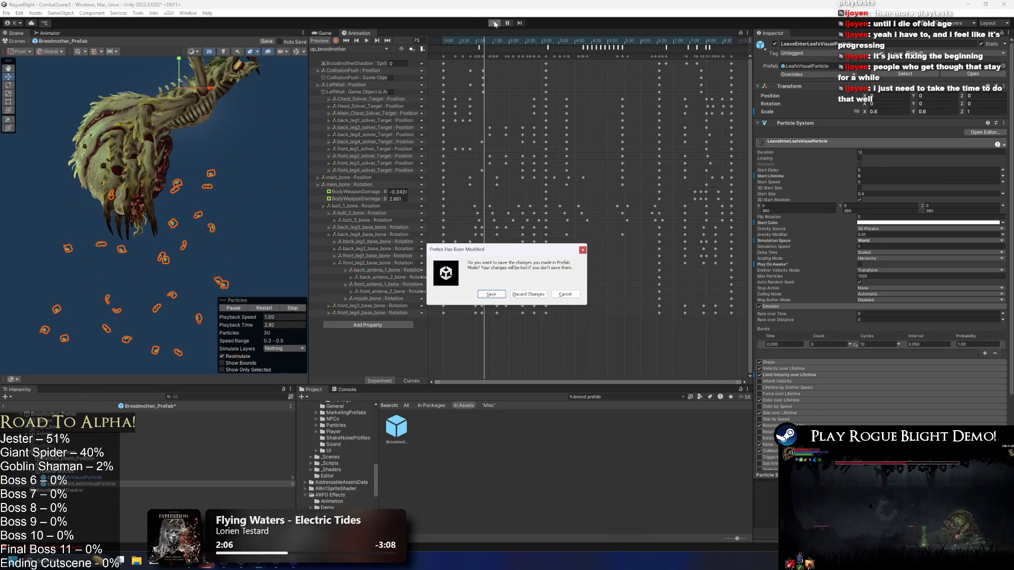
pyautogui.press('Escape')
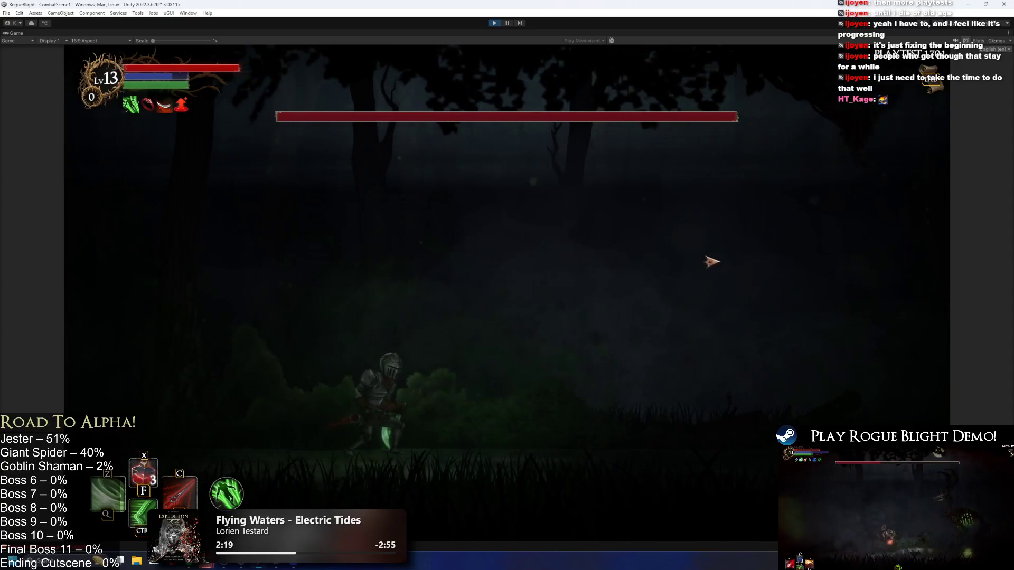
# - Move the knight right, left and right around the spider boss, then exit play mode
pyautogui.press('Right')
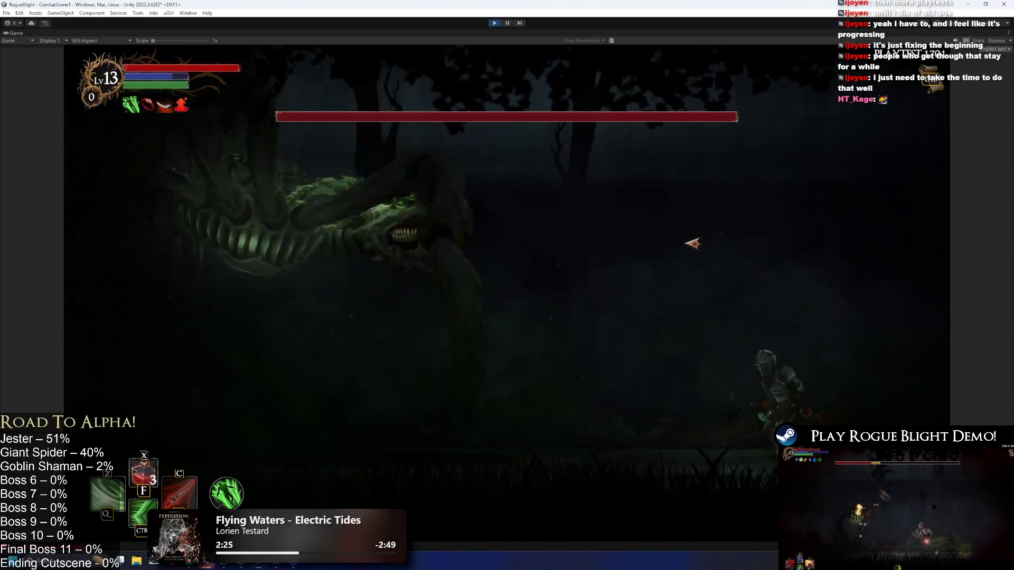
pyautogui.press('Left')
pyautogui.press('Right')
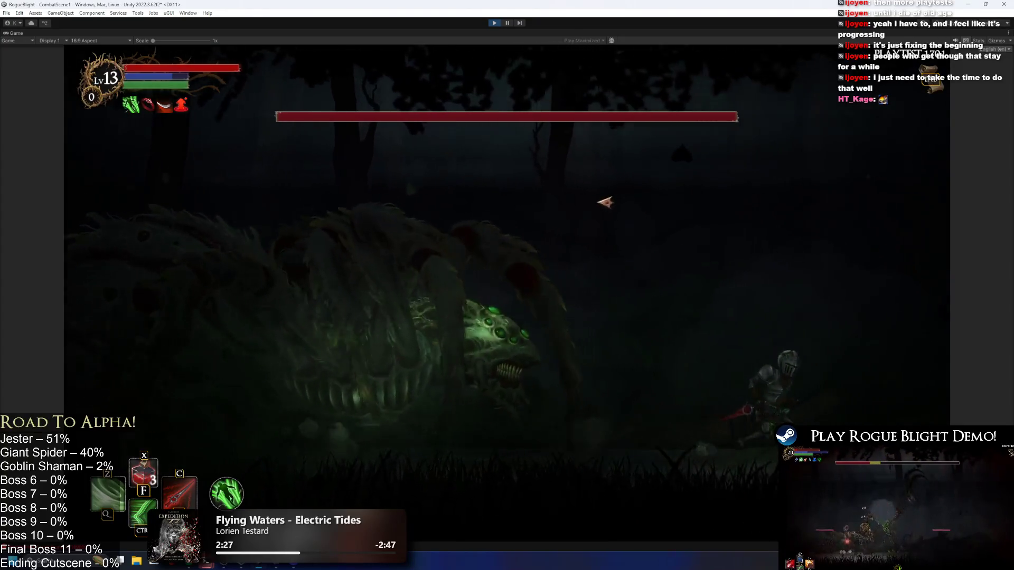
pyautogui.click(495, 23)
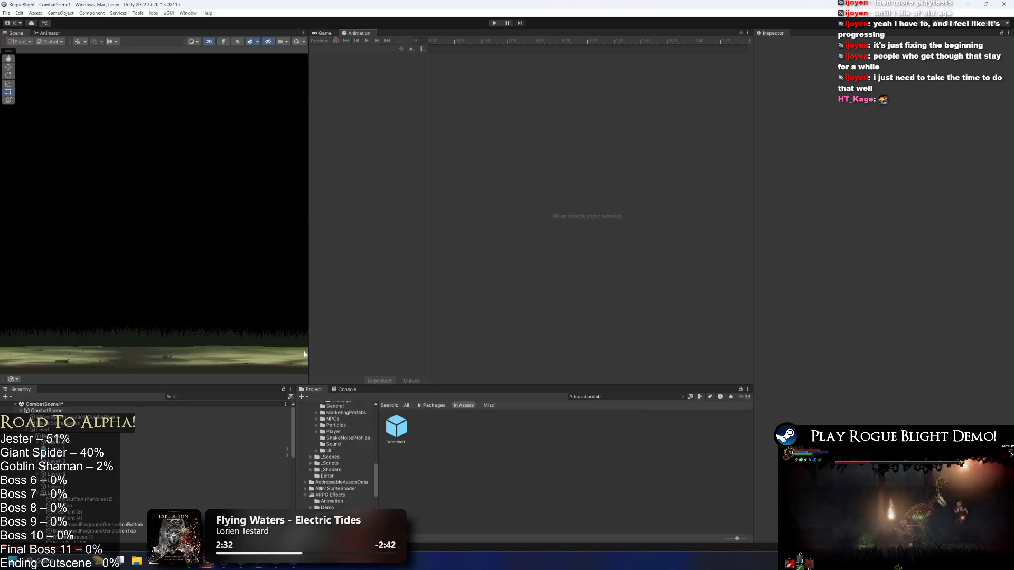
# - Reopen Broodmother_Prefab and review the Enter and LeaveEnter leaf particles' Shape settings and previews
pyautogui.doubleClick(397, 428)
pyautogui.click(95, 479)
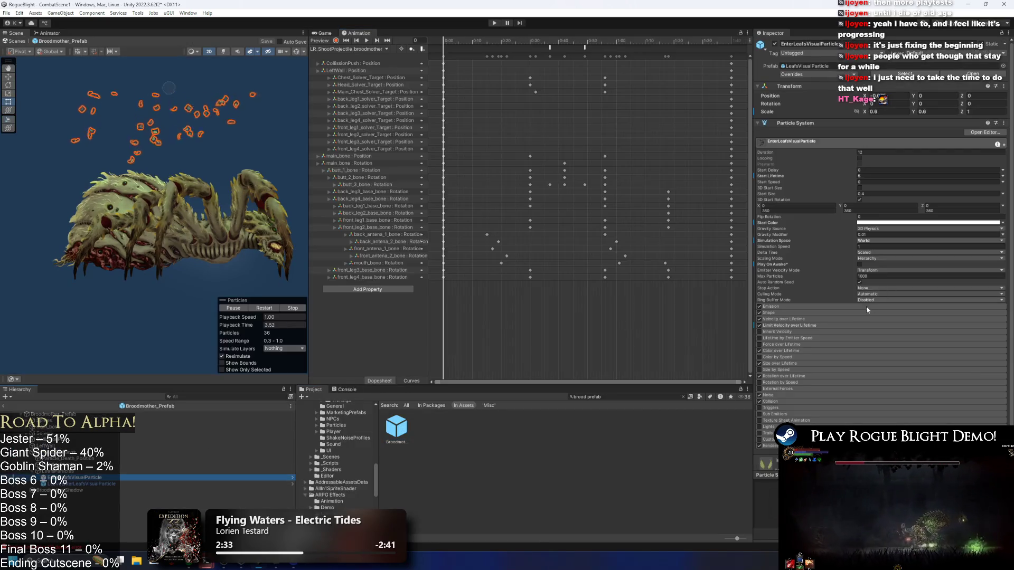
pyautogui.click(800, 314)
pyautogui.click(800, 313)
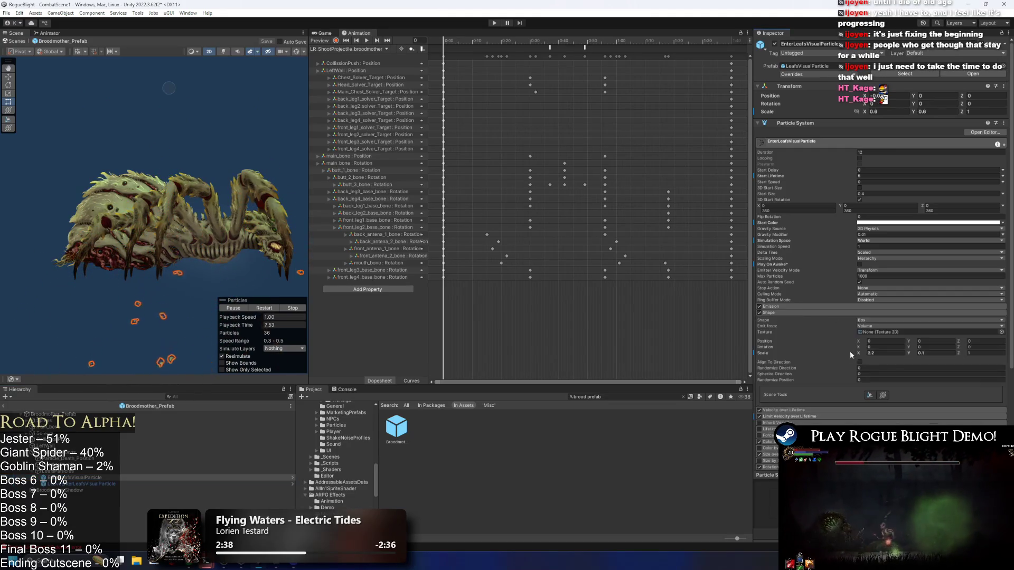
pyautogui.click(77, 484)
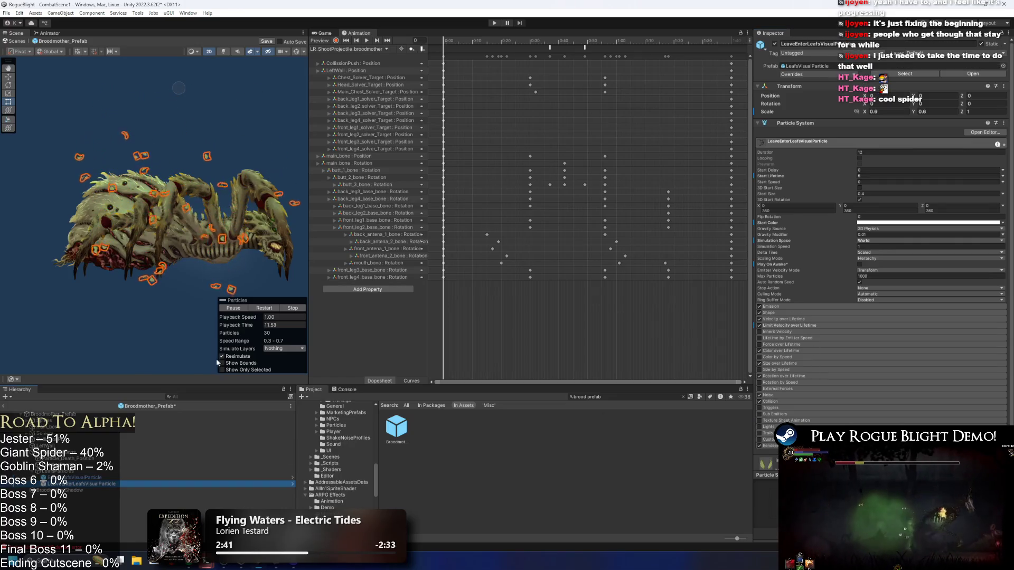
pyautogui.click(159, 477)
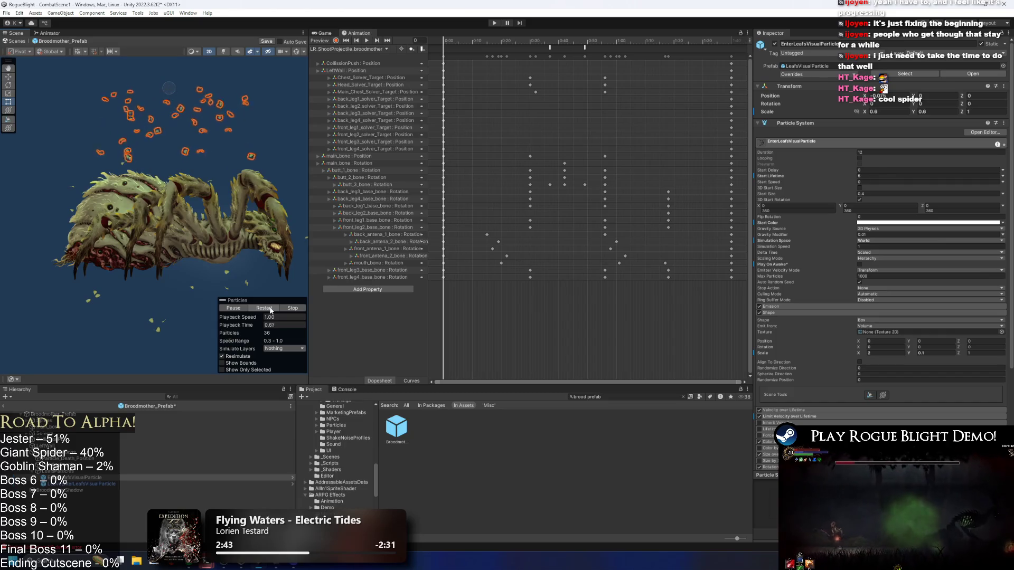
pyautogui.click(278, 307)
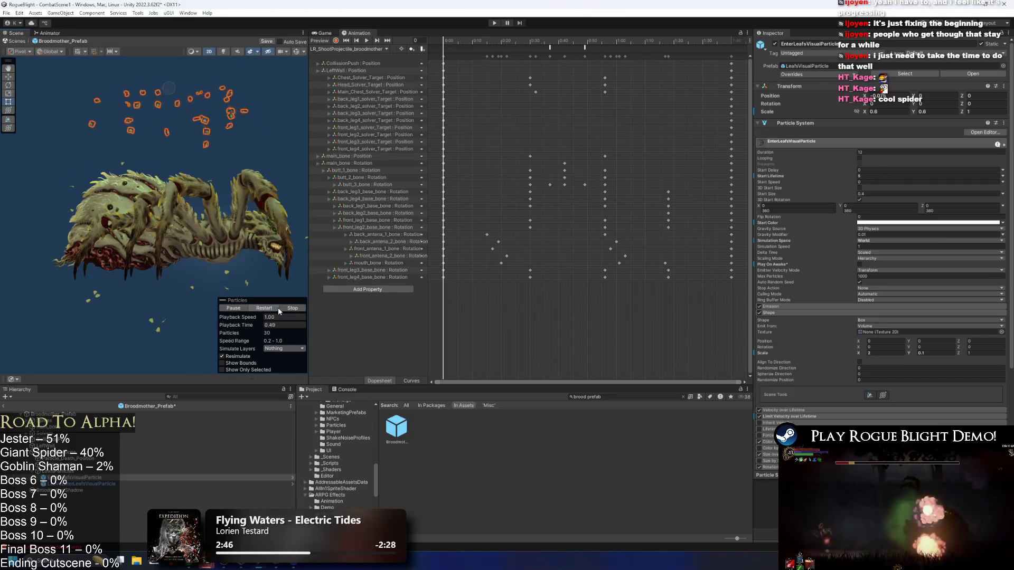
pyautogui.click(278, 308)
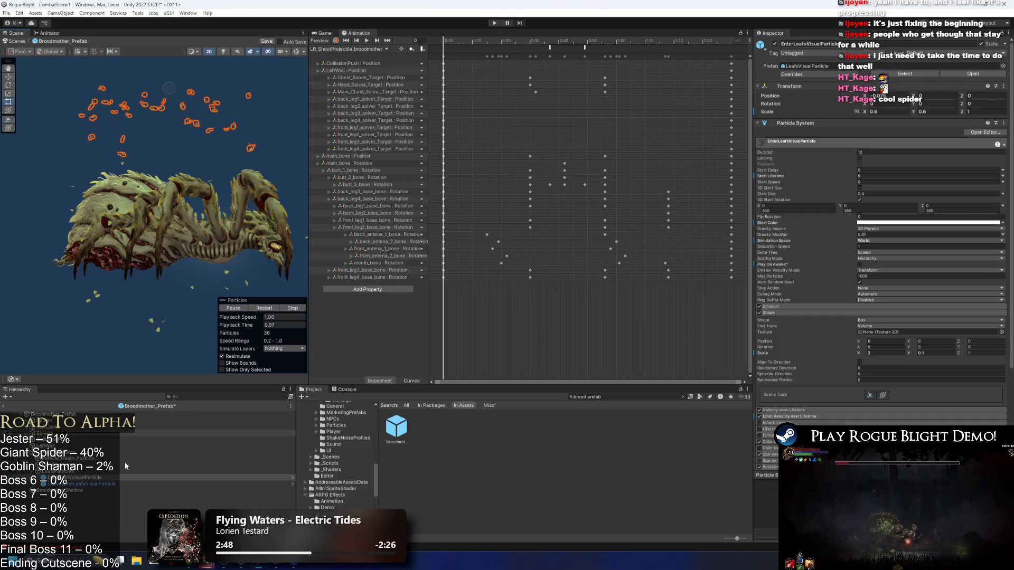
# - Duplicate EnterLeafsVisualParticle and find the copy's references in the scene
pyautogui.hotkey('ctrl', 'd')
pyautogui.rightClick(77, 488)
pyautogui.click(142, 229)
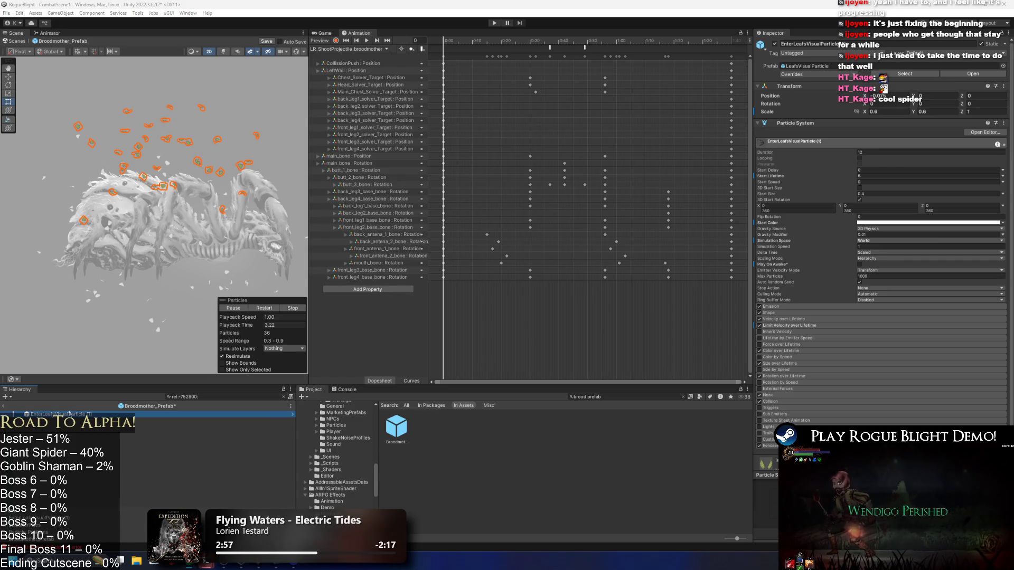
# - Rename the copy to MidLeafsVisualParticle and set its Shape box Scale X to 2
pyautogui.press('Escape')
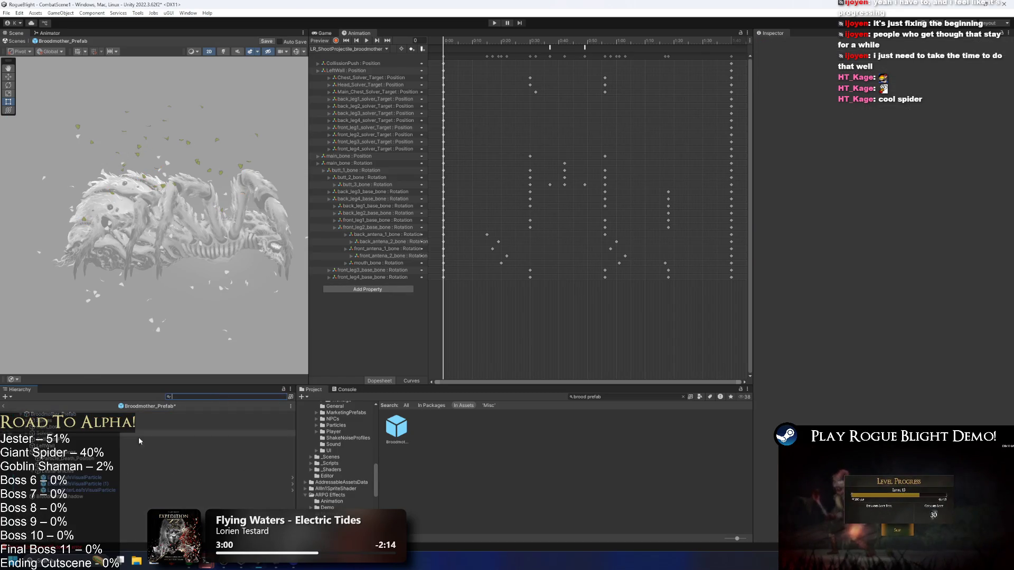
pyautogui.rightClick(71, 484)
pyautogui.click(108, 187)
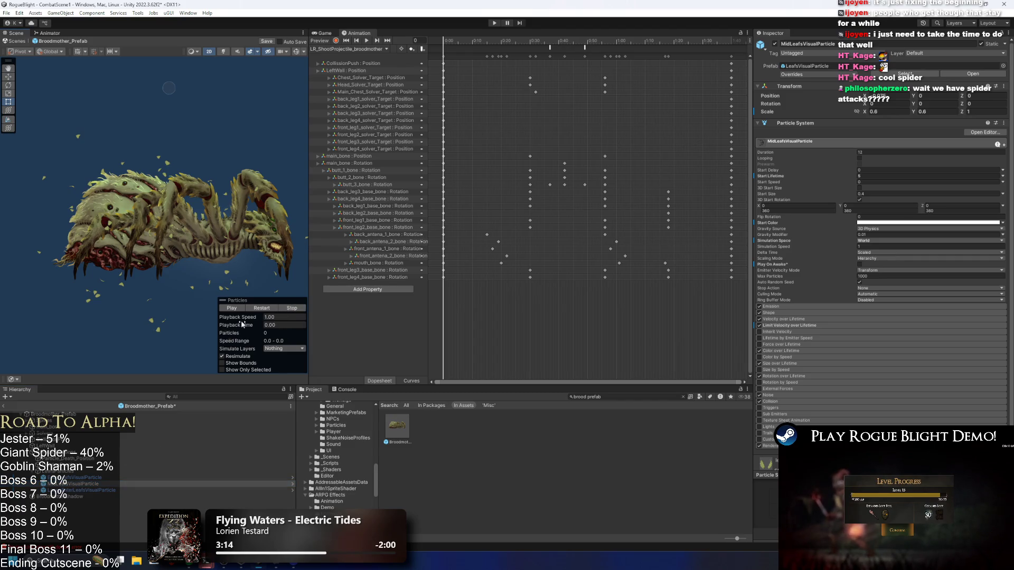
pyautogui.click(793, 306)
pyautogui.click(797, 305)
pyautogui.click(806, 312)
pyautogui.press('Return')
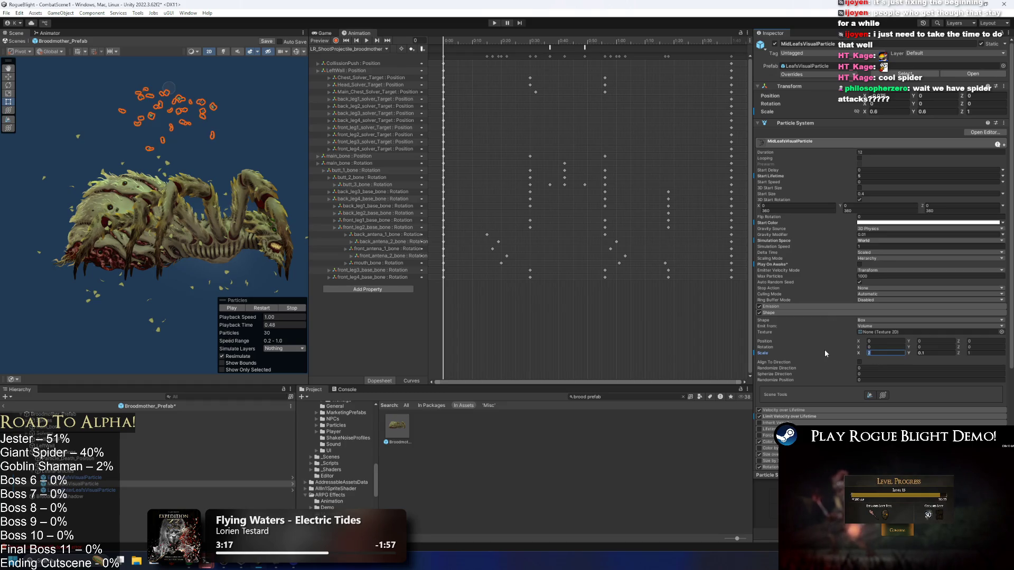
# - Set the burst Cycles to 5, check the leaf preview, and save the Broodmother prefab
pyautogui.click(813, 306)
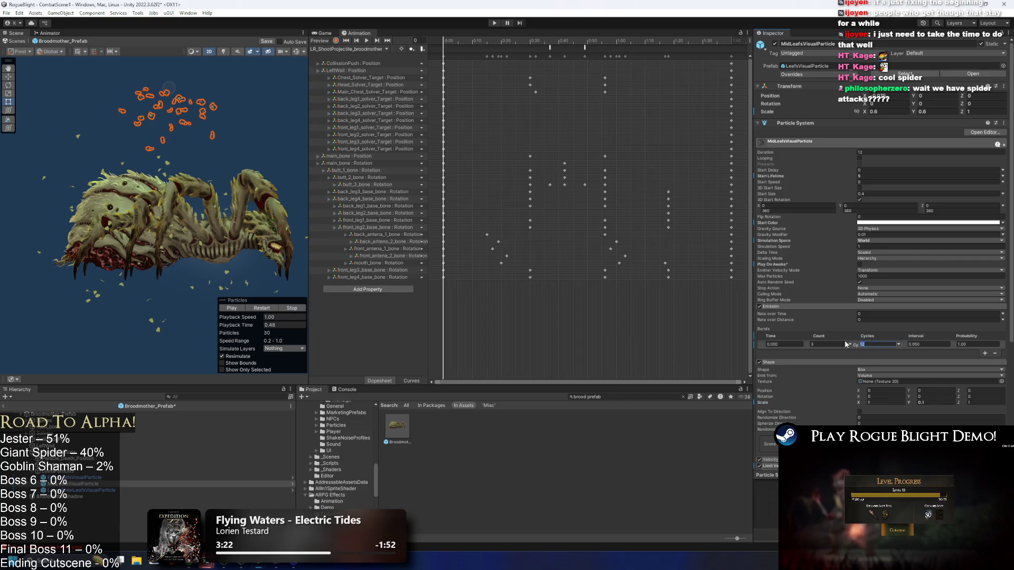
pyautogui.write('5')
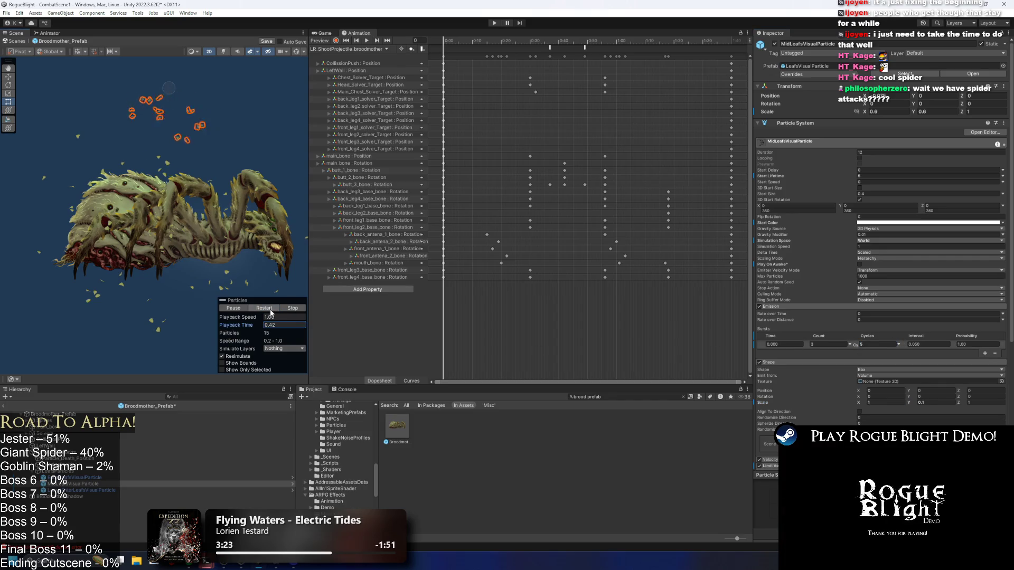
pyautogui.click(265, 311)
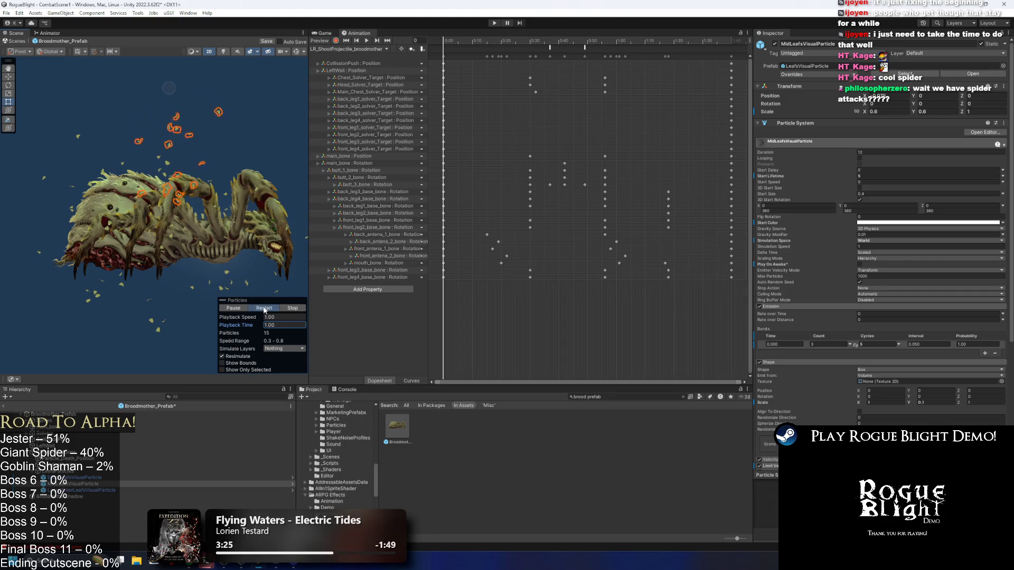
pyautogui.click(265, 308)
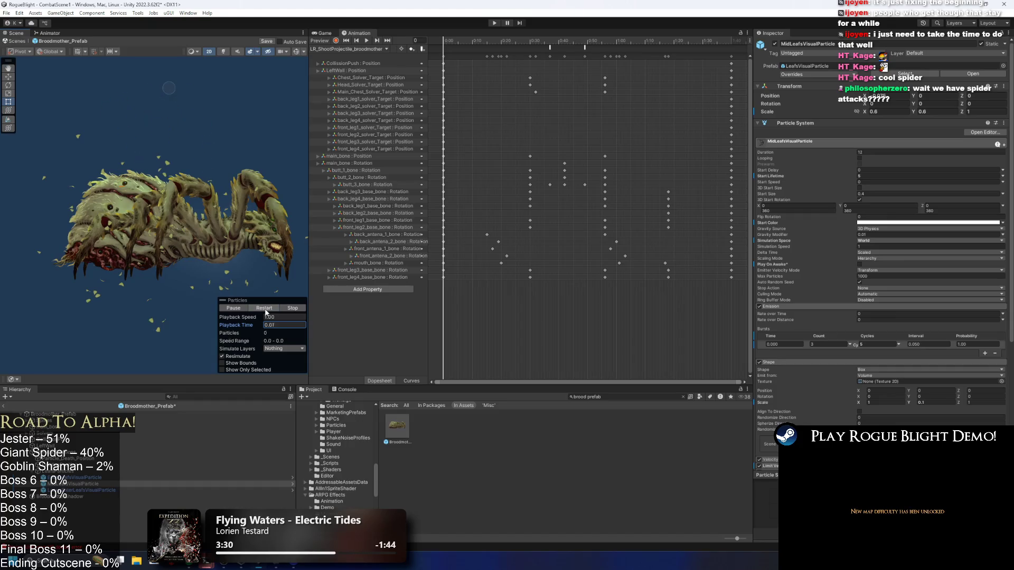
pyautogui.hotkey('ctrl', 's')
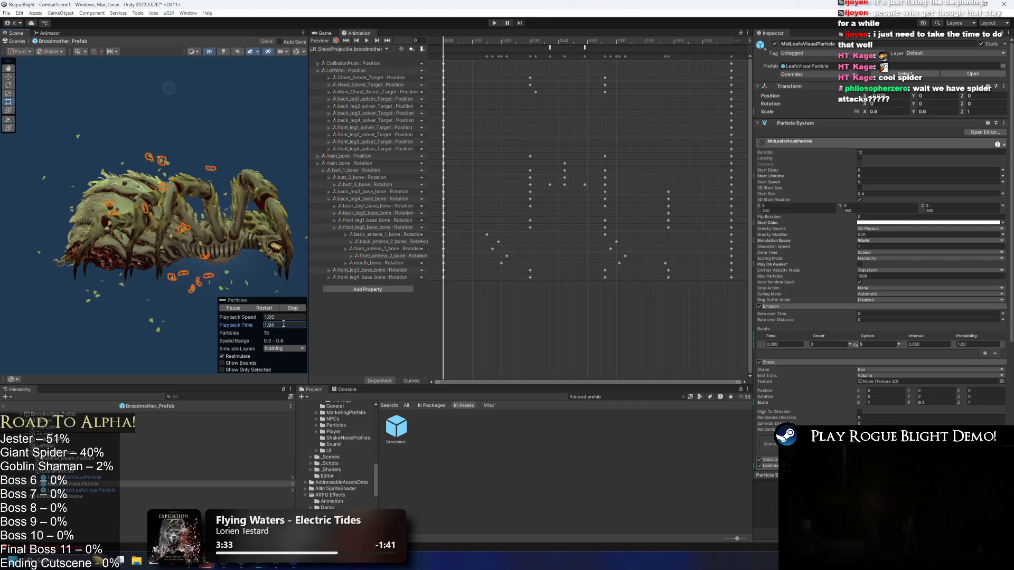
pyautogui.click(294, 308)
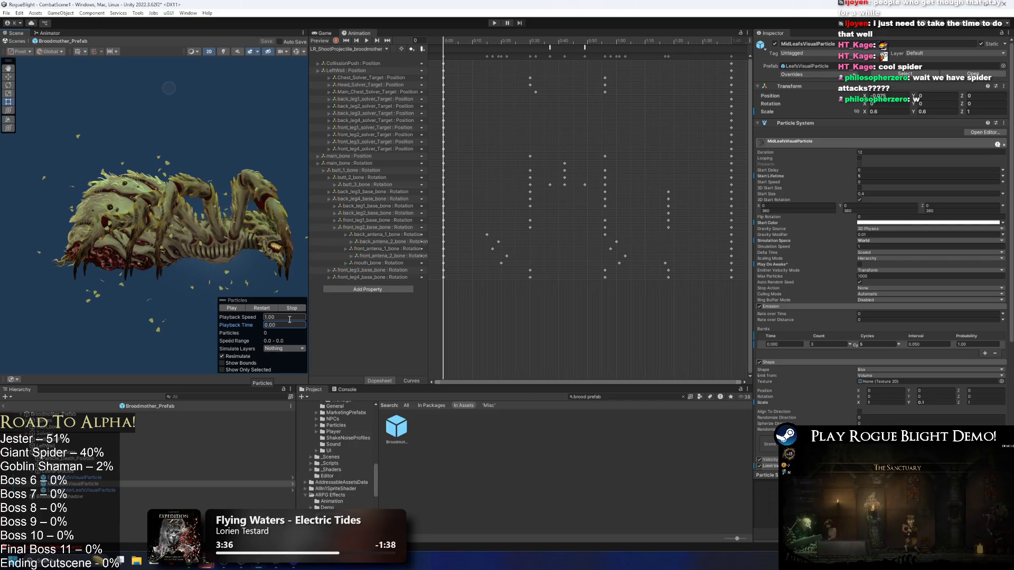
pyautogui.moveTo(258, 326); pyautogui.dragTo(318, 319)
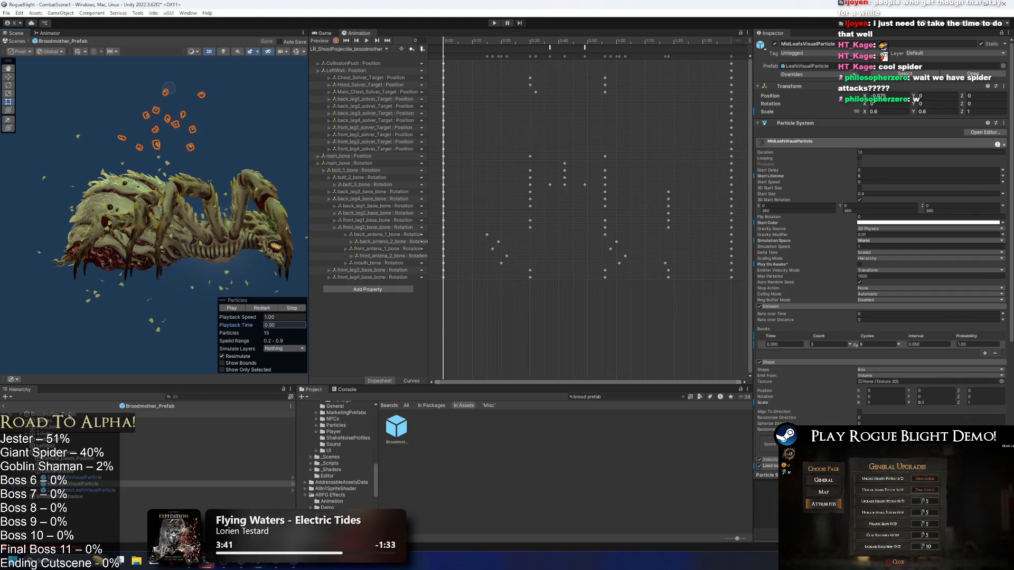
pyautogui.click(695, 301)
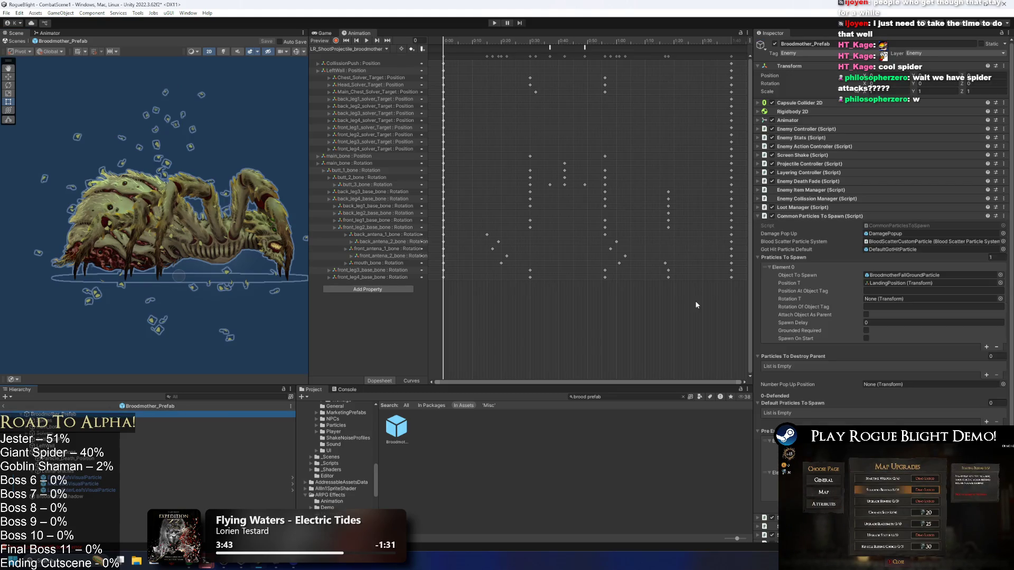
# - Add a third entry to the pre-existing particles list and save the prefab
pyautogui.scroll(-3, 929, 284)
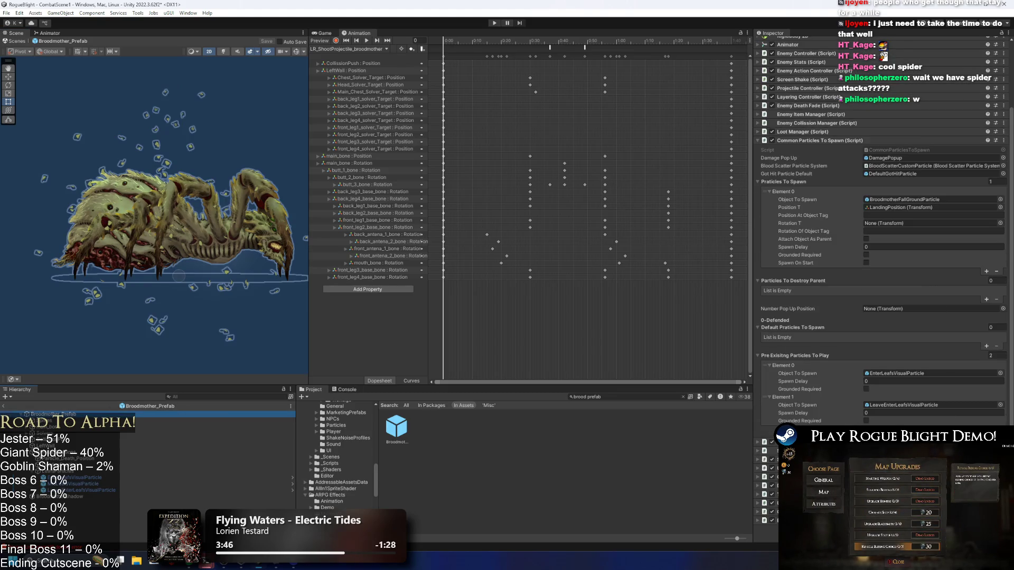
pyautogui.click(987, 431)
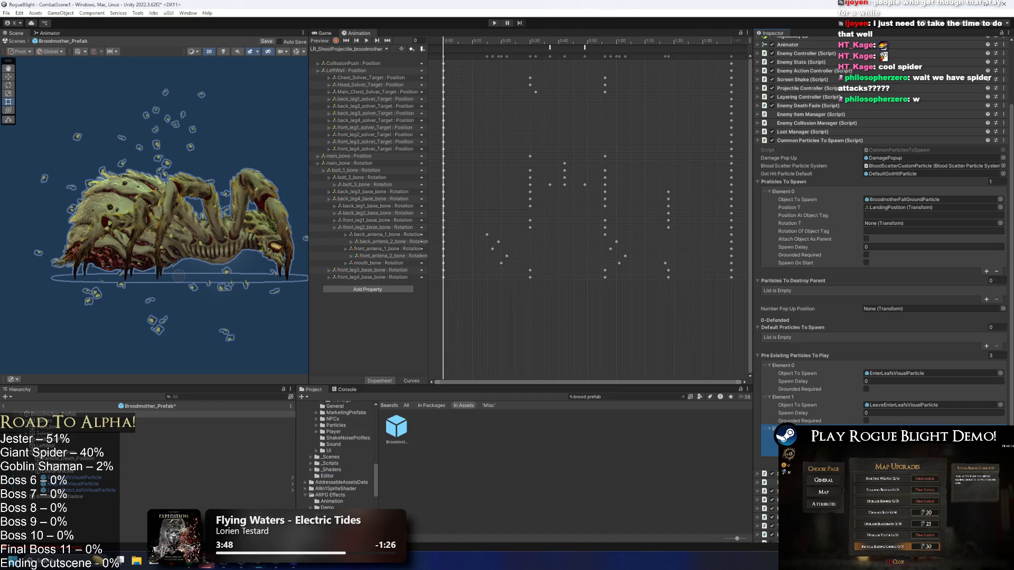
pyautogui.hotkey('ctrl', 's')
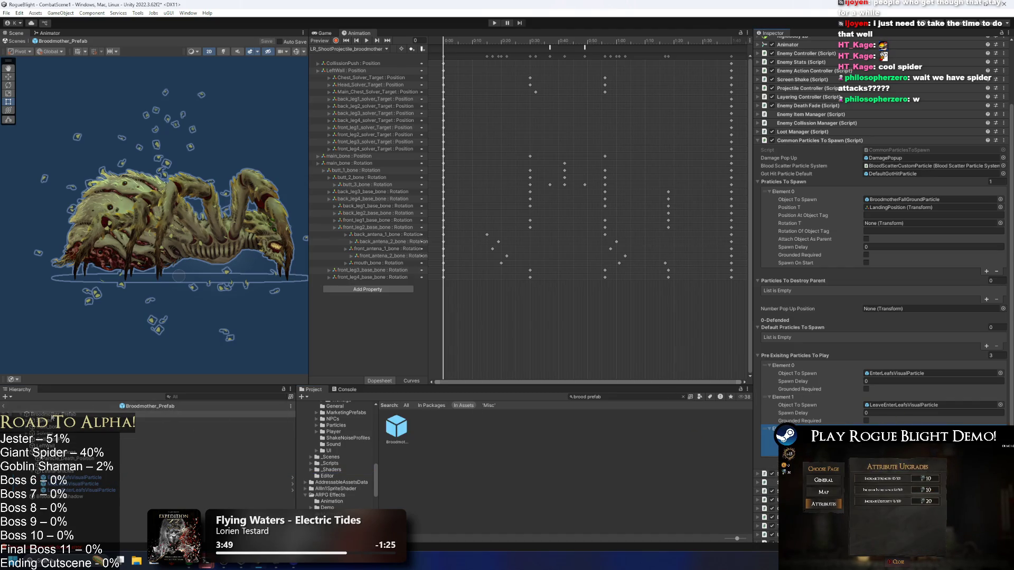
# - Switch to the up_broodmother clip and add an animation event around frame 208
pyautogui.click(343, 49)
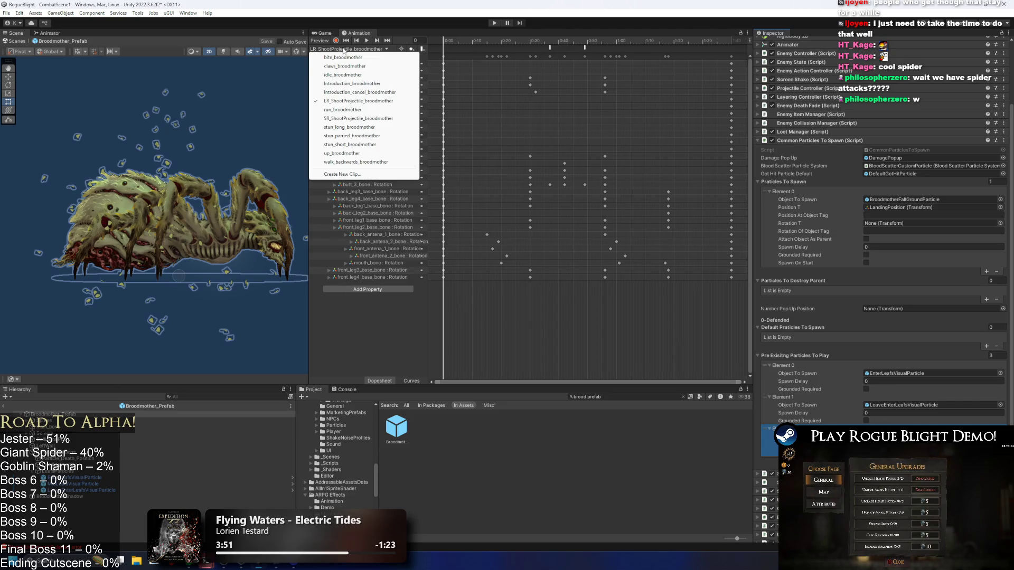
pyautogui.press('Escape')
pyautogui.click(342, 49)
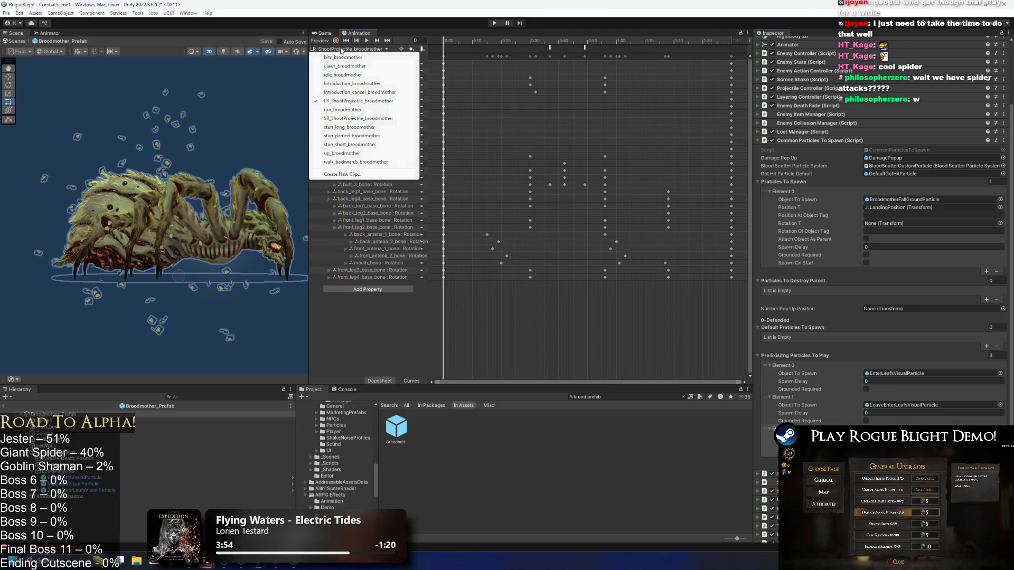
pyautogui.click(343, 153)
pyautogui.moveTo(550, 39); pyautogui.dragTo(559, 40)
pyautogui.rightClick(559, 49)
pyautogui.click(563, 53)
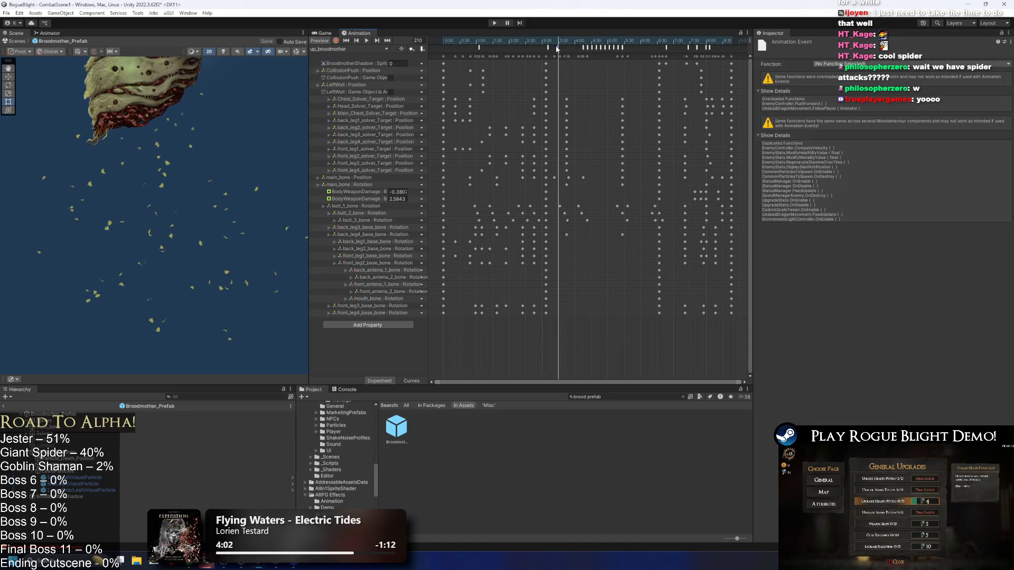
# - Make the new event call PlayPreExistingParticle (int) with parameter 2, then select MidLeafsVisualParticle
pyautogui.click(556, 48)
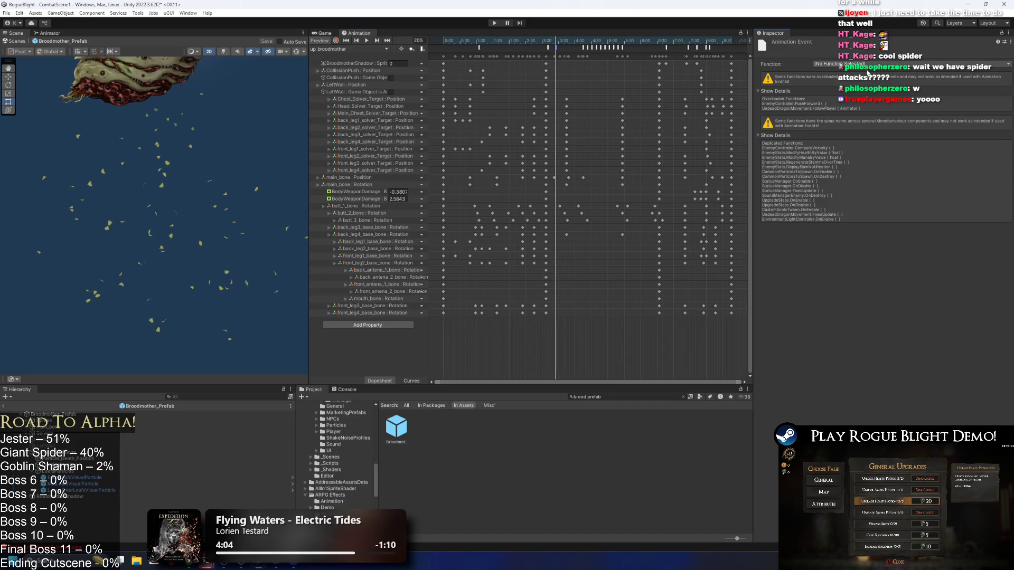
pyautogui.click(866, 64)
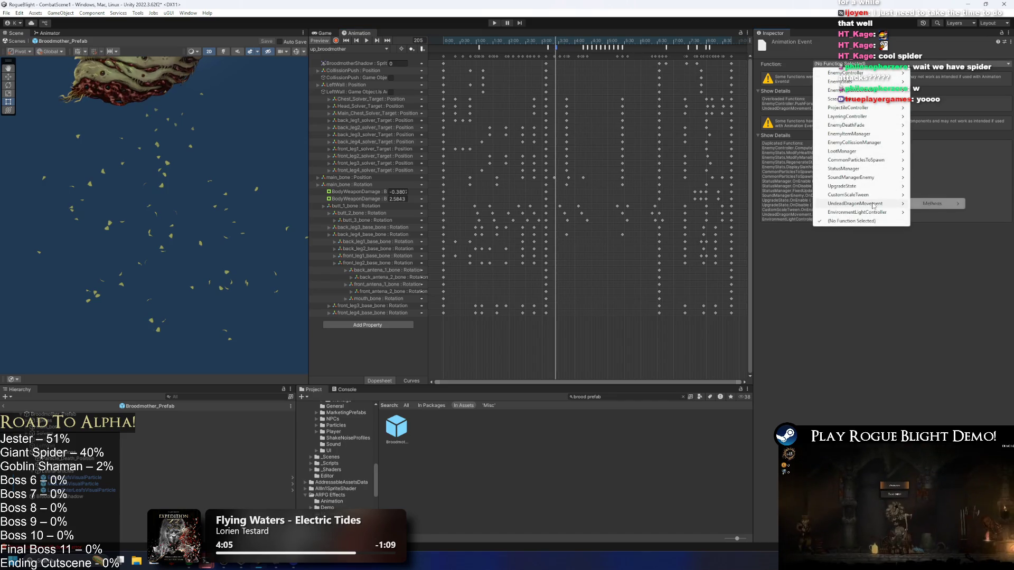
pyautogui.moveTo(871, 136)
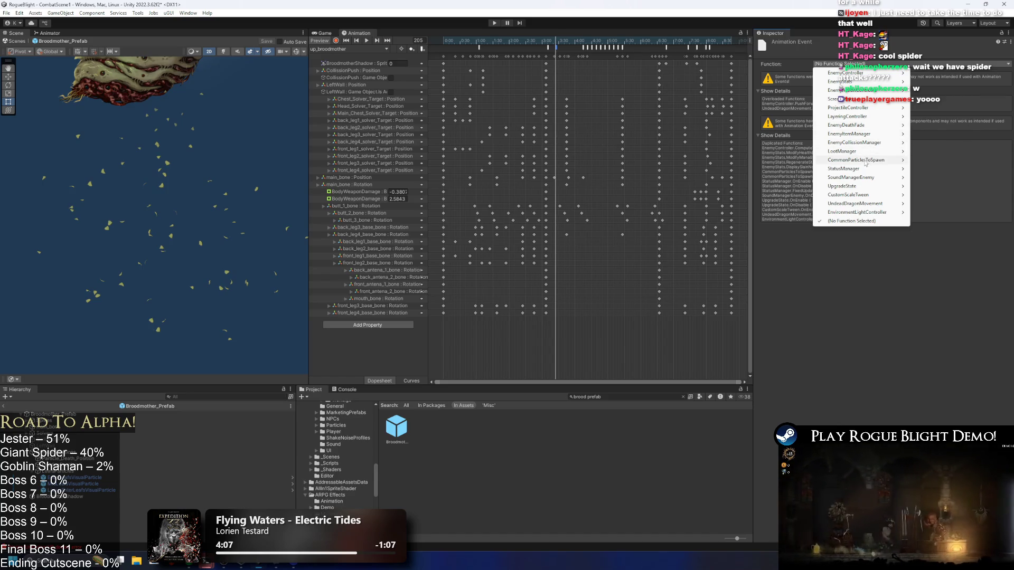
pyautogui.moveTo(872, 166)
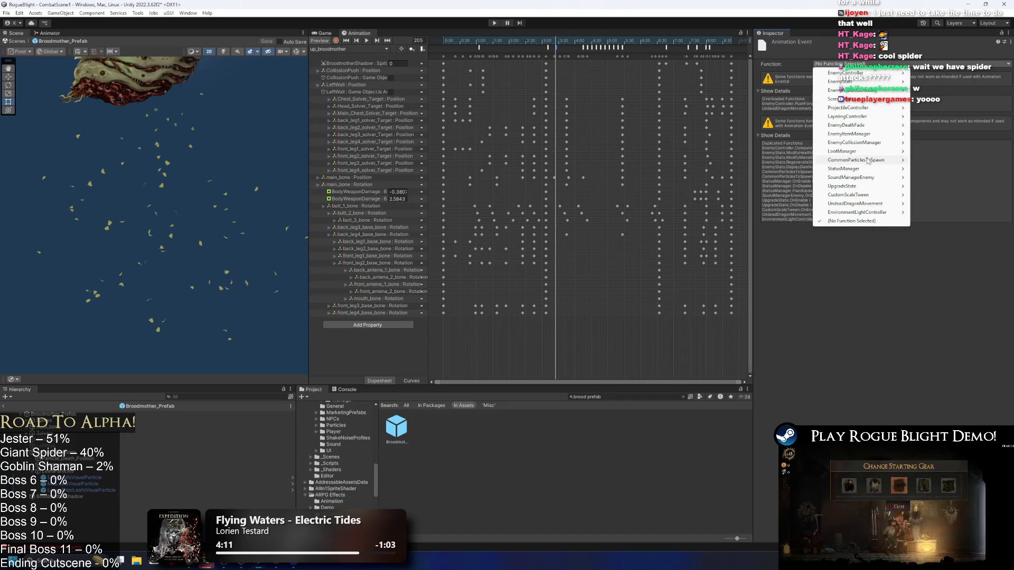
pyautogui.moveTo(932, 160)
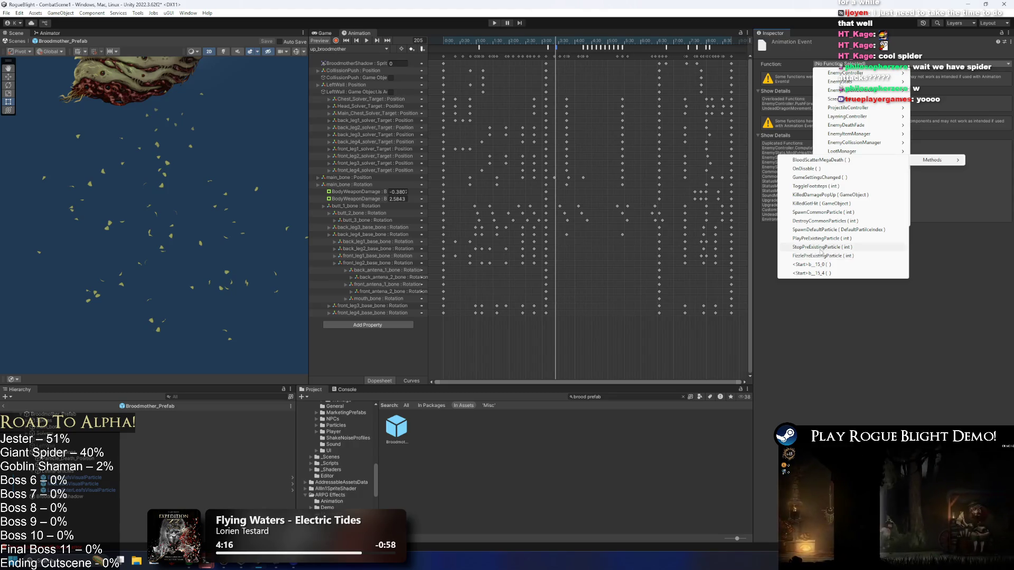
pyautogui.click(823, 239)
pyautogui.click(806, 86)
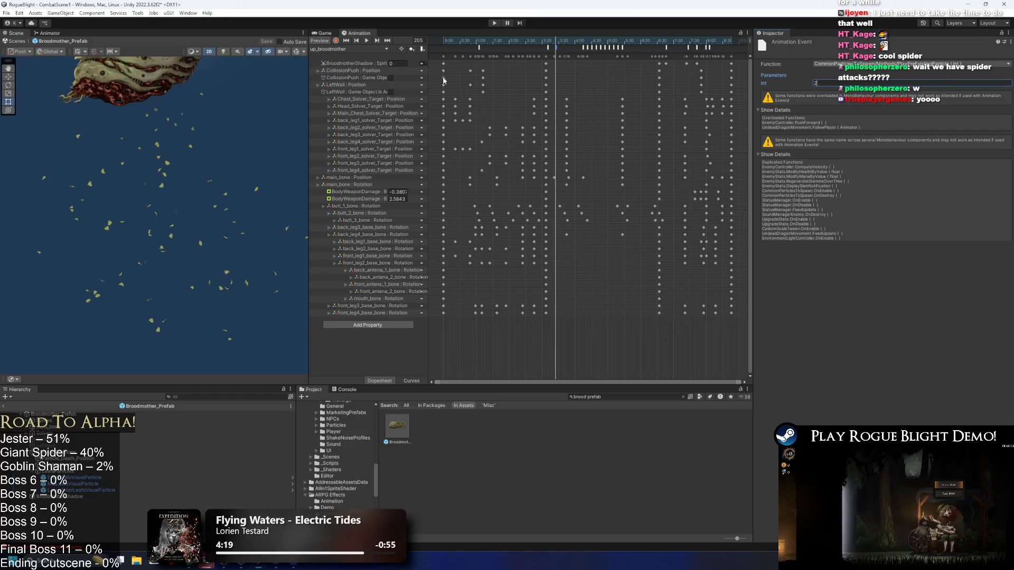
pyautogui.click(85, 484)
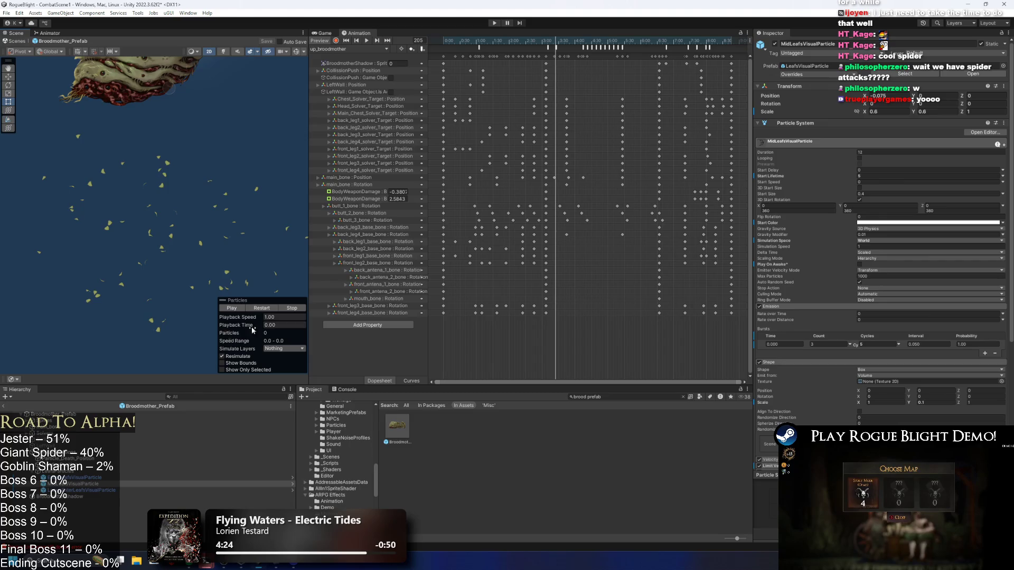
# - Review MidLeafsVisualParticle's Velocity and Limit Velocity over Lifetime modules with Shape Scale X at 1.5
pyautogui.moveTo(538, 41); pyautogui.dragTo(564, 41)
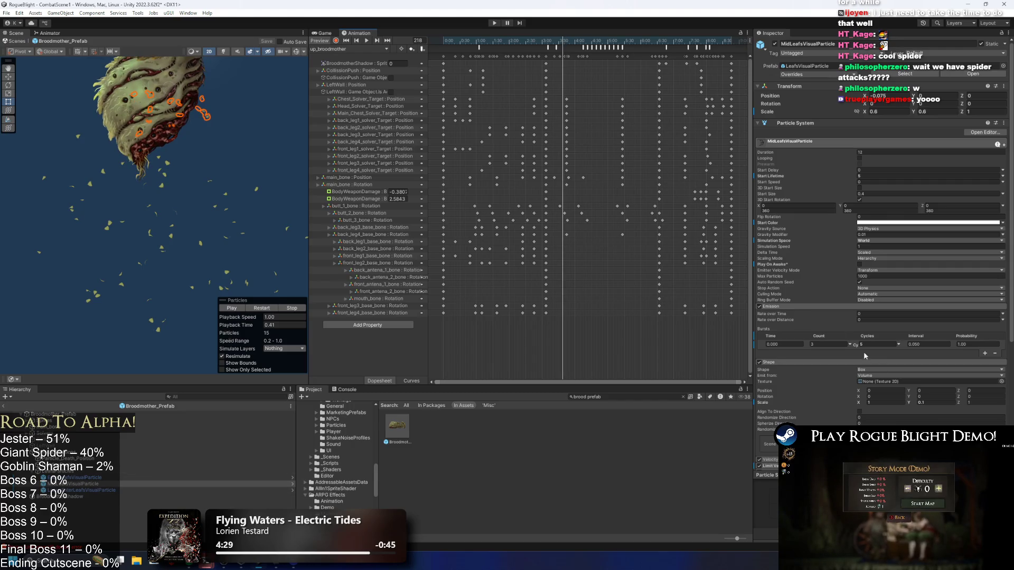
pyautogui.scroll(-3, 844, 387)
pyautogui.click(804, 375)
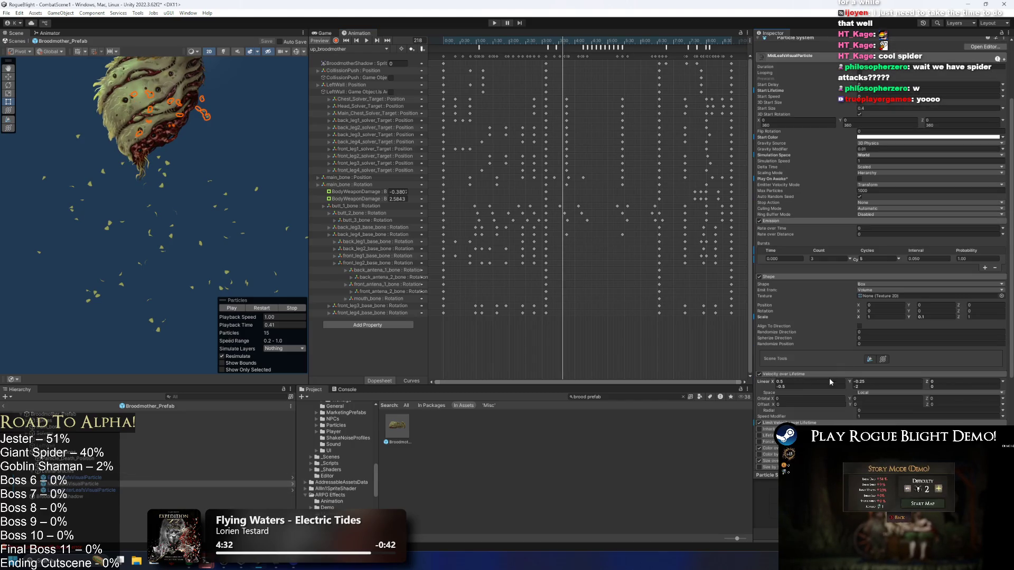
pyautogui.click(796, 423)
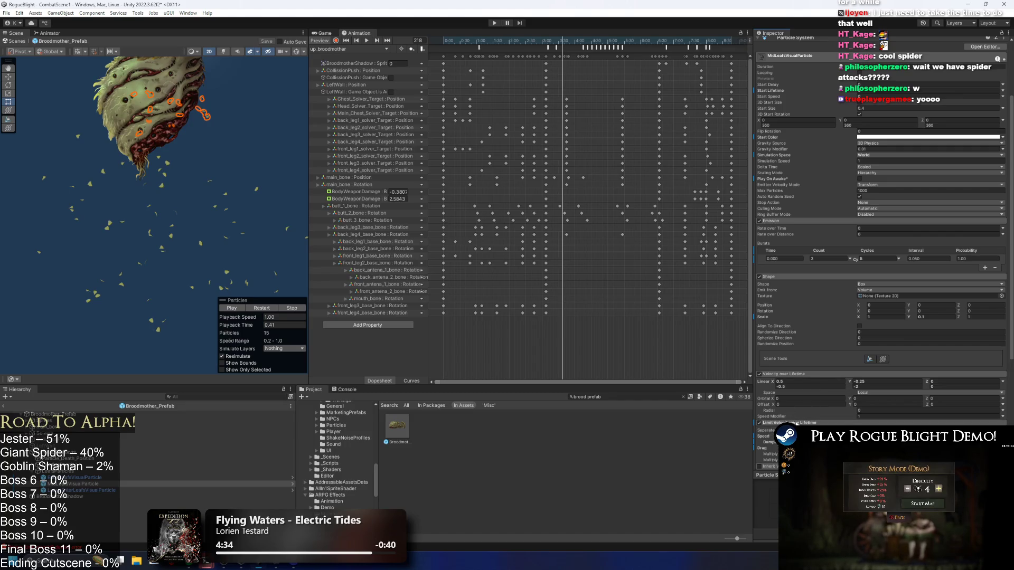
pyautogui.scroll(-3, 822, 356)
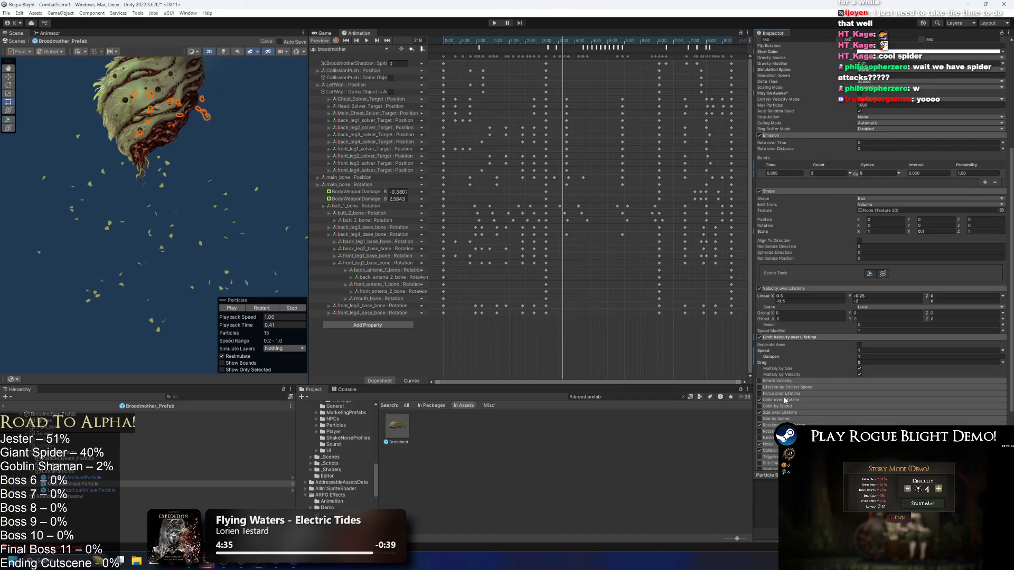
pyautogui.scroll(4, 832, 270)
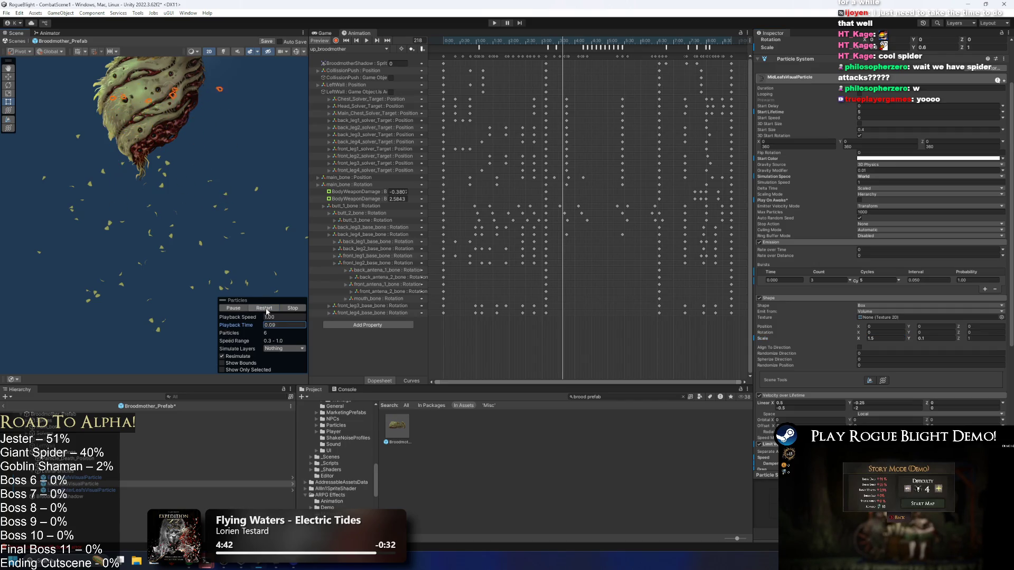
pyautogui.click(58, 414)
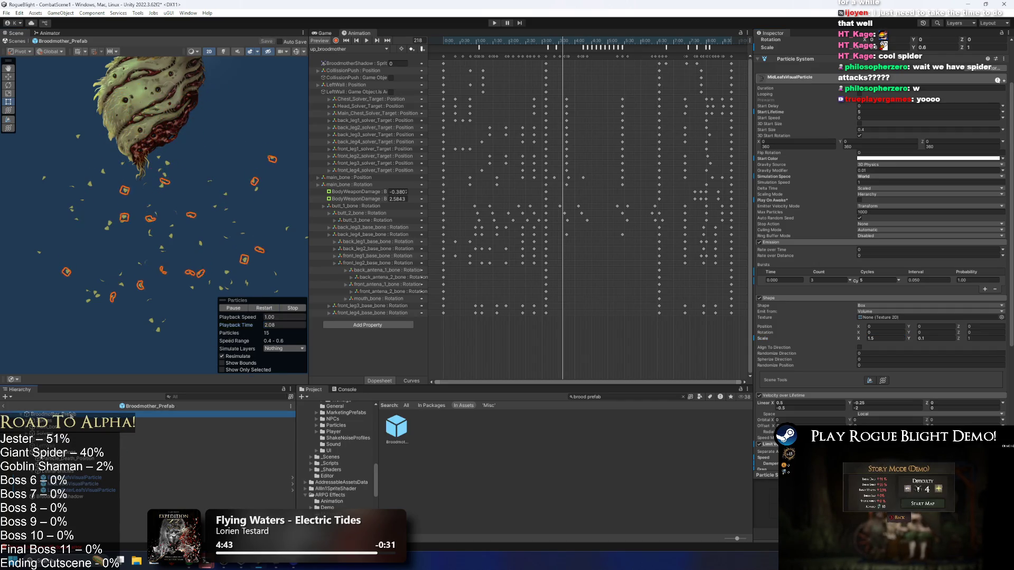
pyautogui.moveTo(549, 43); pyautogui.dragTo(561, 47)
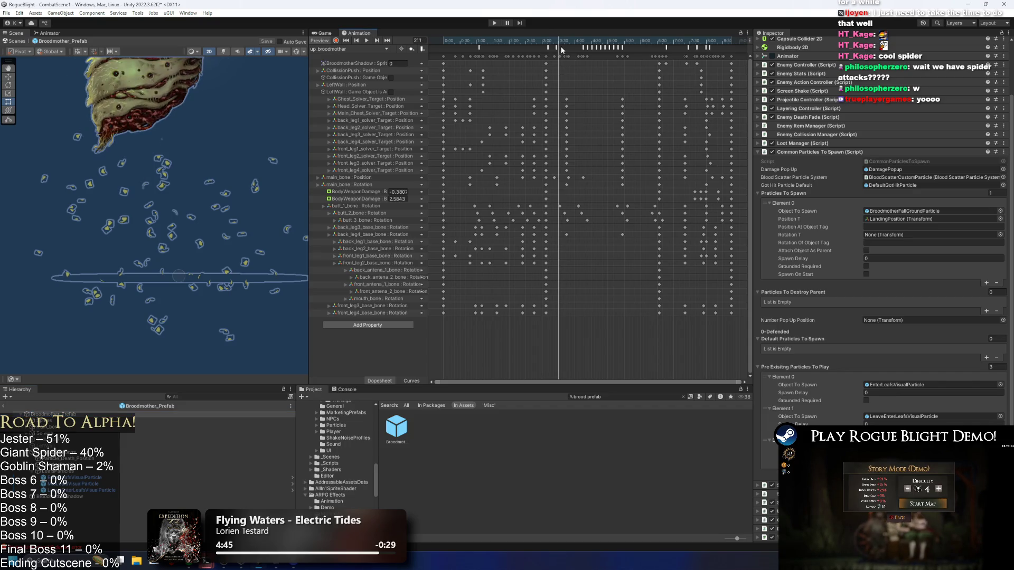
# - Select the up_broodmother animation event and save the Broodmother changes
pyautogui.click(558, 50)
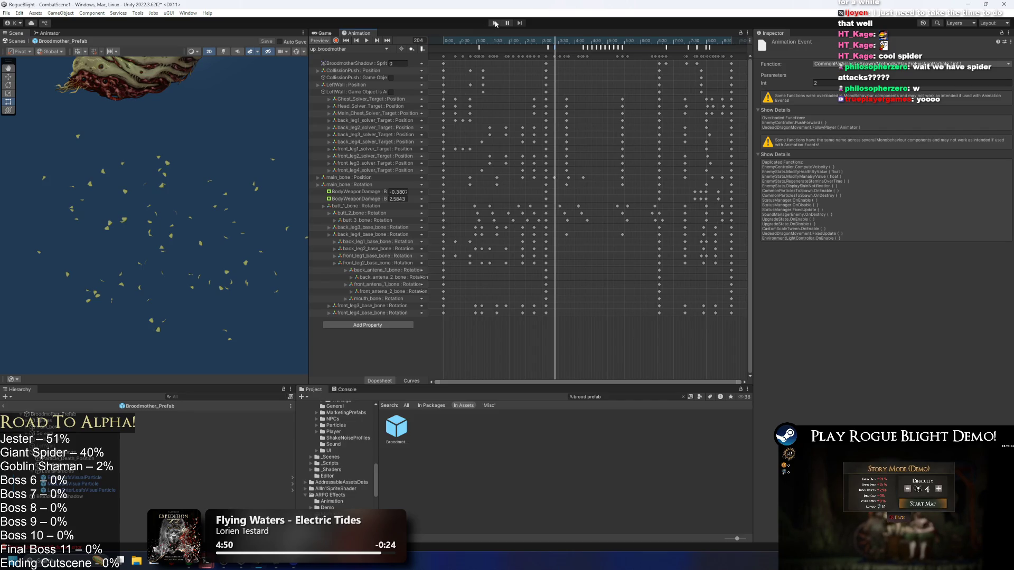
pyautogui.hotkey('ctrl', 's')
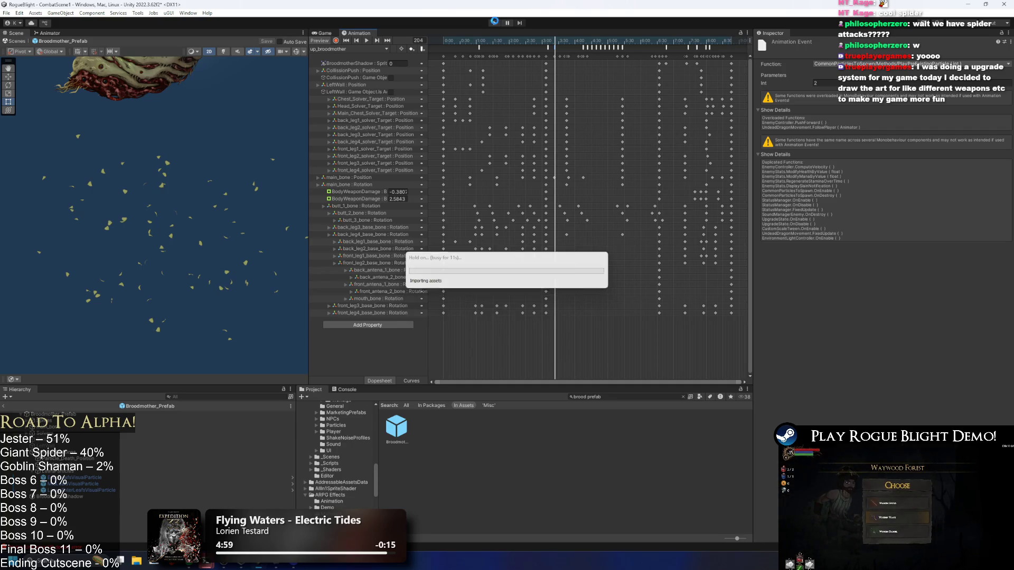
# - Fight the spider boss in play mode, dashing and dodging the knight left and right
pyautogui.press('Return')
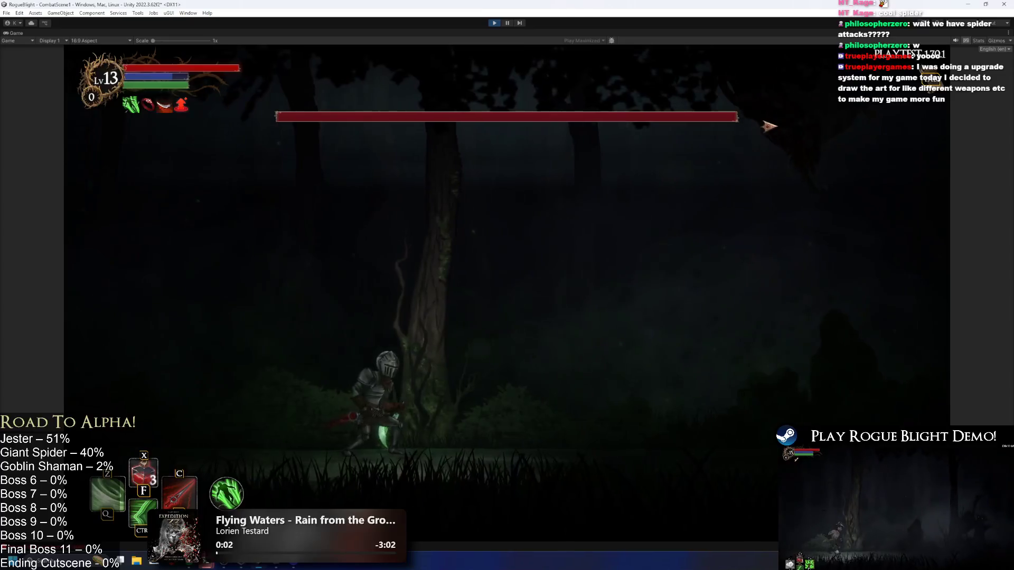
pyautogui.press('ctrl')
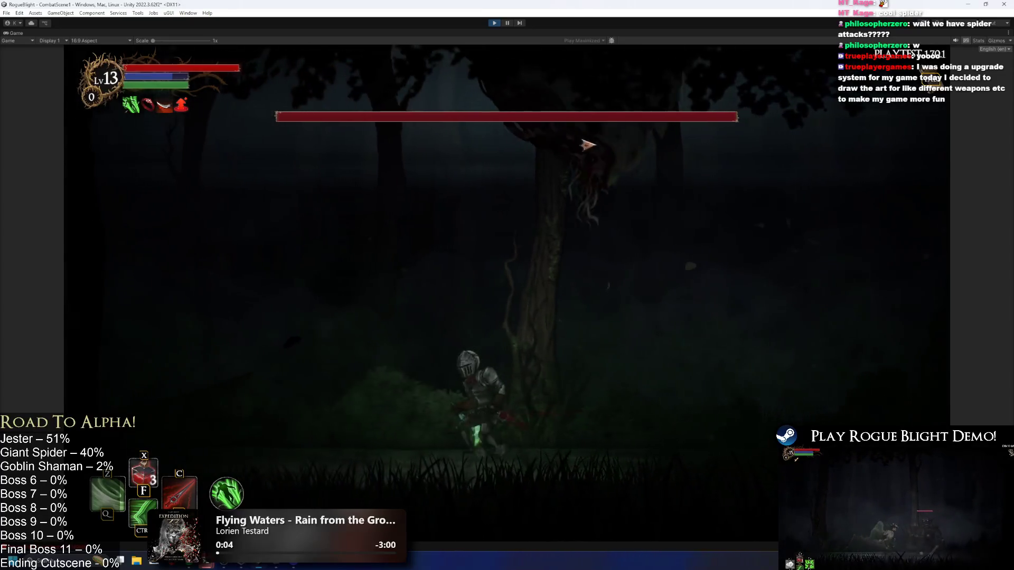
pyautogui.press('d')
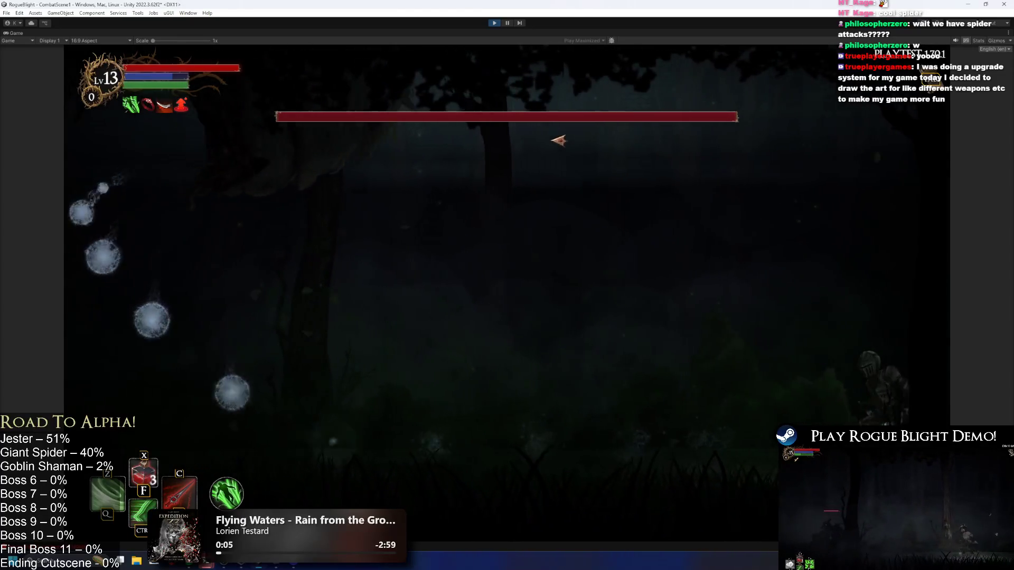
pyautogui.press('d')
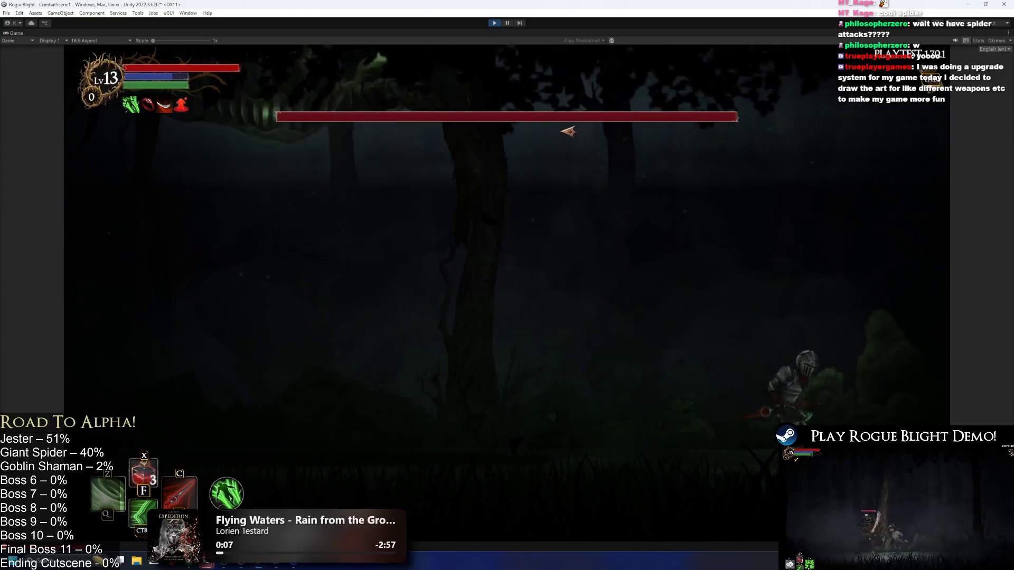
pyautogui.press('a')
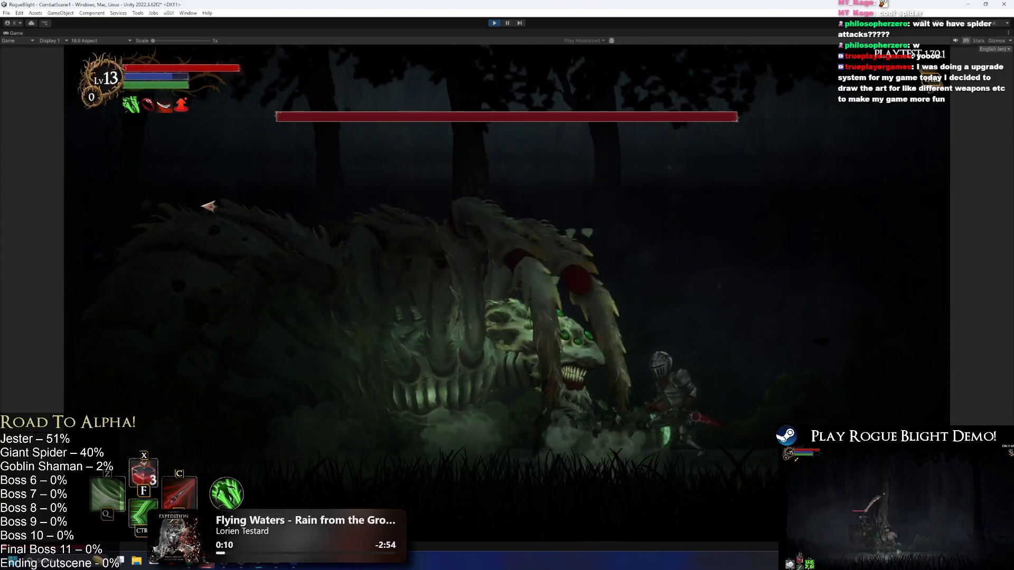
pyautogui.press('a')
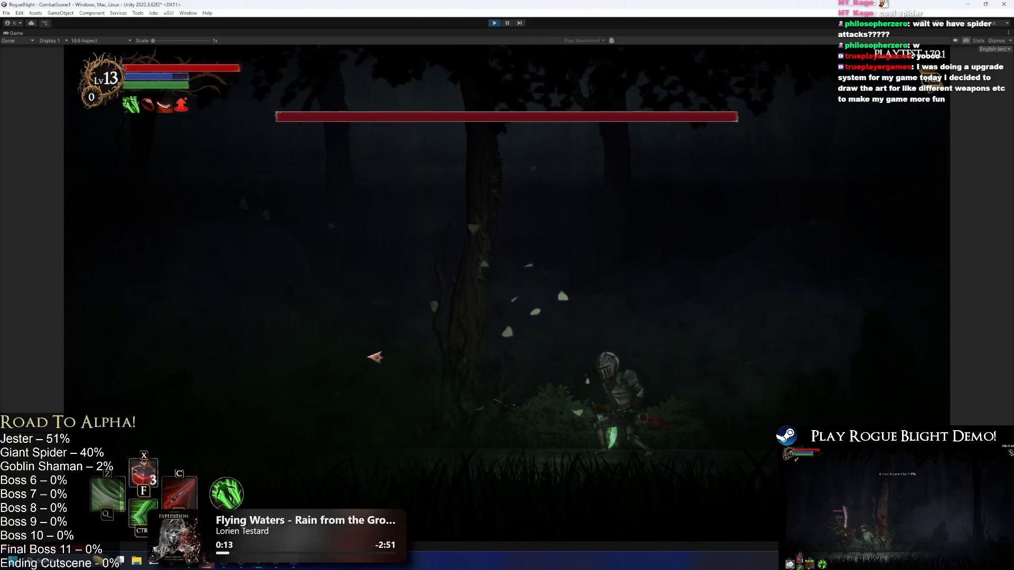
pyautogui.press('shift')
pyautogui.press('a')
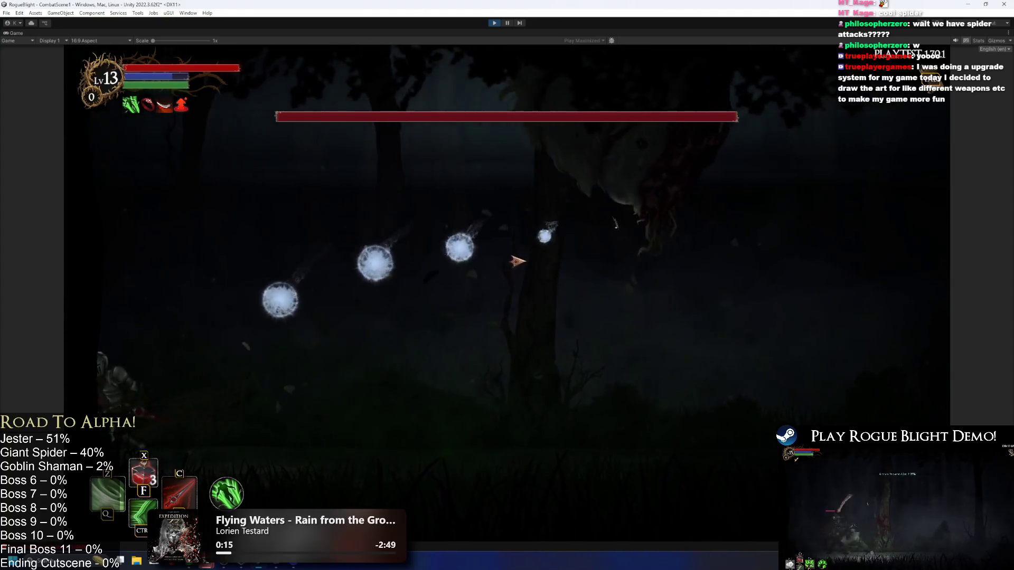
pyautogui.press('d')
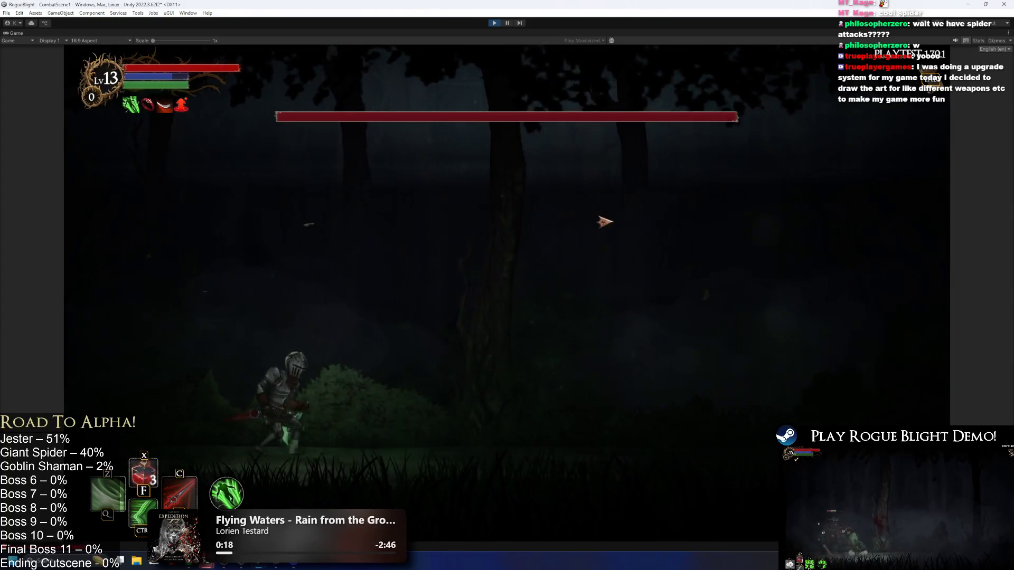
pyautogui.press('d')
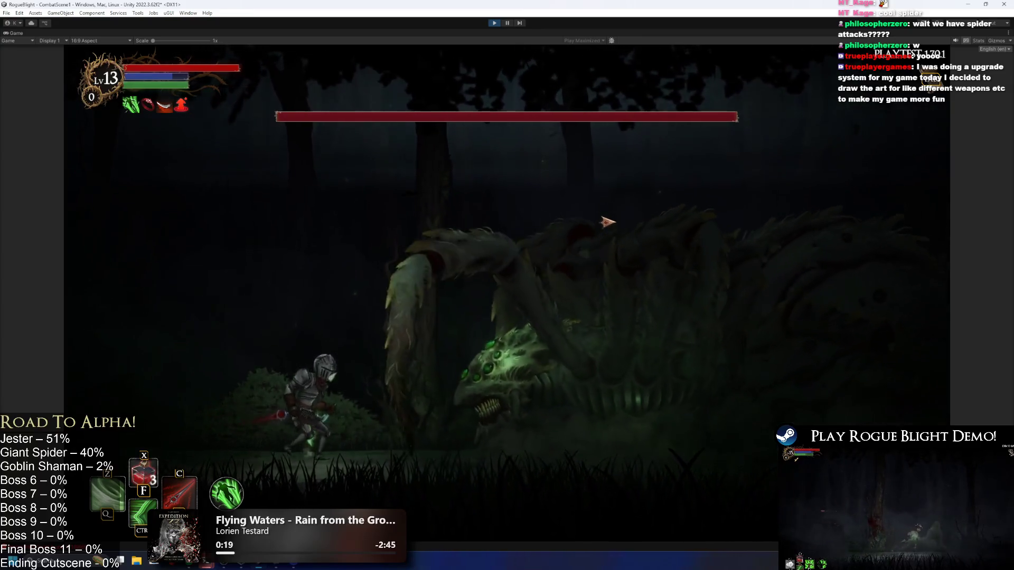
pyautogui.press('d')
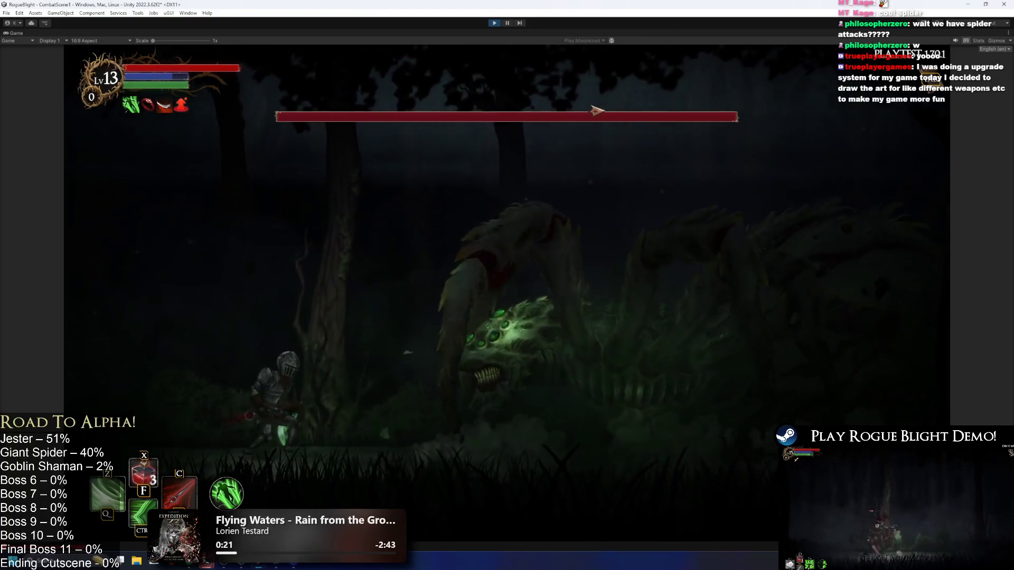
# - Pause the fight, step through six frames, resume briefly, then stop play mode
pyautogui.click(507, 22)
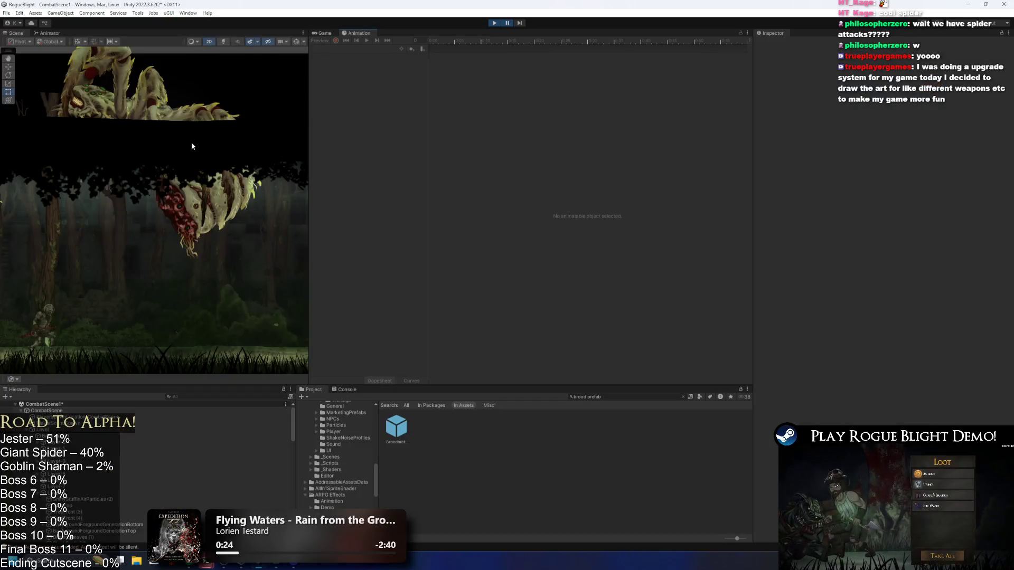
pyautogui.scroll(2, 138, 142)
pyautogui.click(520, 23)
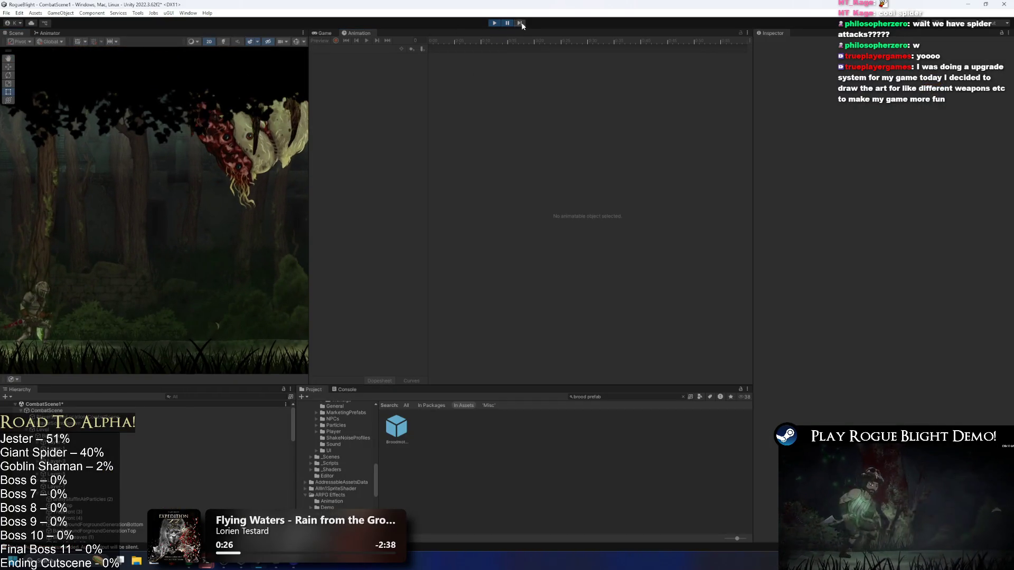
pyautogui.click(520, 23)
pyautogui.click(520, 23)
pyautogui.click(519, 22)
pyautogui.click(522, 25)
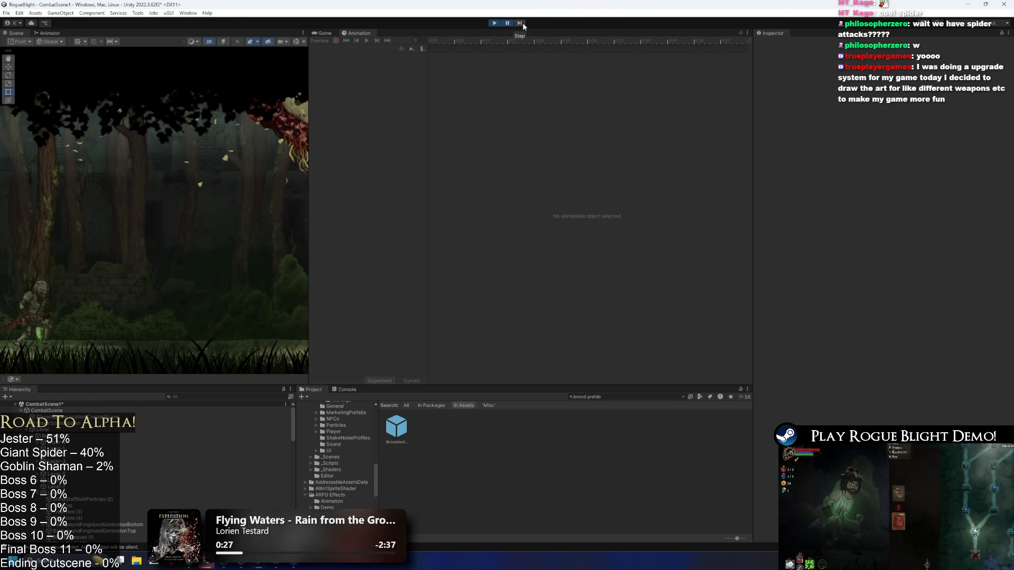
pyautogui.click(523, 25)
pyautogui.click(507, 23)
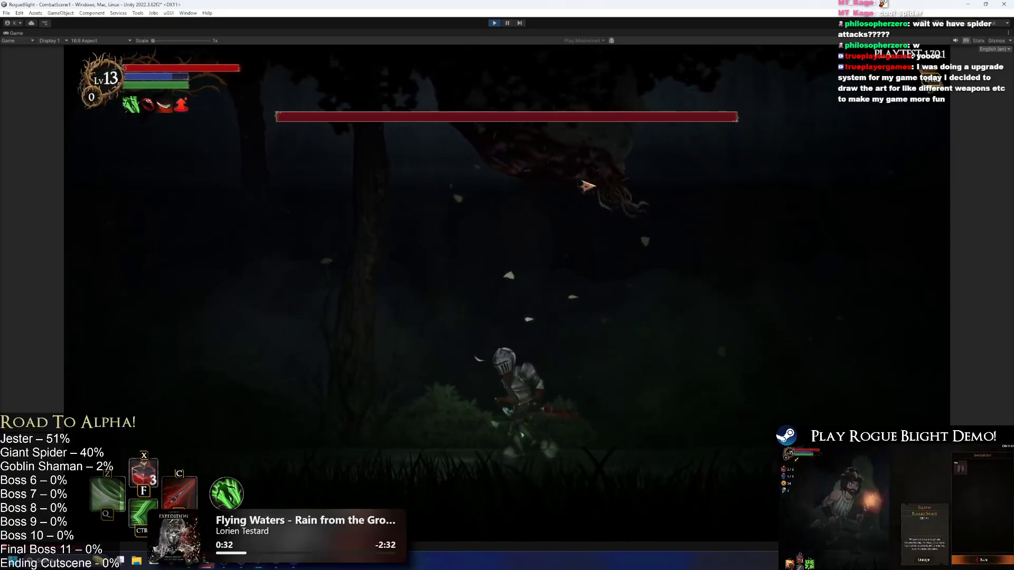
pyautogui.press('a')
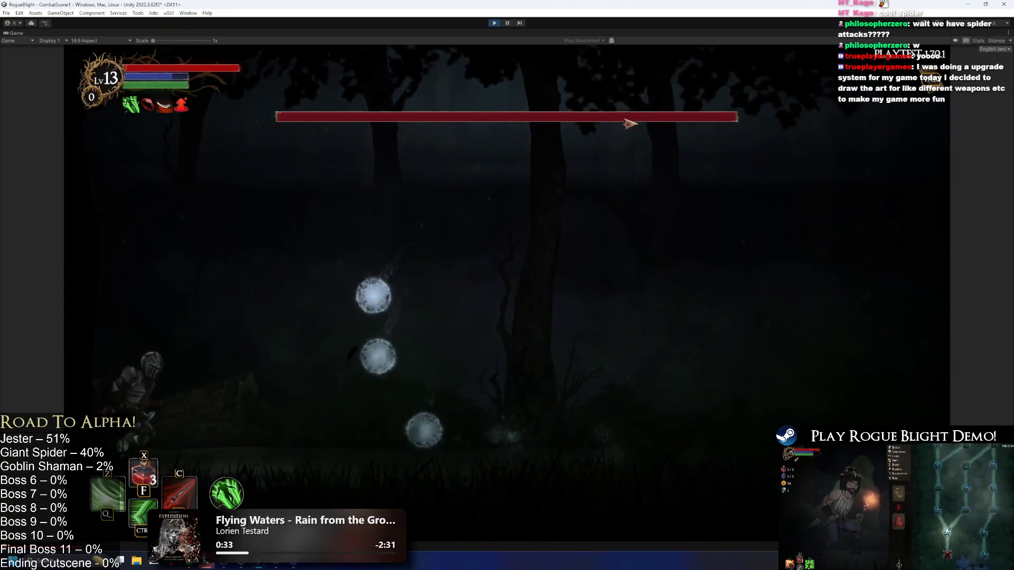
pyautogui.press('d')
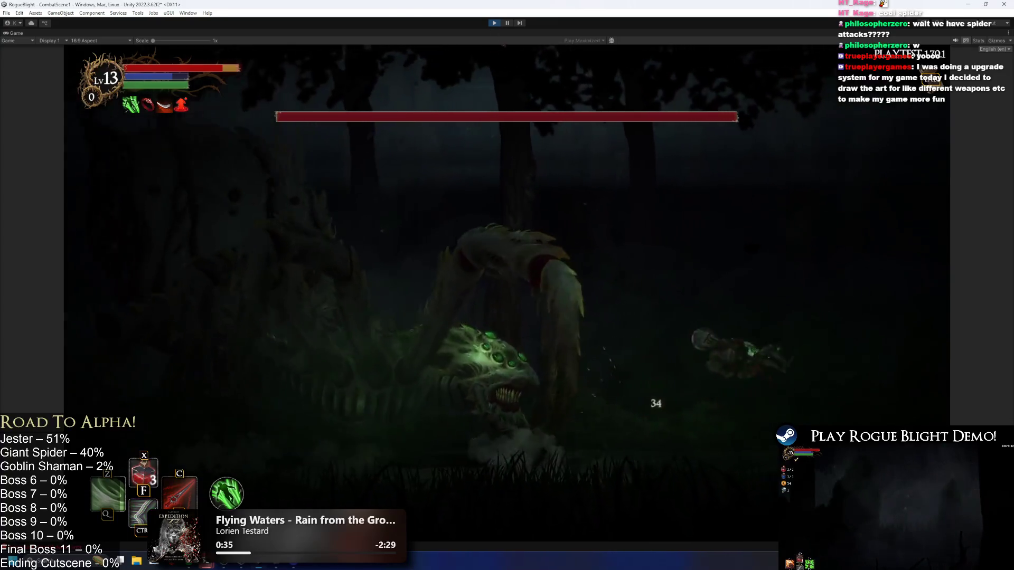
pyautogui.click(495, 24)
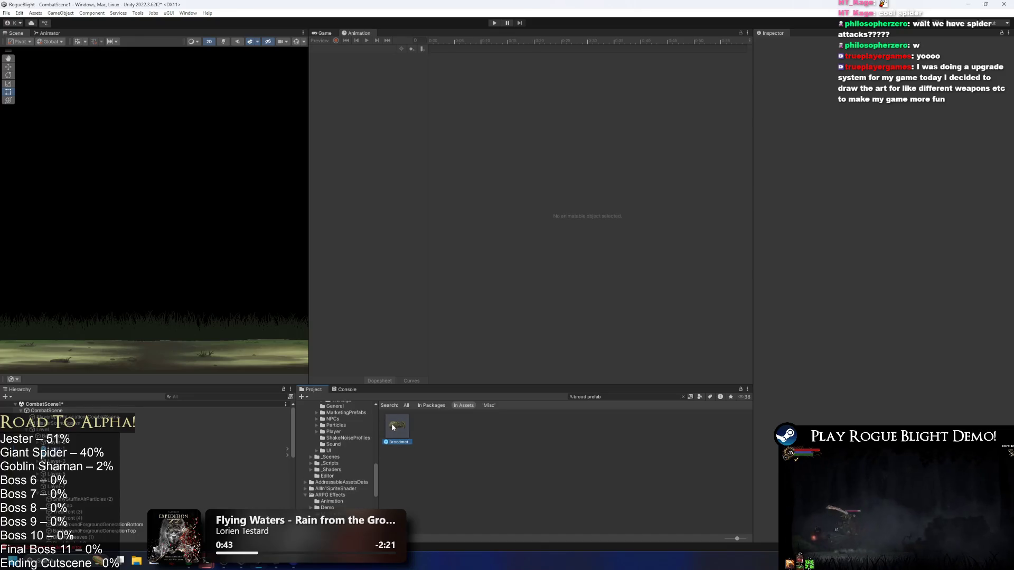
# - Reopen Broodmother_Prefab on the up_broodmother clip and select MidLeafsVisualParticle
pyautogui.doubleClick(393, 423)
pyautogui.click(341, 52)
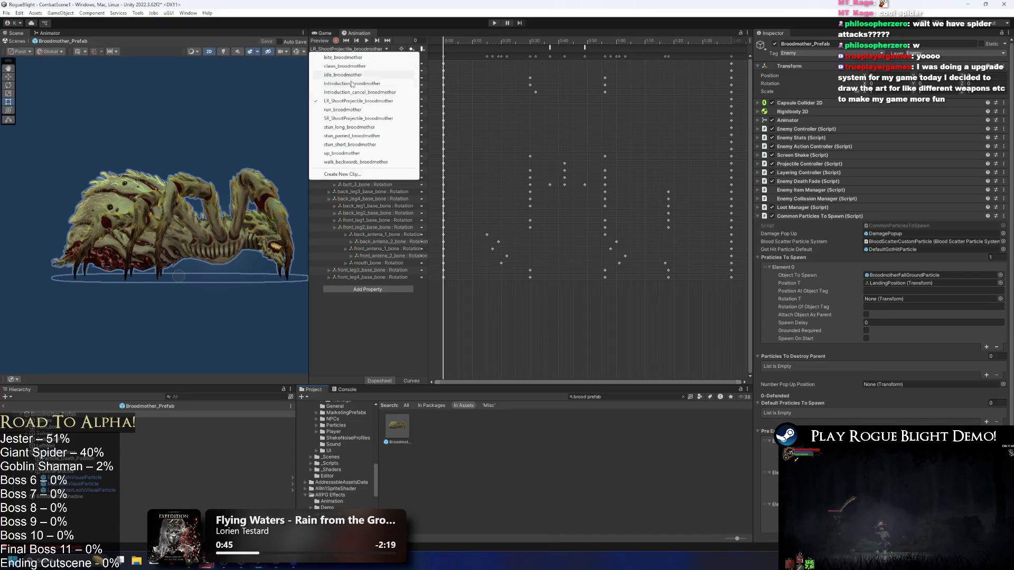
pyautogui.click(370, 153)
pyautogui.click(554, 48)
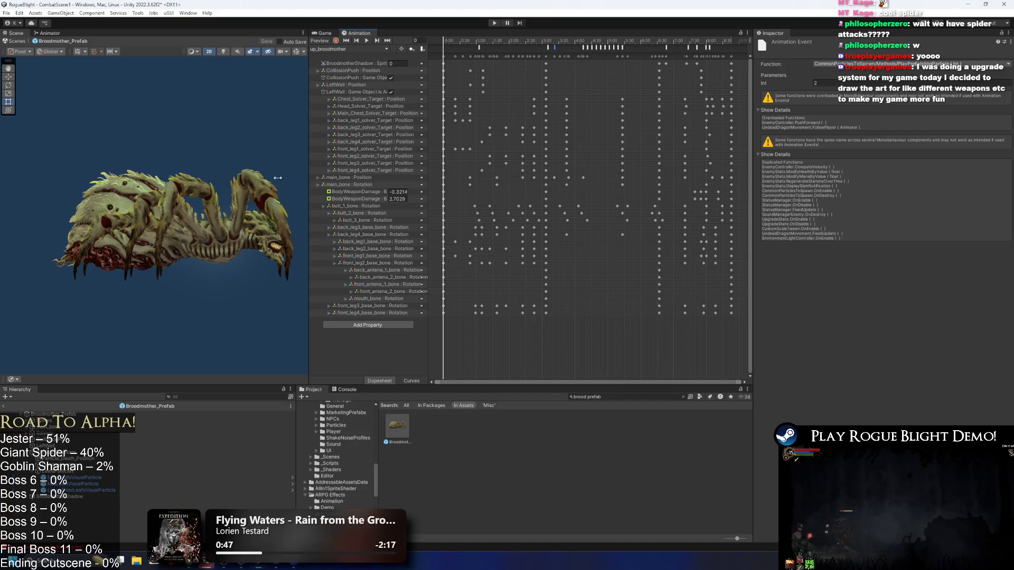
pyautogui.click(97, 483)
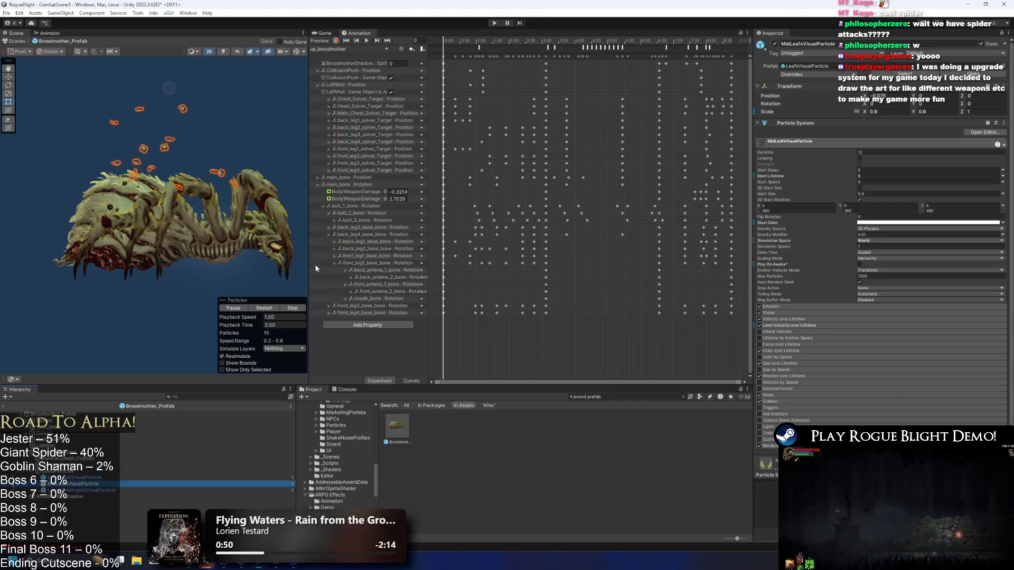
# - Set MidLeafsVisualParticle's Shape Scale X to 1
pyautogui.click(292, 309)
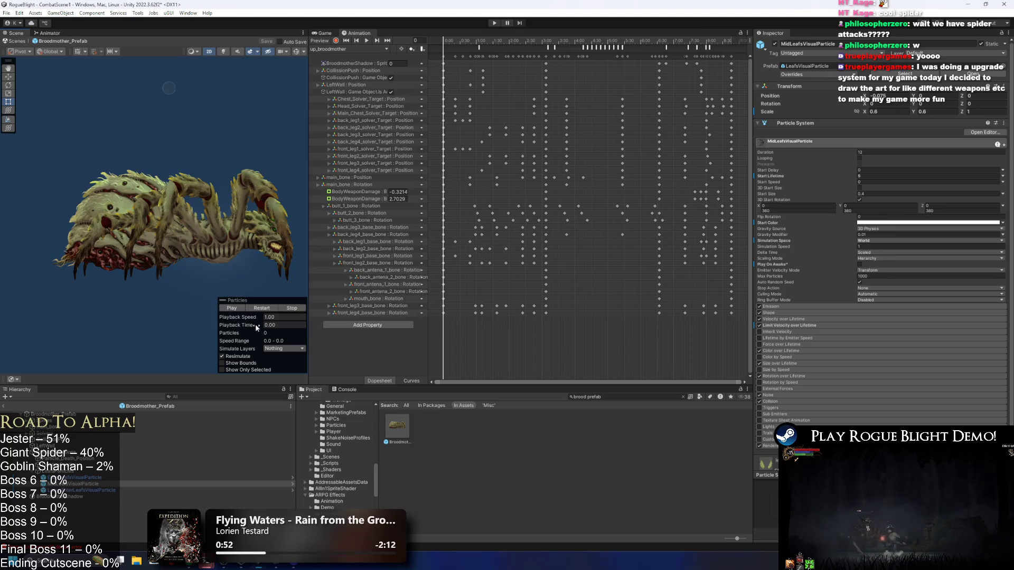
pyautogui.moveTo(246, 328); pyautogui.dragTo(337, 326)
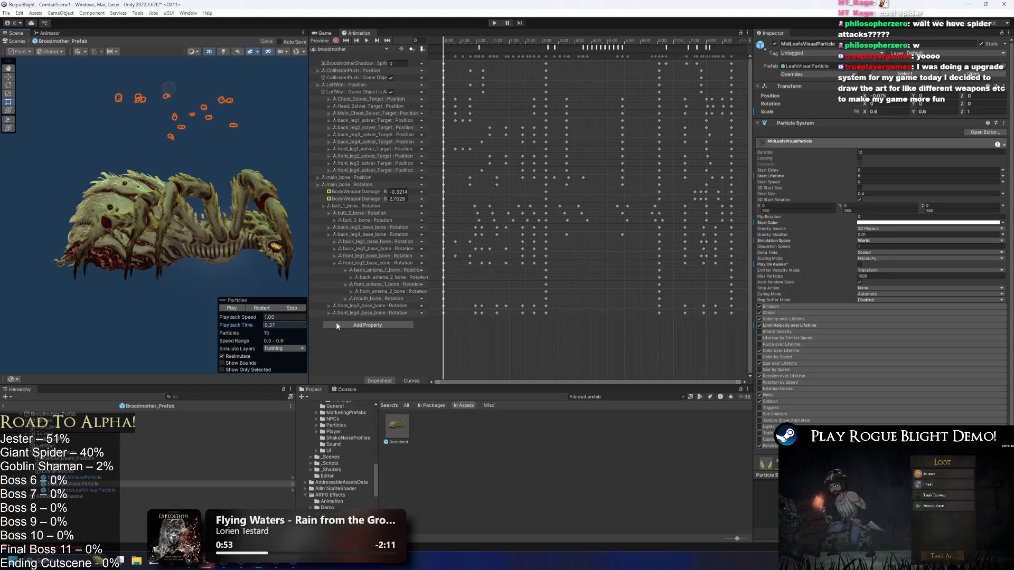
pyautogui.click(831, 313)
pyautogui.doubleClick(880, 352)
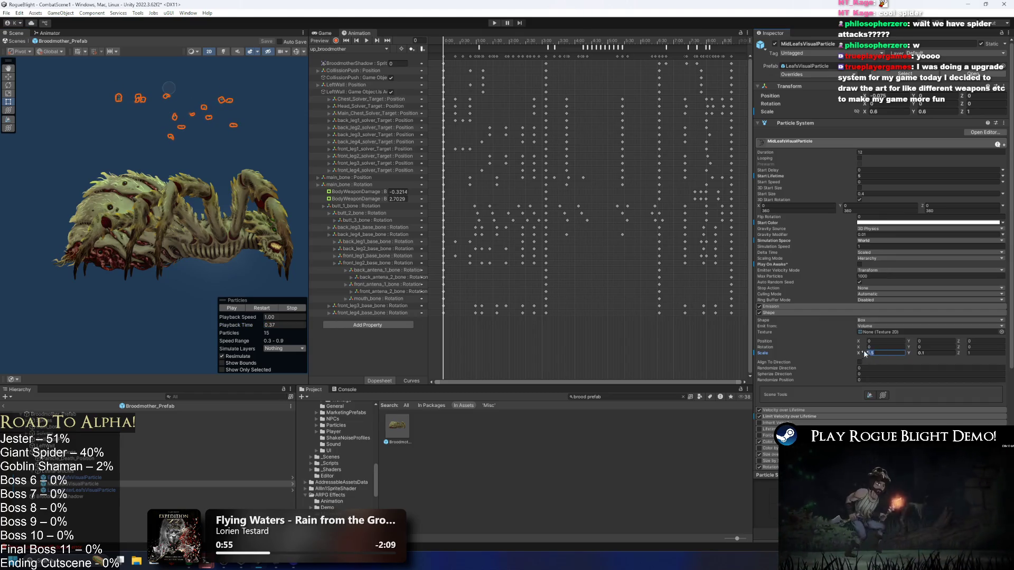
pyautogui.write('1')
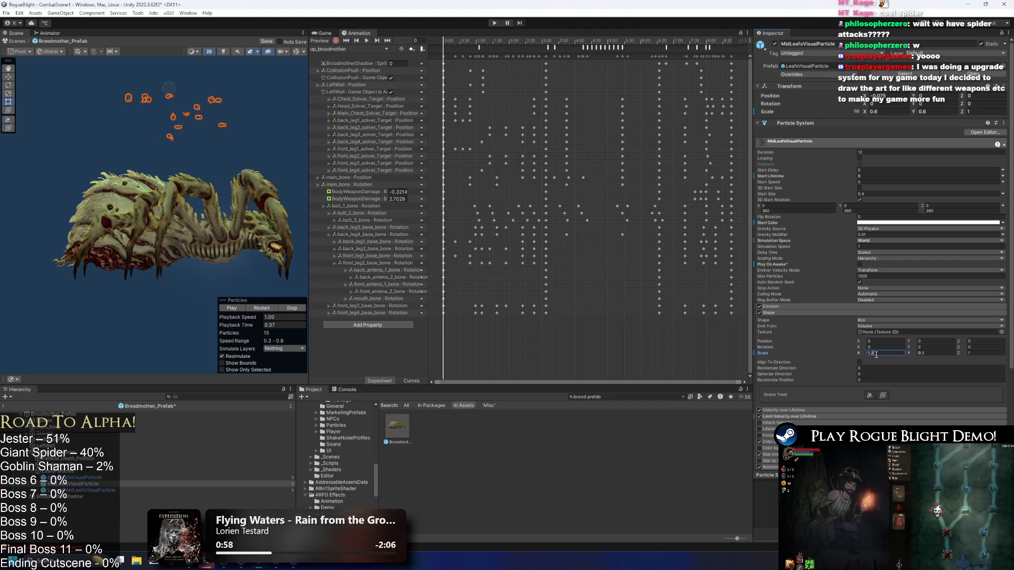
# - Scrub the animation from frame 205 to 222, reselect MidLeafsVisualParticle, and start play mode
pyautogui.click(549, 41)
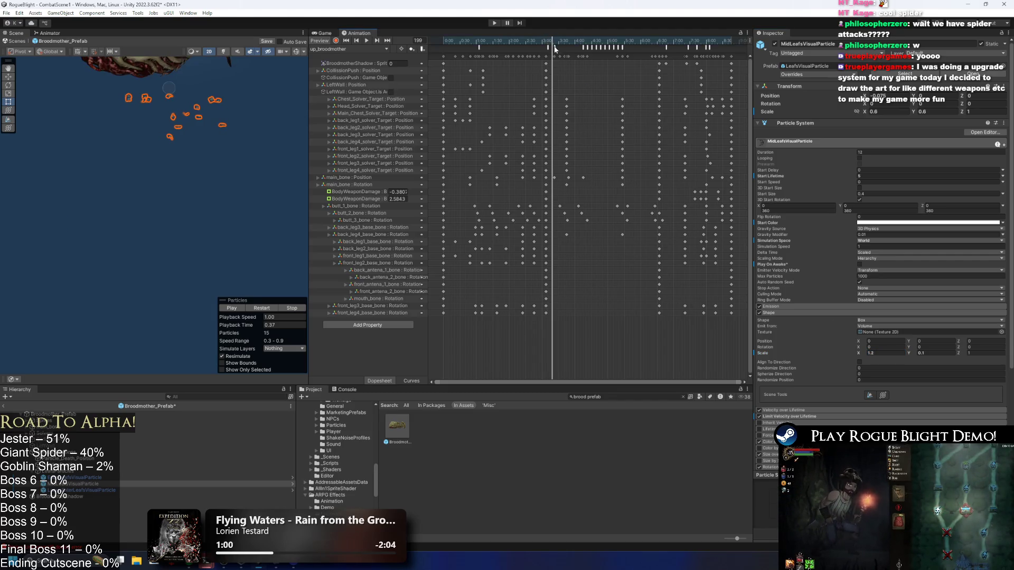
pyautogui.click(550, 46)
pyautogui.click(556, 41)
pyautogui.moveTo(556, 41); pyautogui.dragTo(568, 41)
pyautogui.click(69, 484)
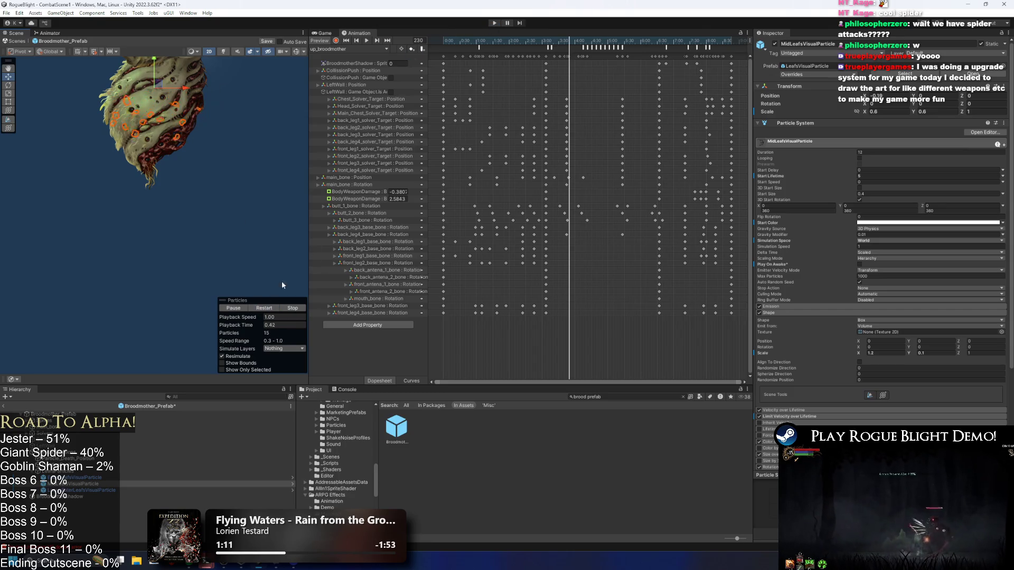
pyautogui.click(492, 24)
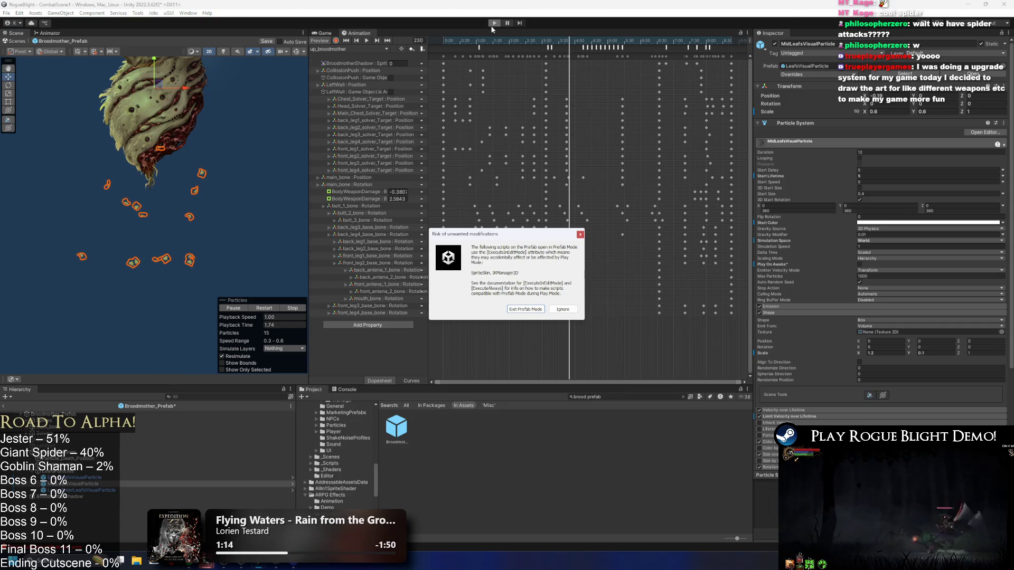
# - Ignore the prefab-mode warning, fight the spider boss dodging its web projectiles, then stop play mode
pyautogui.press('Return')
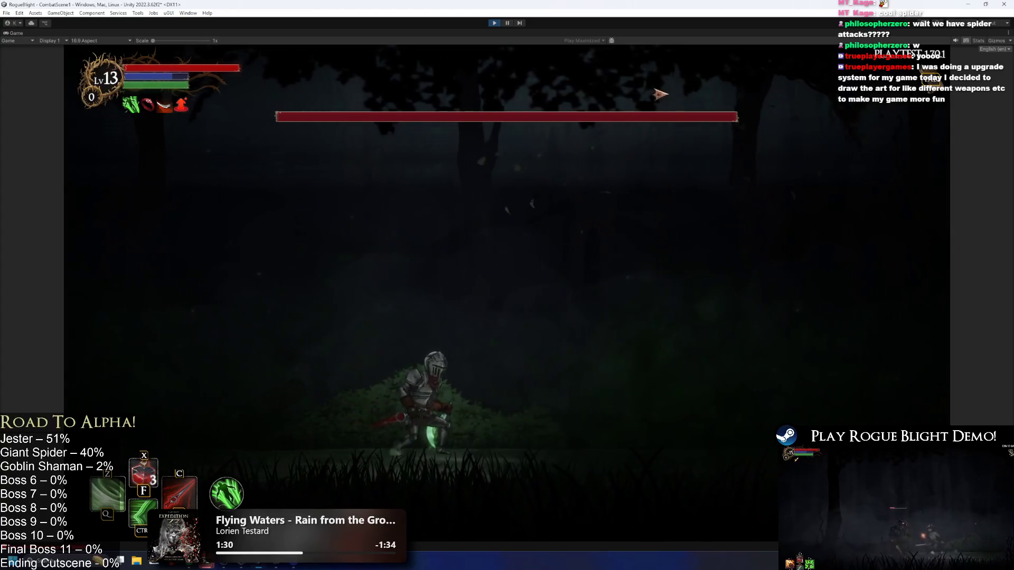
pyautogui.press('a')
pyautogui.press('d')
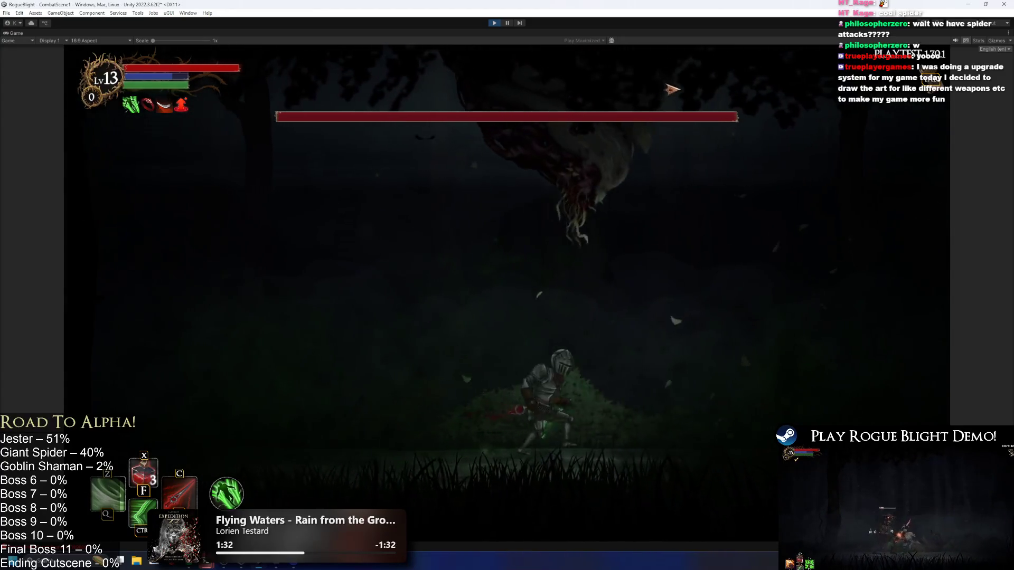
pyautogui.press('d')
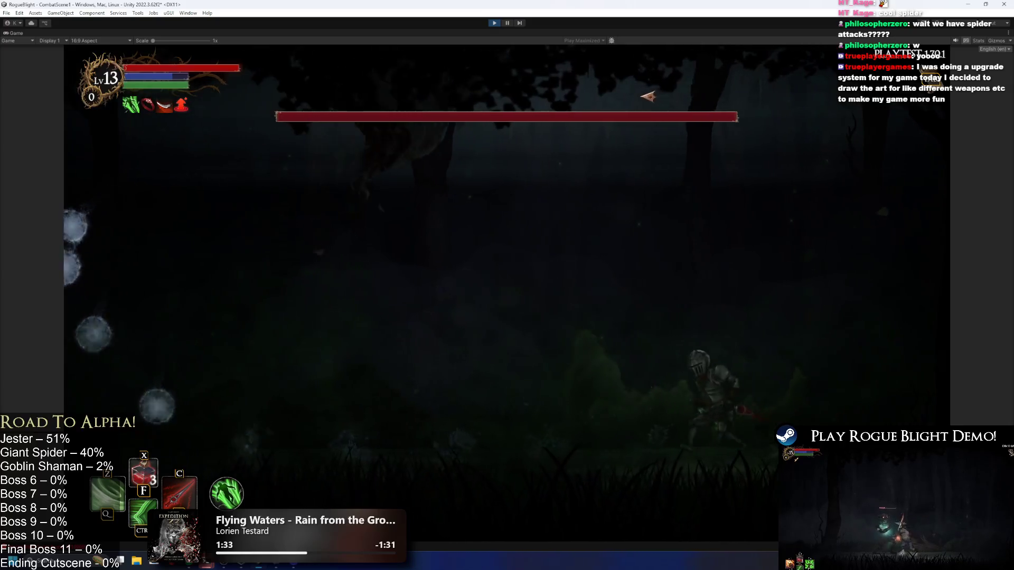
pyautogui.press('d')
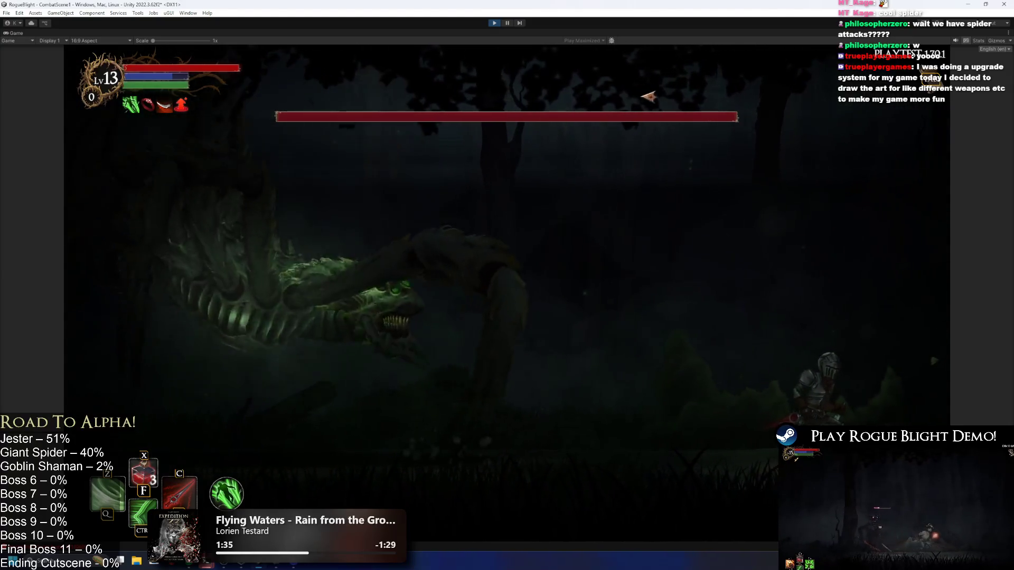
pyautogui.press('a')
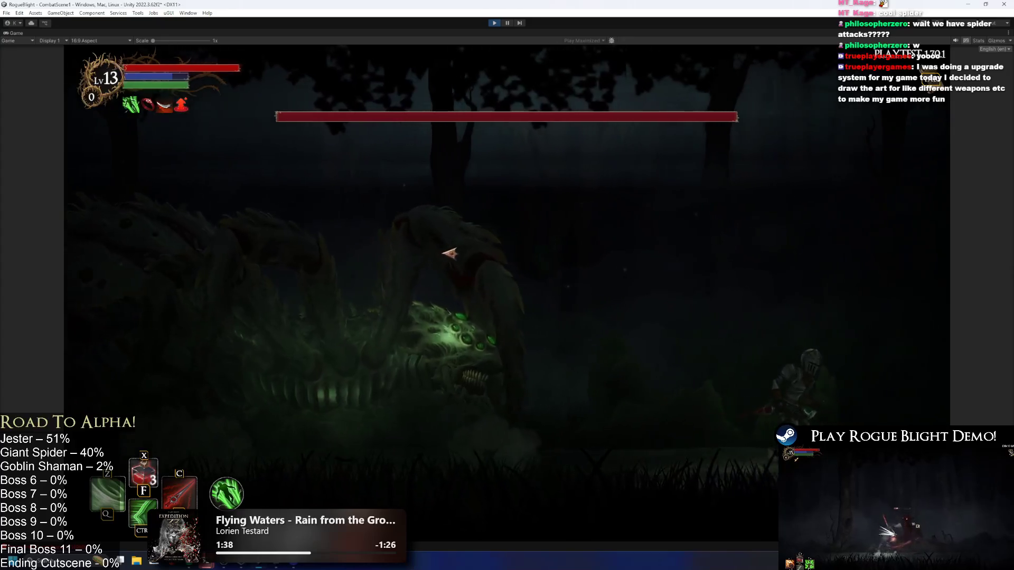
pyautogui.press('d')
pyautogui.press('a')
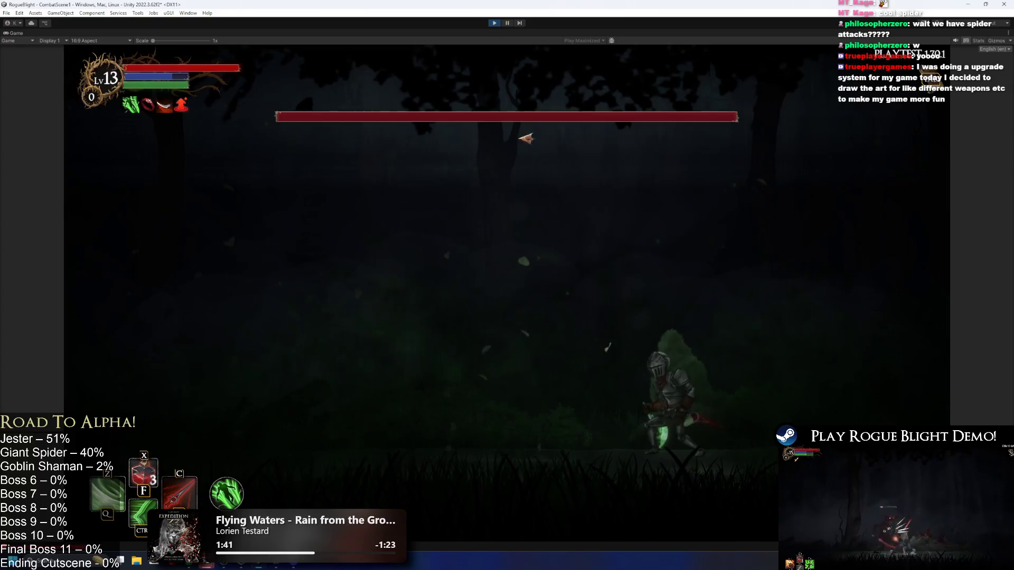
pyautogui.press('a')
pyautogui.hotkey('ctrl', 'p')
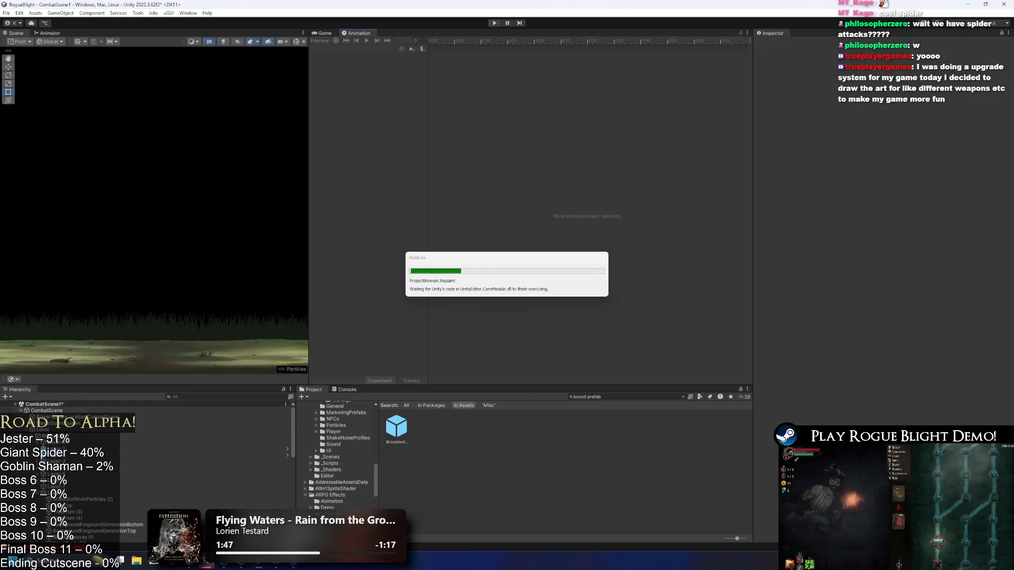
# - Reopen Broodmother_Prefab on up_broodmother and preview frames 56-59 and an animation event
pyautogui.click(396, 432)
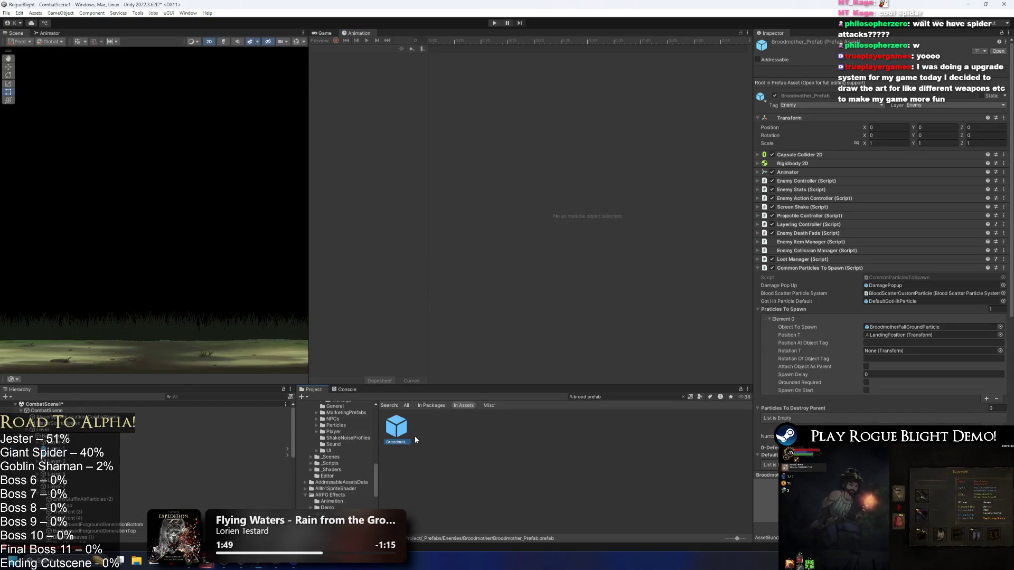
pyautogui.doubleClick(397, 427)
pyautogui.click(349, 48)
pyautogui.click(345, 153)
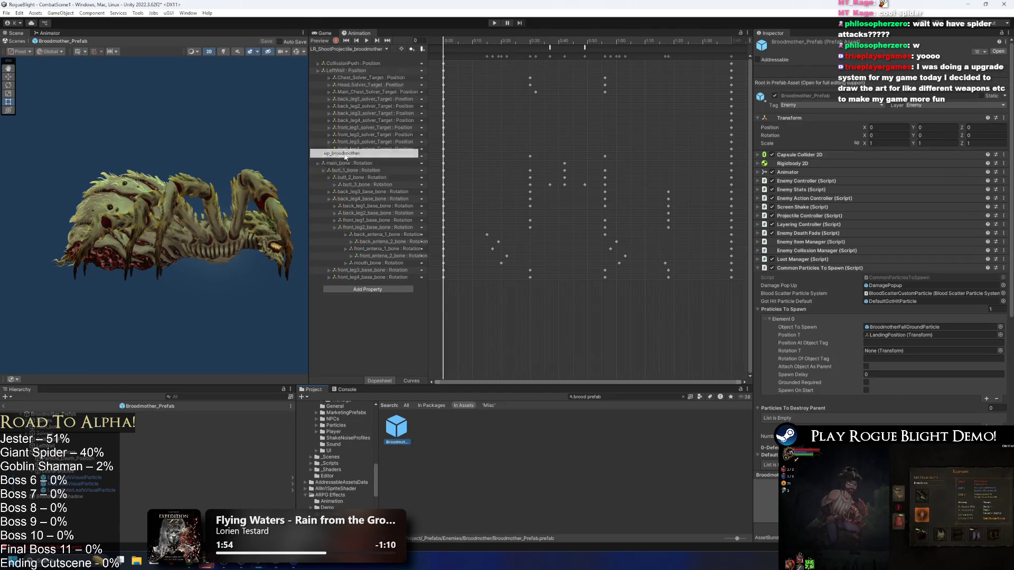
pyautogui.click(476, 42)
pyautogui.click(476, 42)
pyautogui.click(470, 49)
# - Scrub the Introduction_cancel_broodmother clip through frames 8-11, then start another play test
pyautogui.click(351, 49)
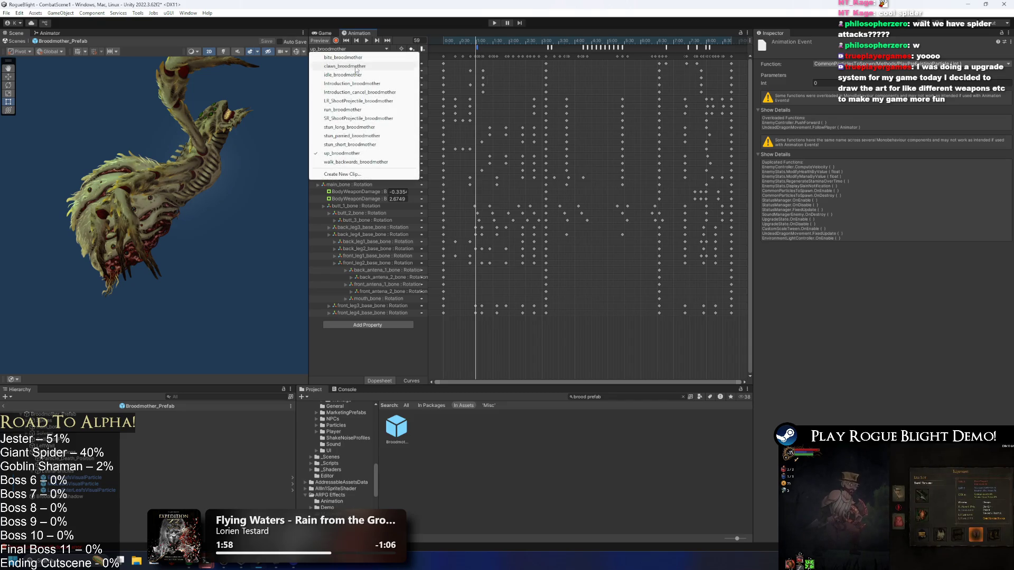
pyautogui.click(359, 92)
pyautogui.moveTo(449, 40); pyautogui.dragTo(497, 42)
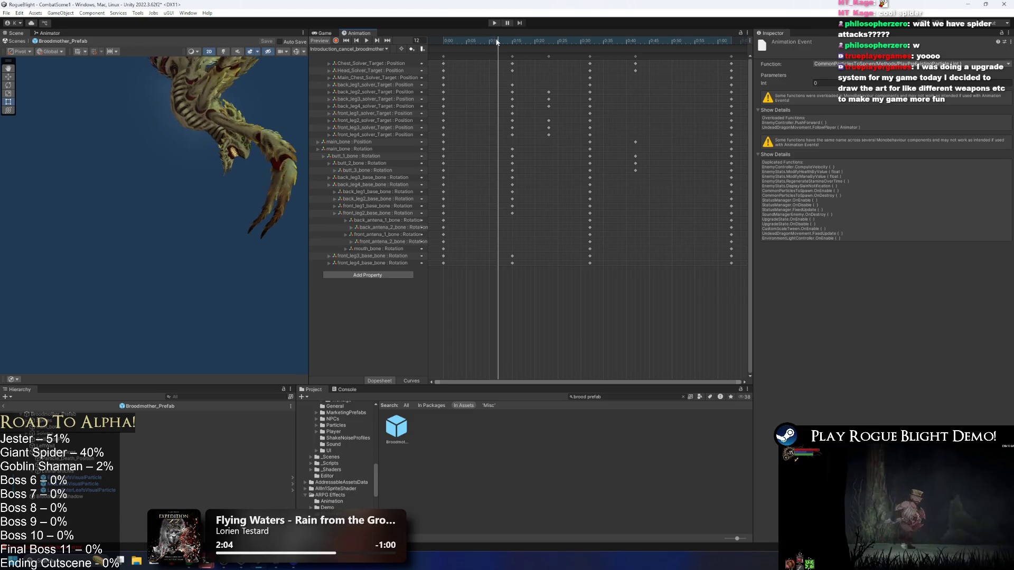
pyautogui.click(346, 40)
pyautogui.click(499, 44)
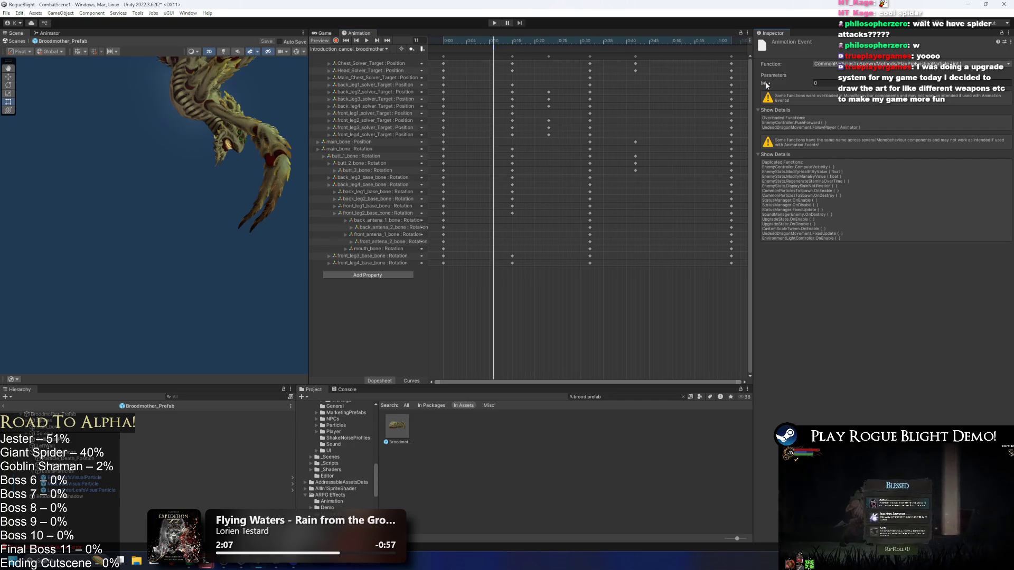
pyautogui.moveTo(468, 40); pyautogui.dragTo(493, 43)
pyautogui.click(495, 23)
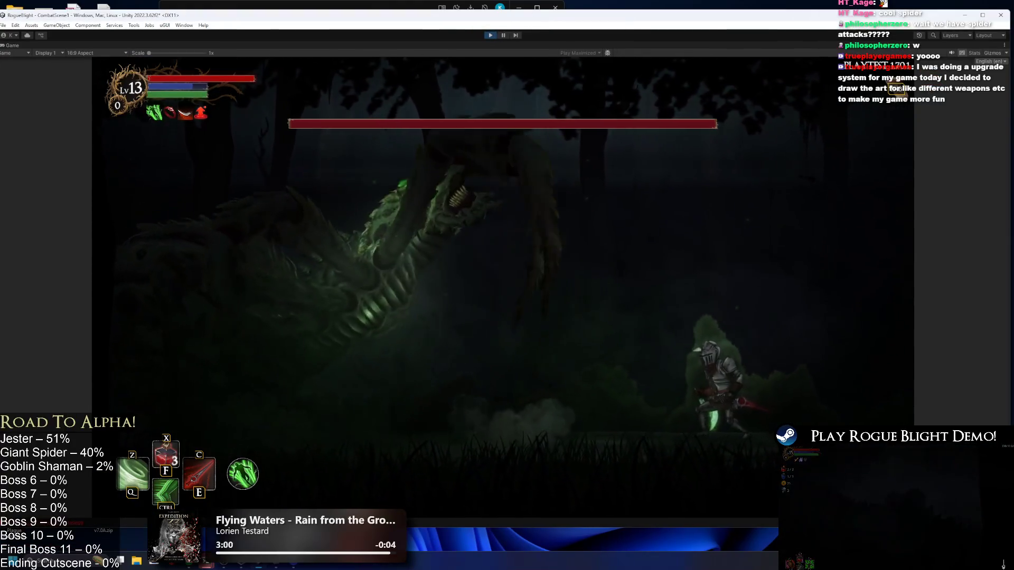
# - Stop the boss-fight playtest with Ctrl+P and return to the editor
pyautogui.hotkey('ctrl', 'p')
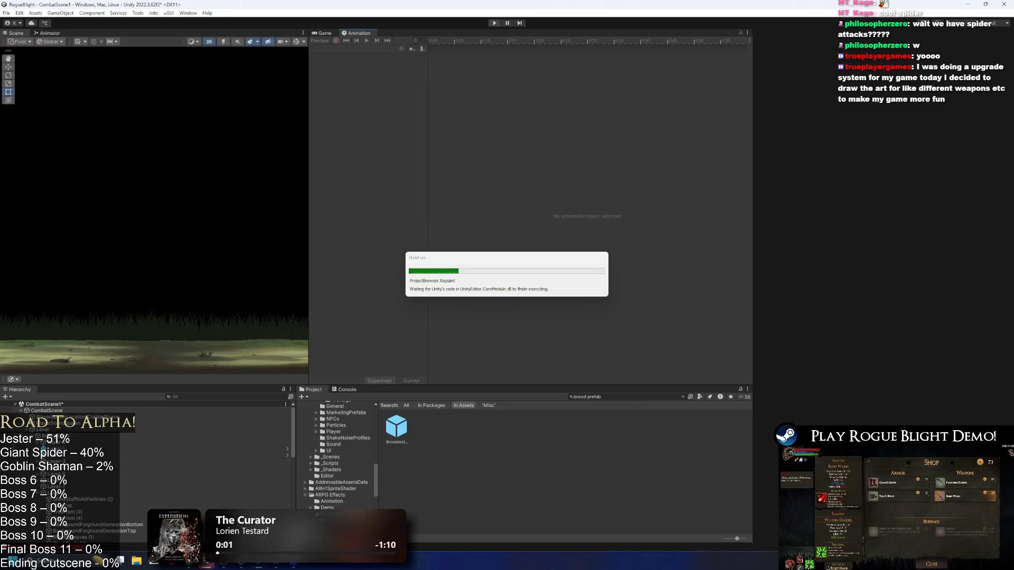
# - In Broodmother_Prefab, set the Change Side action's Action Cooldown to 20, then start play mode
pyautogui.doubleClick(400, 437)
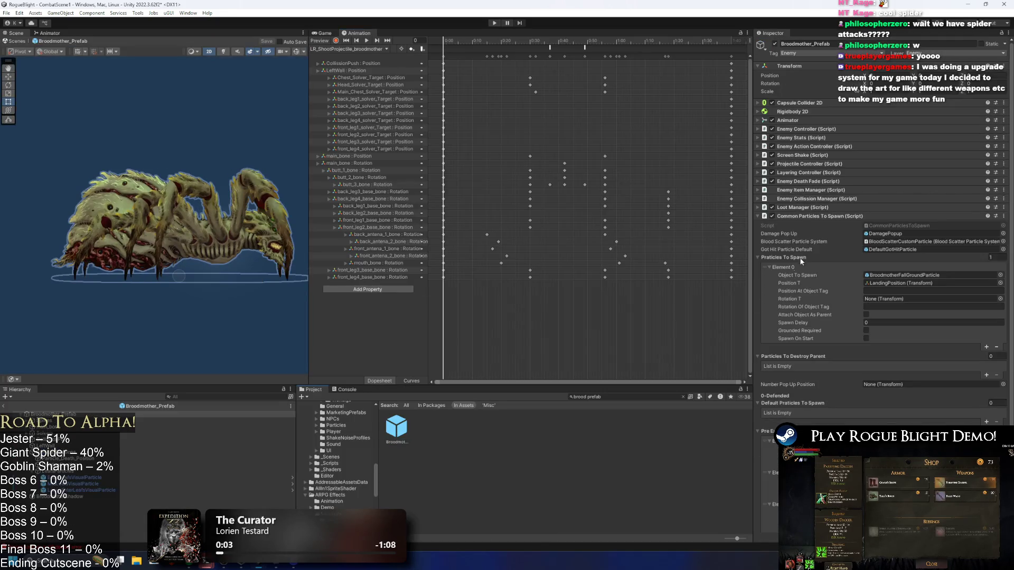
pyautogui.click(815, 215)
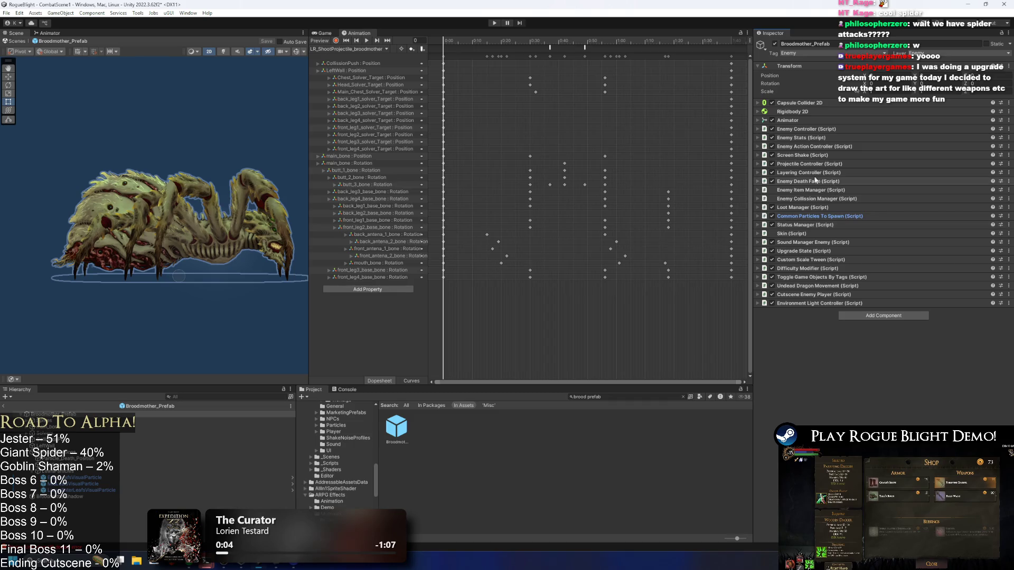
pyautogui.click(831, 146)
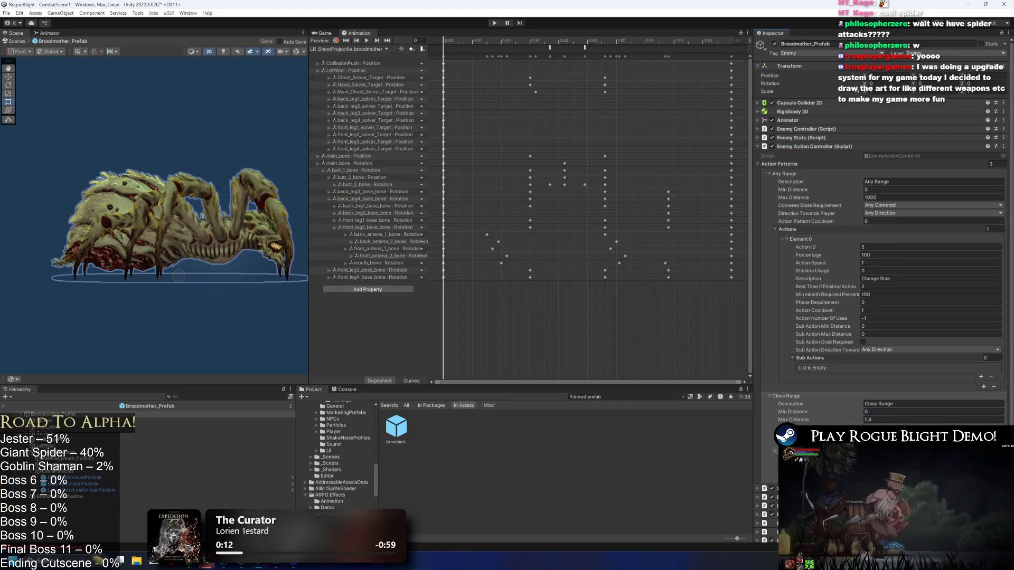
pyautogui.scroll(-3, 878, 388)
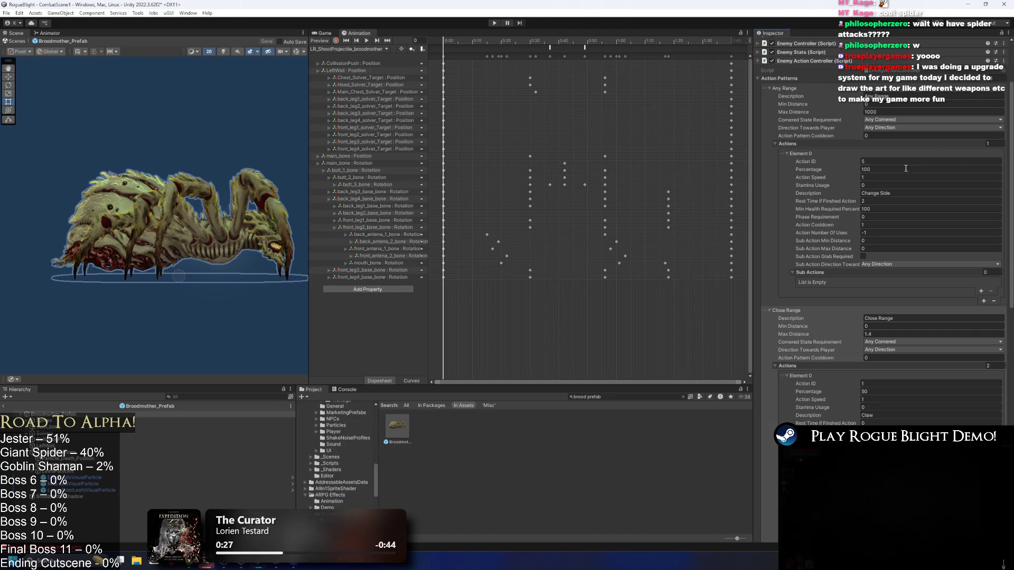
pyautogui.click(881, 217)
pyautogui.write('20')
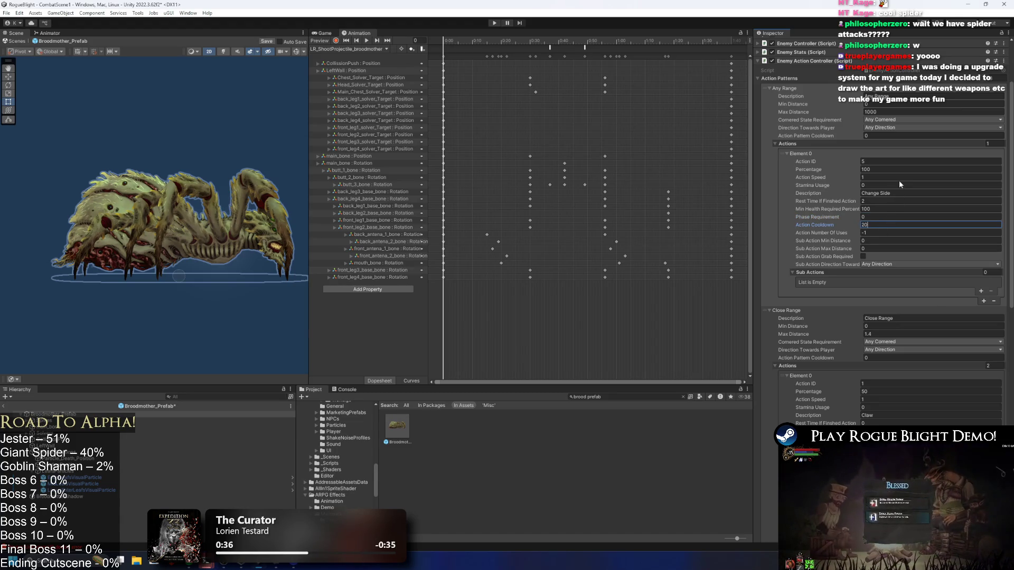
pyautogui.click(795, 312)
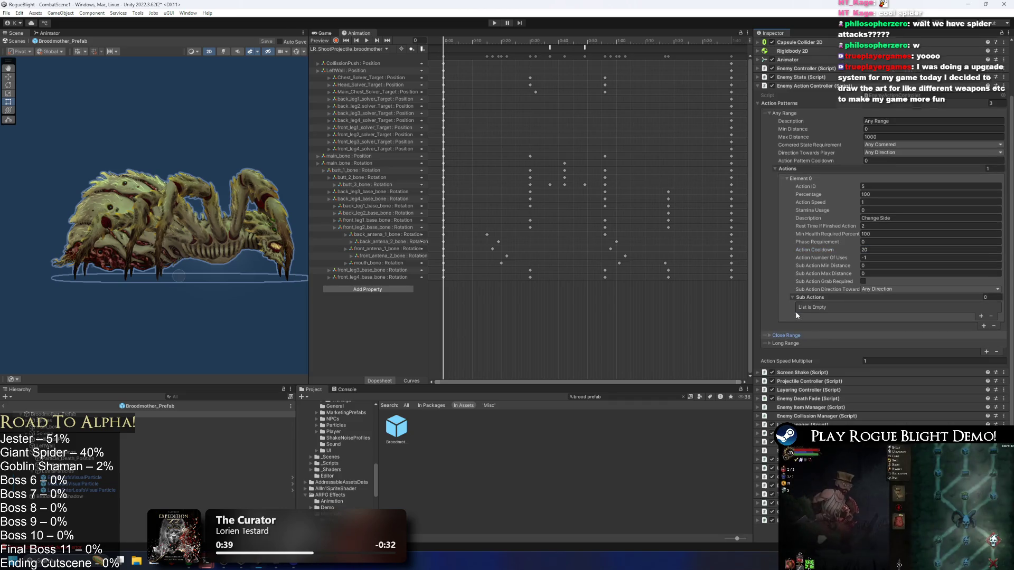
pyautogui.click(492, 24)
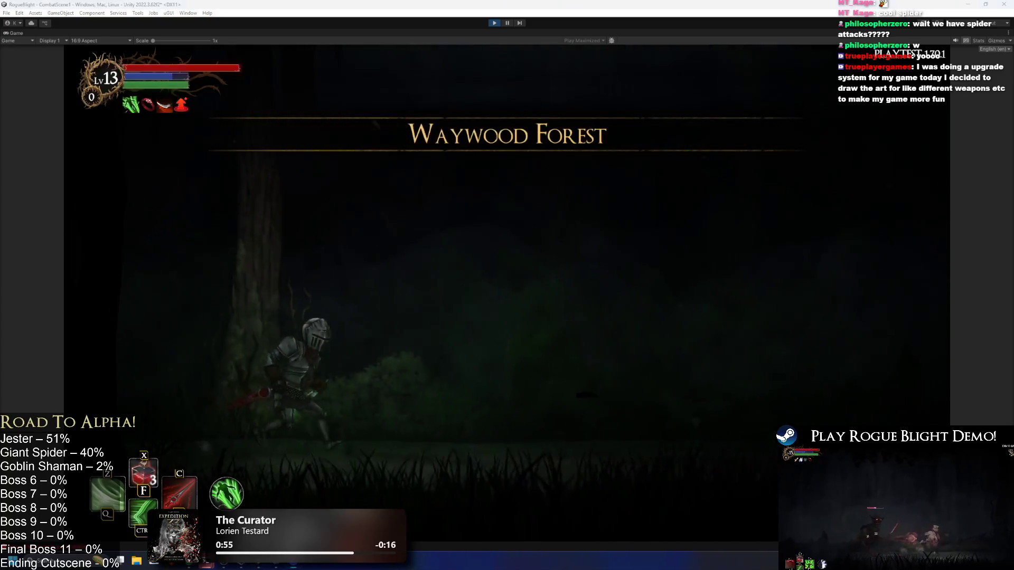
# - Move the knight toward the Broodmother, dashing and jumping to dodge its web balls and swipes
pyautogui.press('a')
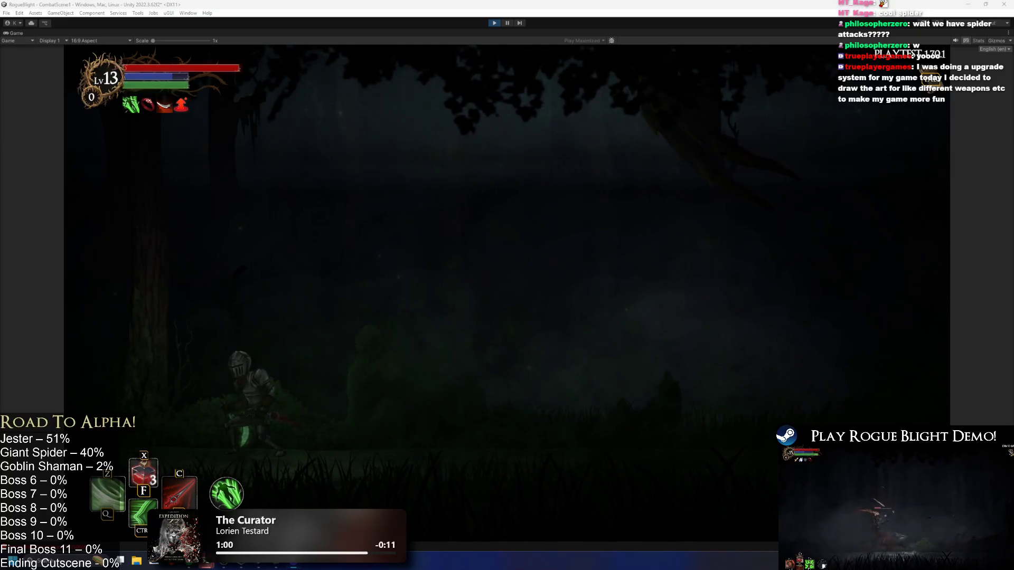
pyautogui.press('ctrl')
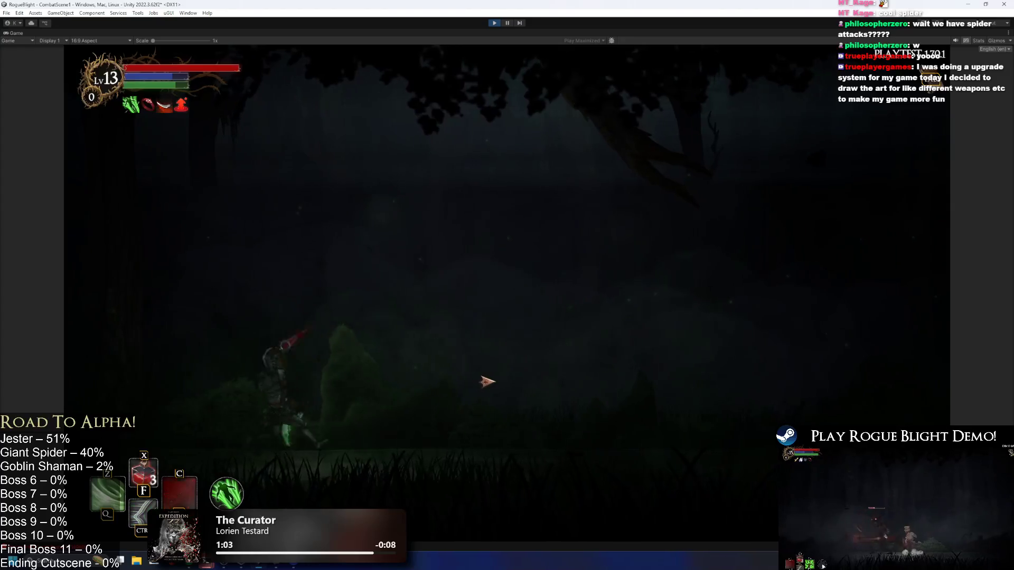
pyautogui.press('c')
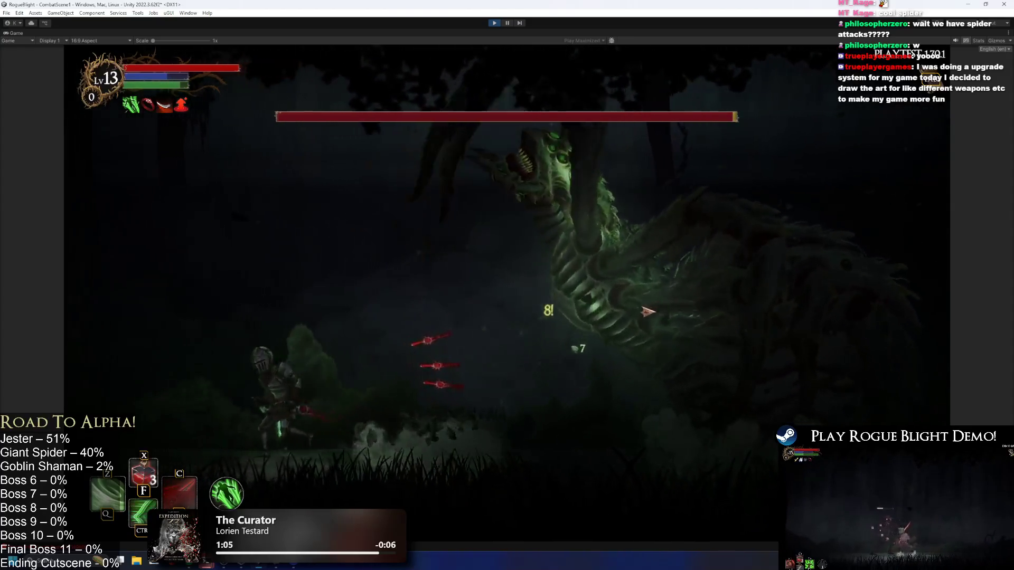
pyautogui.press('d')
pyautogui.press('d')
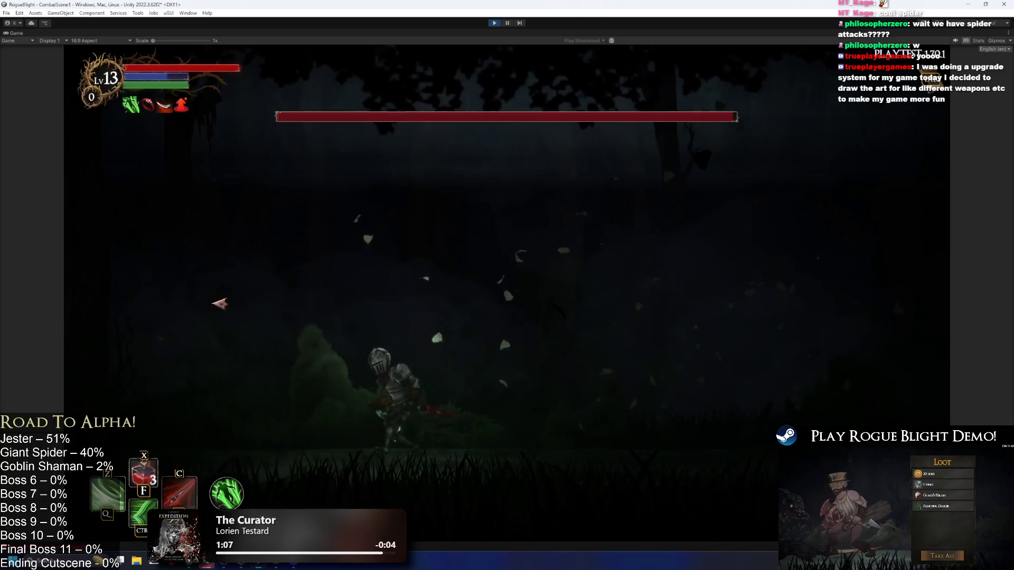
pyautogui.press('d')
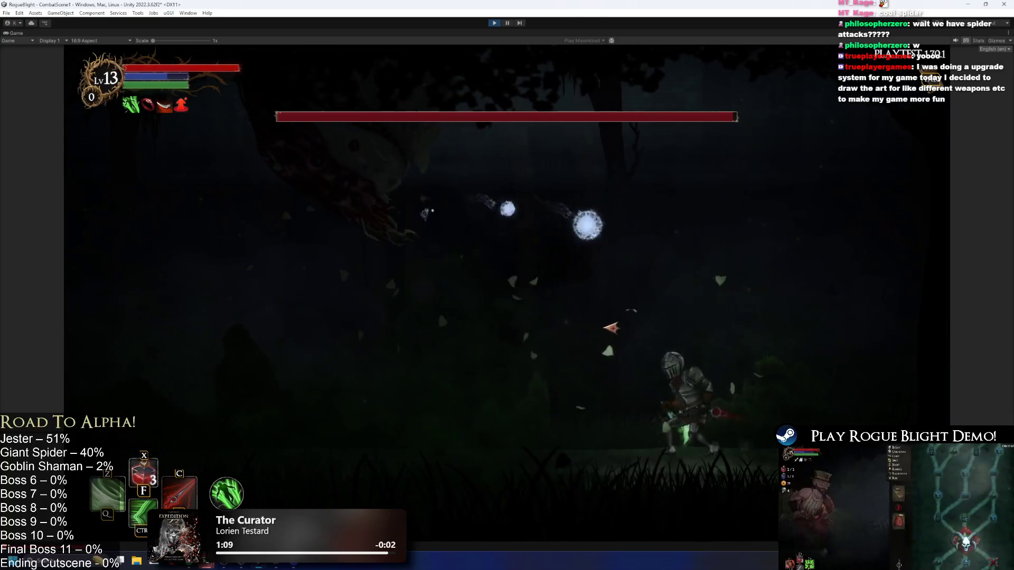
pyautogui.press('space')
pyautogui.press('a')
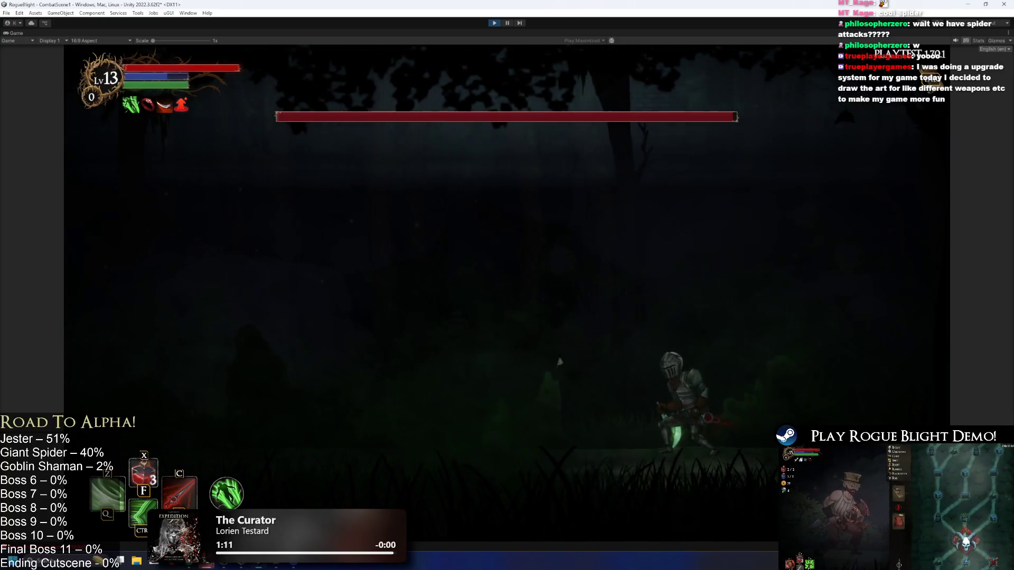
pyautogui.press('d')
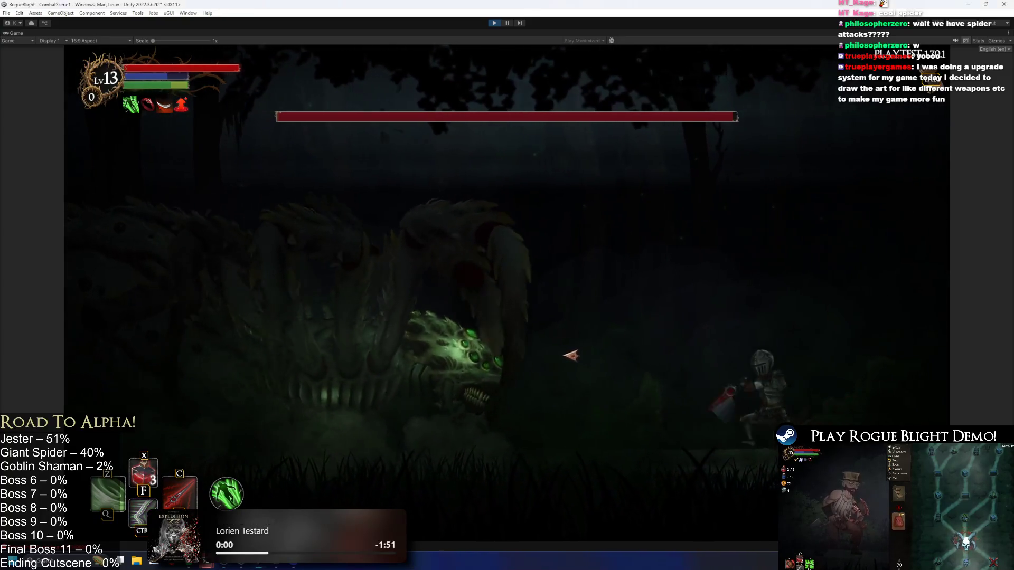
pyautogui.press('a')
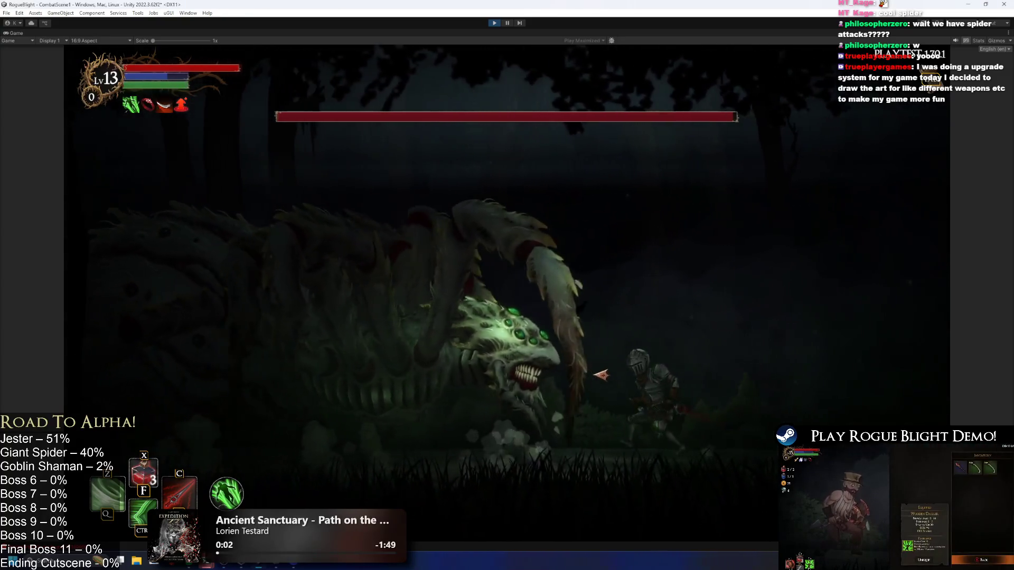
pyautogui.press('d')
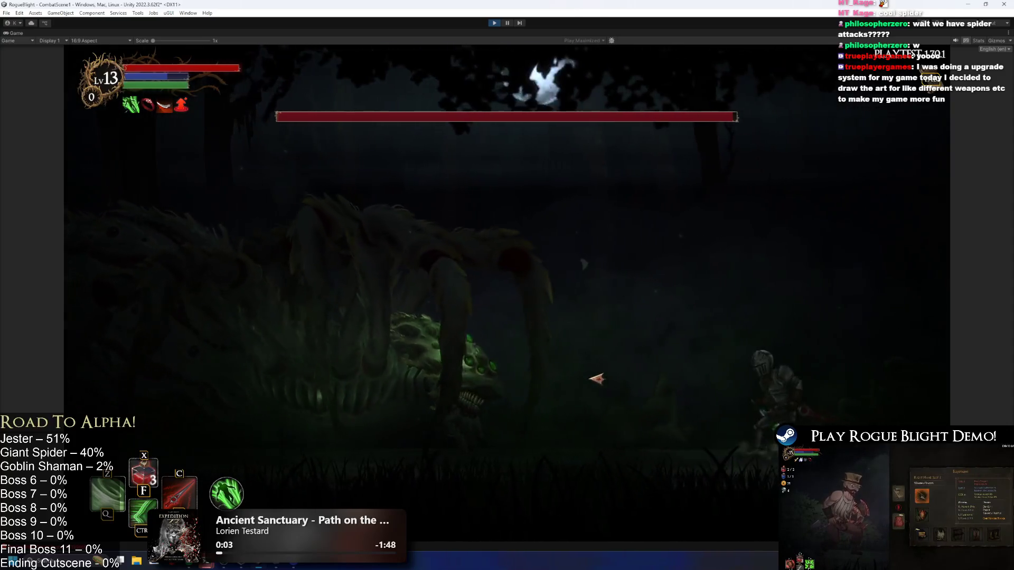
pyautogui.press('a')
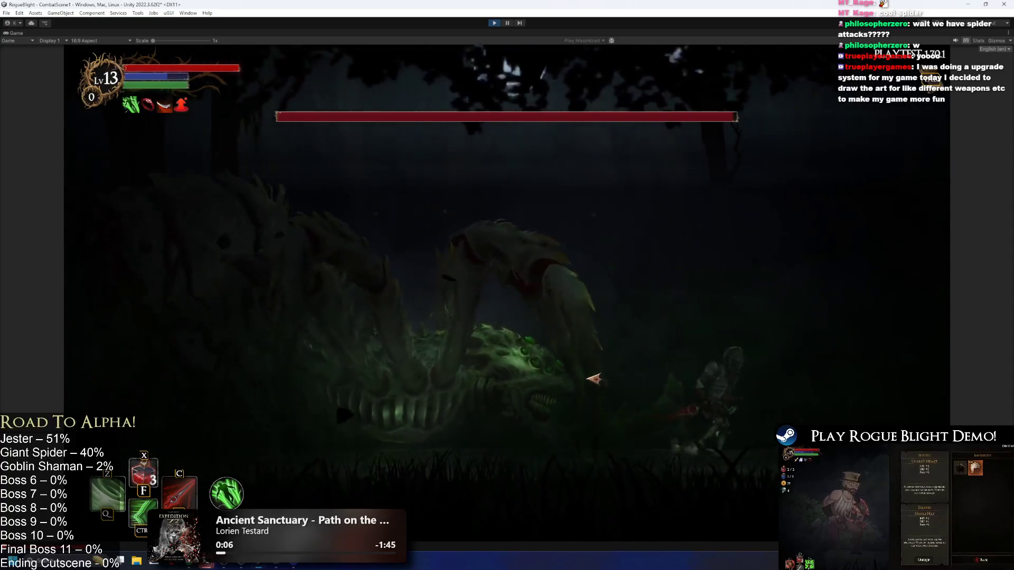
pyautogui.press('a')
# - Strike the Broodmother, dash clear of its projectiles, and land a crescent slash
pyautogui.click(416, 376)
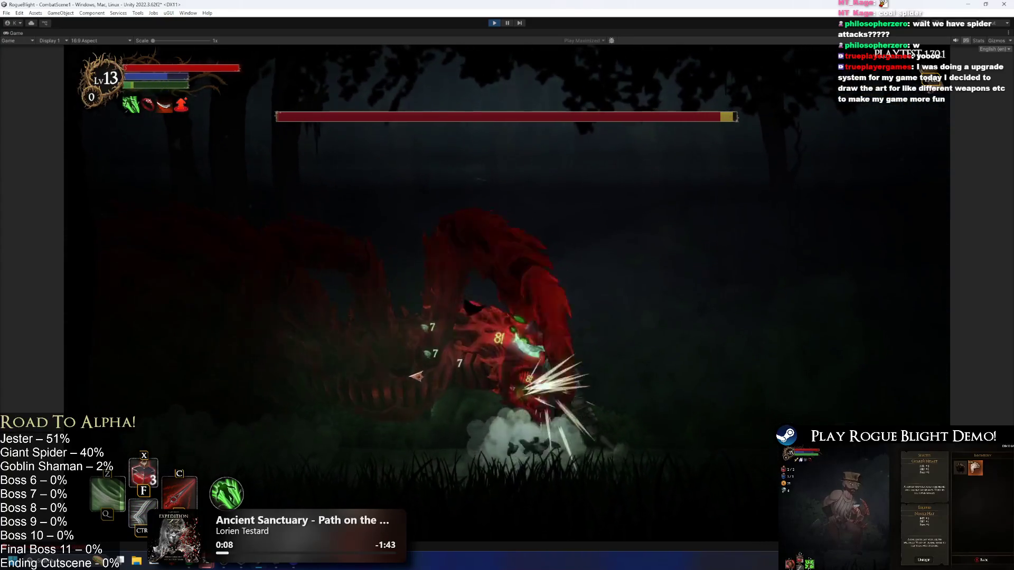
pyautogui.press('d')
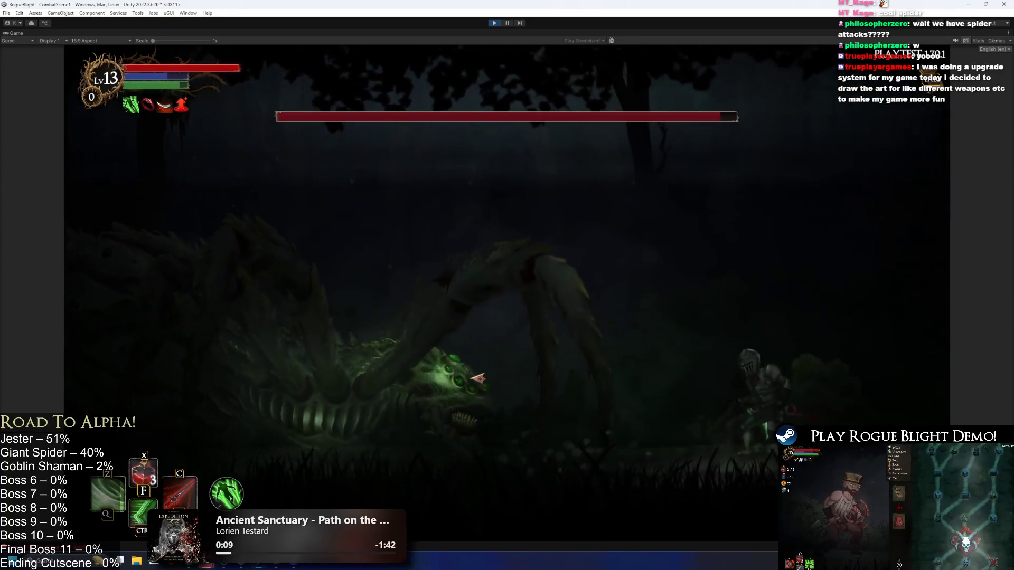
pyautogui.press('ctrl')
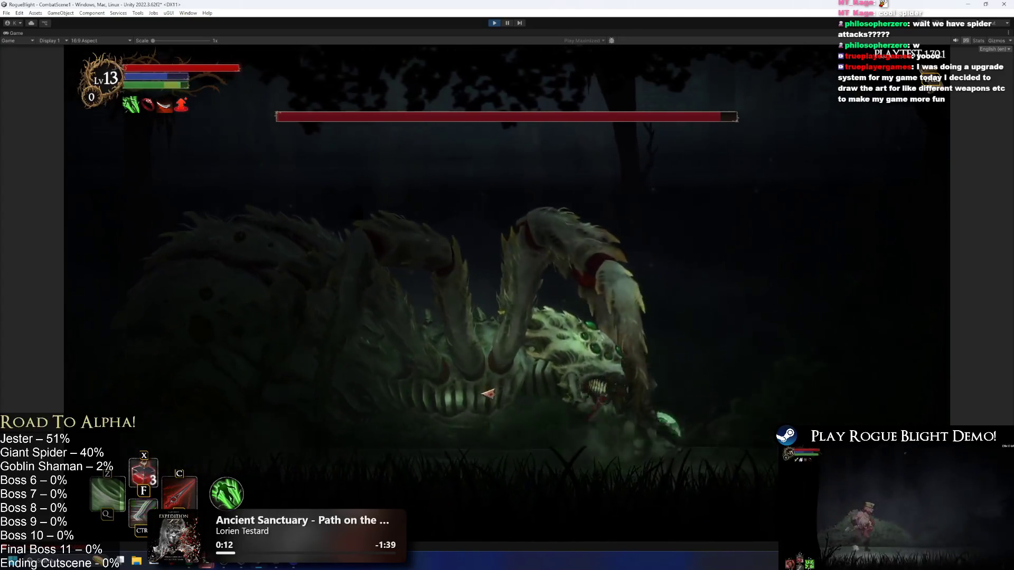
pyautogui.click(483, 392)
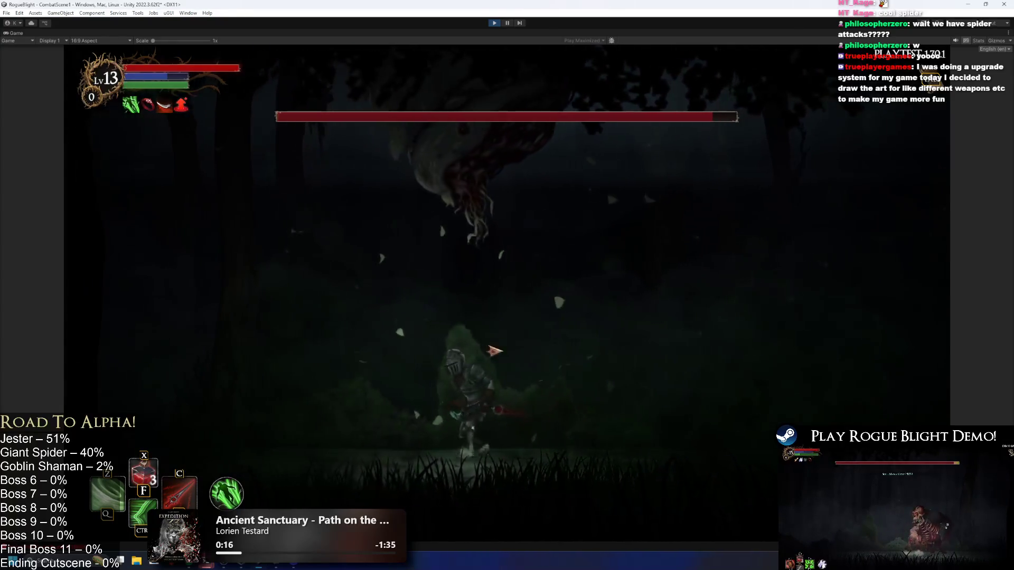
pyautogui.press('space')
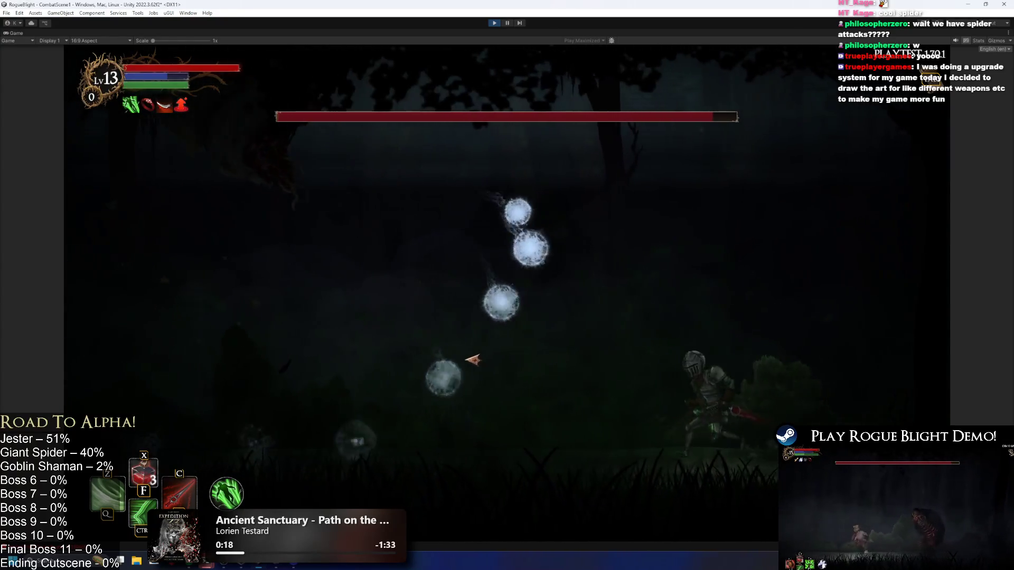
pyautogui.press('ctrl')
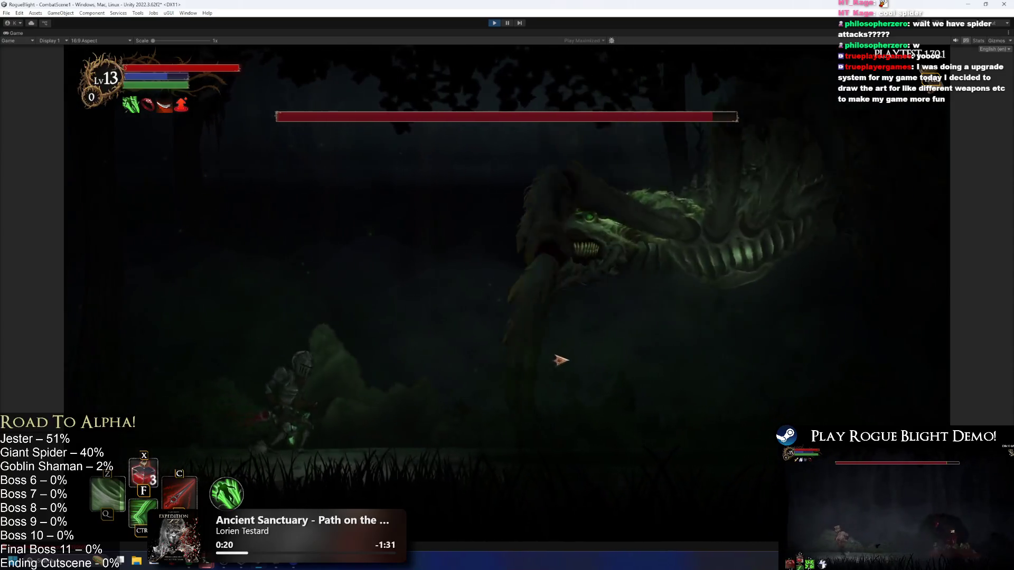
pyautogui.press('ctrl')
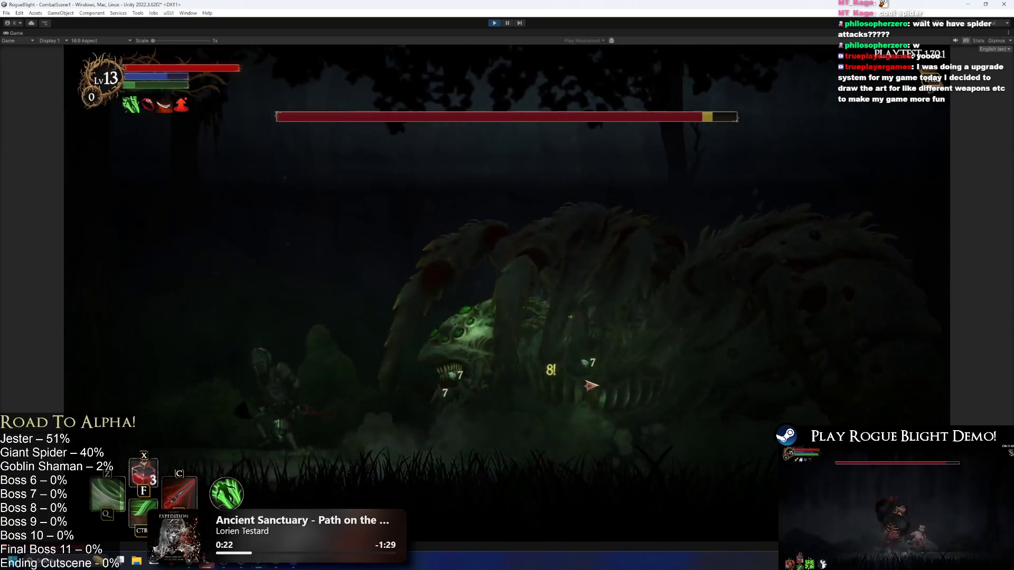
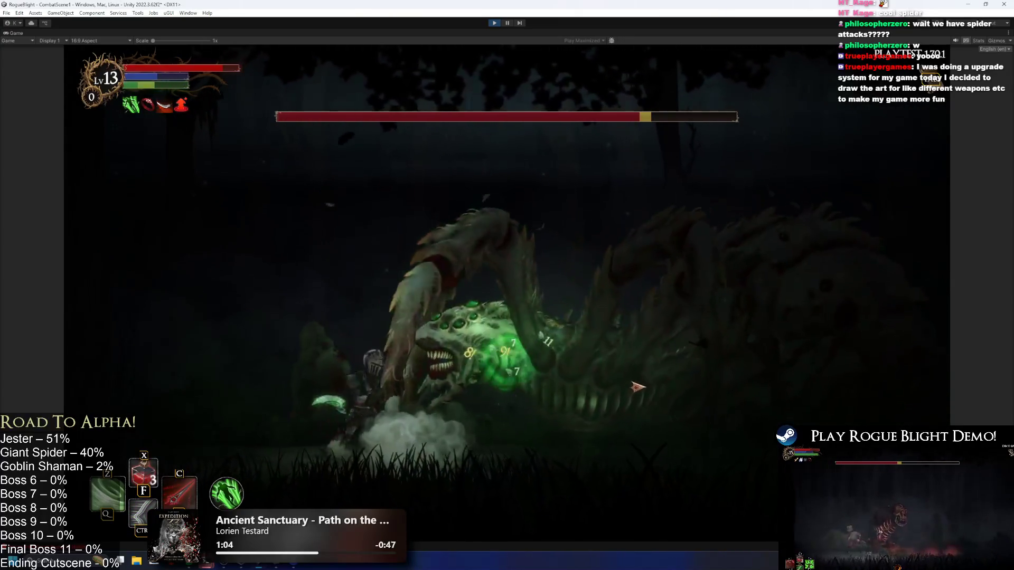
# - Dash in on the Giant Spider, strike it, retreat, then hit it with the C skill
pyautogui.press('ctrl')
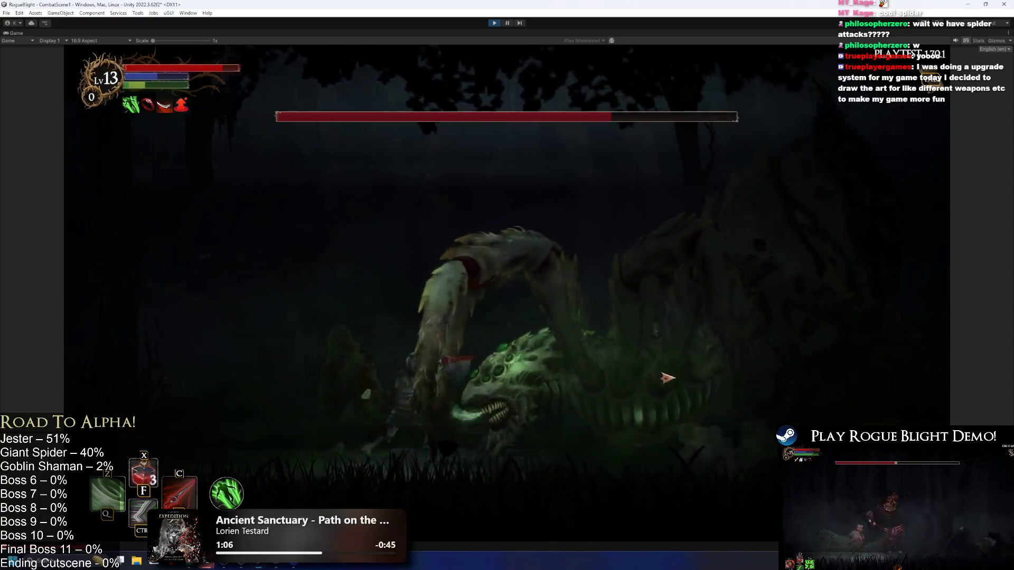
pyautogui.press('Left')
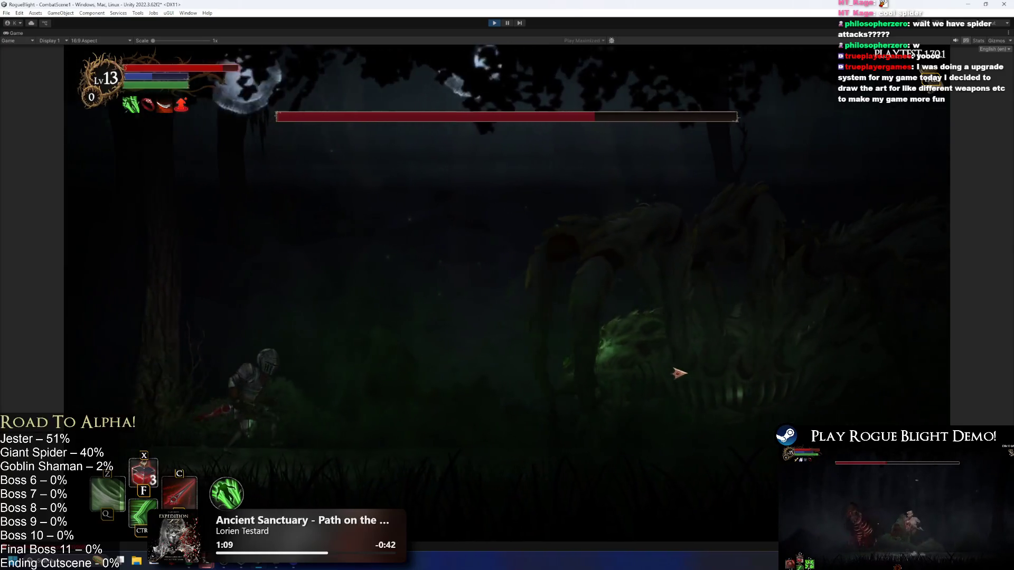
pyautogui.press('ctrl')
pyautogui.click(681, 372)
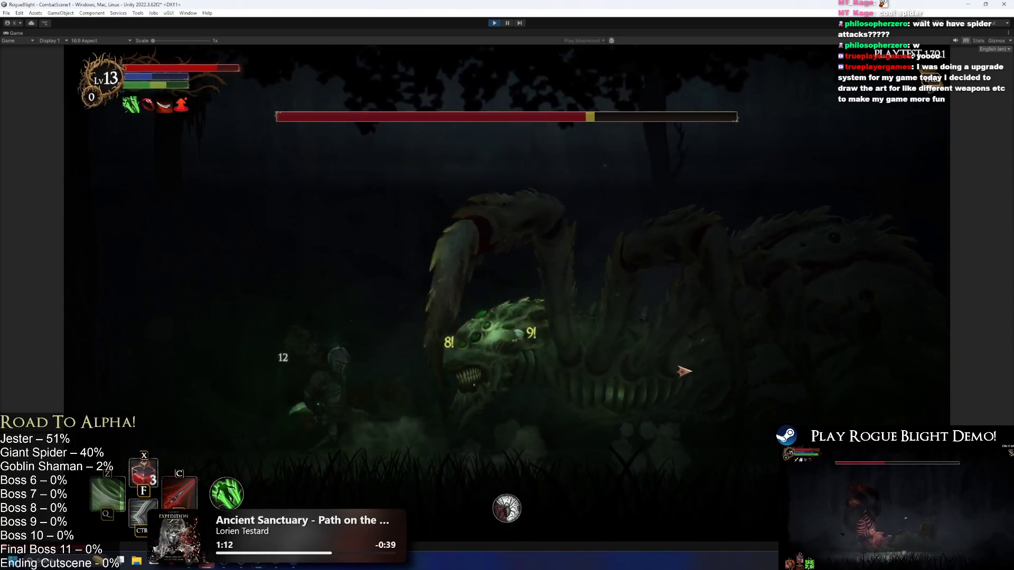
pyautogui.press('Left')
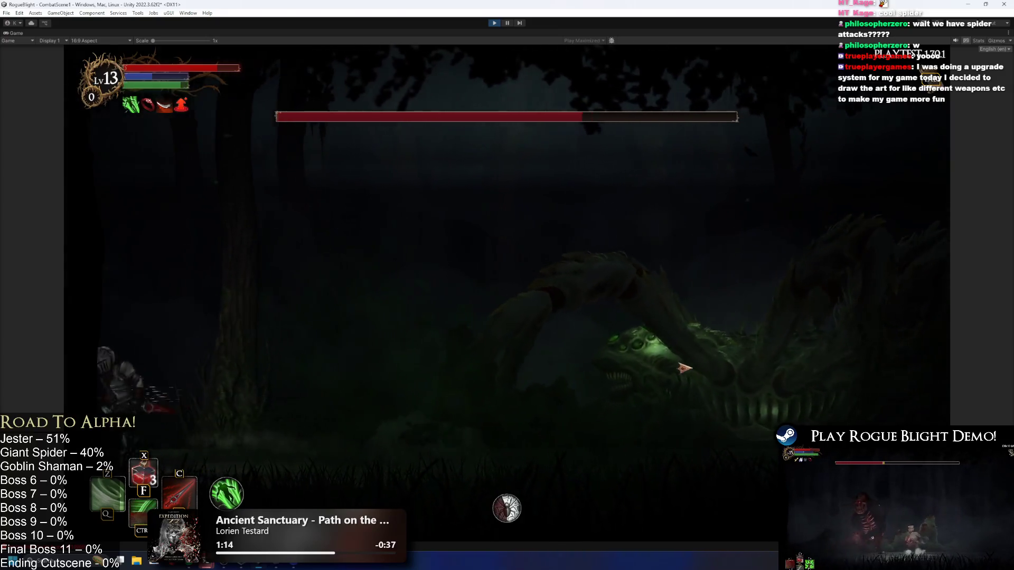
pyautogui.press('Right')
pyautogui.press('c')
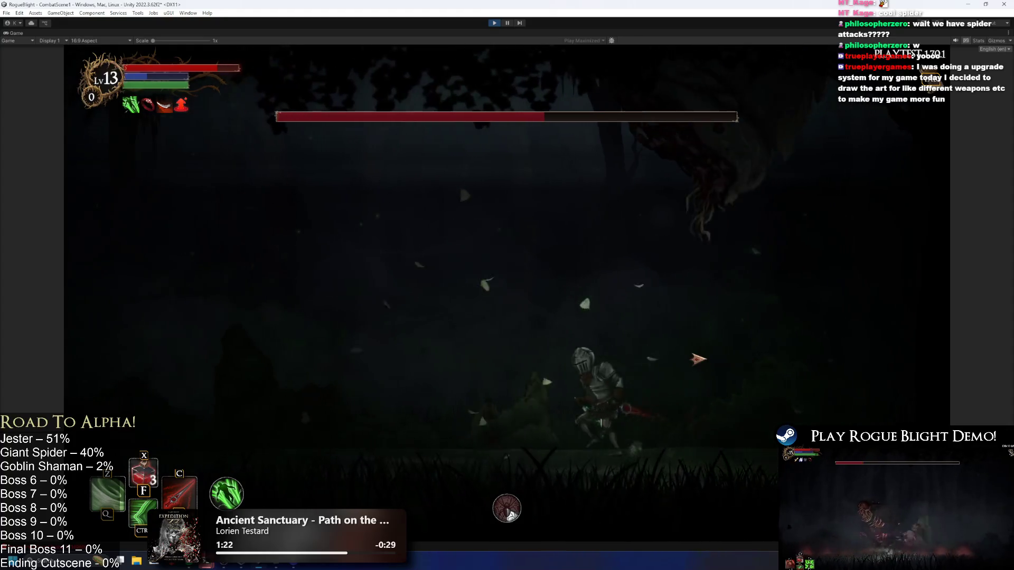
# - Dodge the falling orbs, lunge at the rising spider with the C skill, then back off
pyautogui.press('Left')
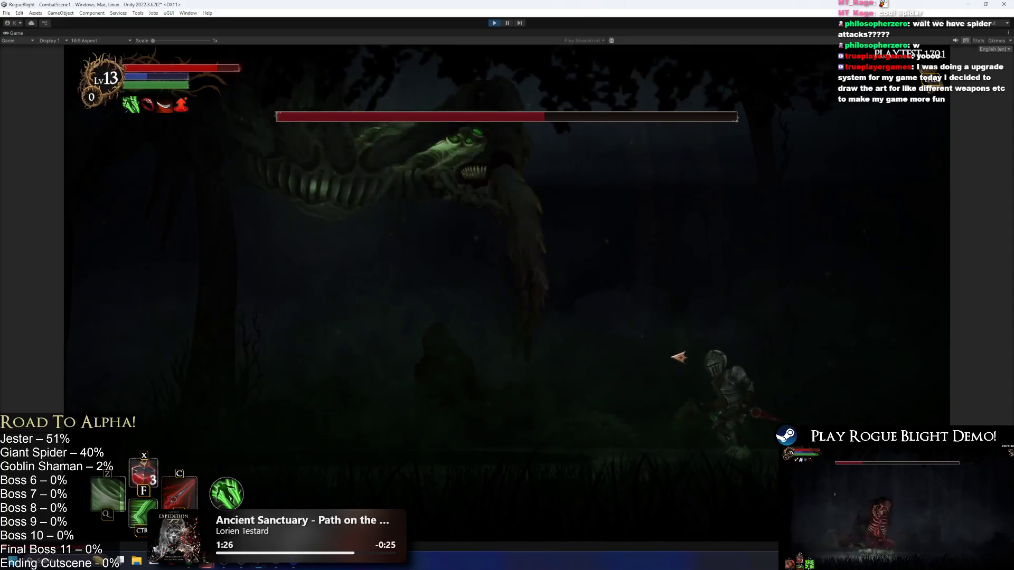
pyautogui.press('Left')
pyautogui.press('Right')
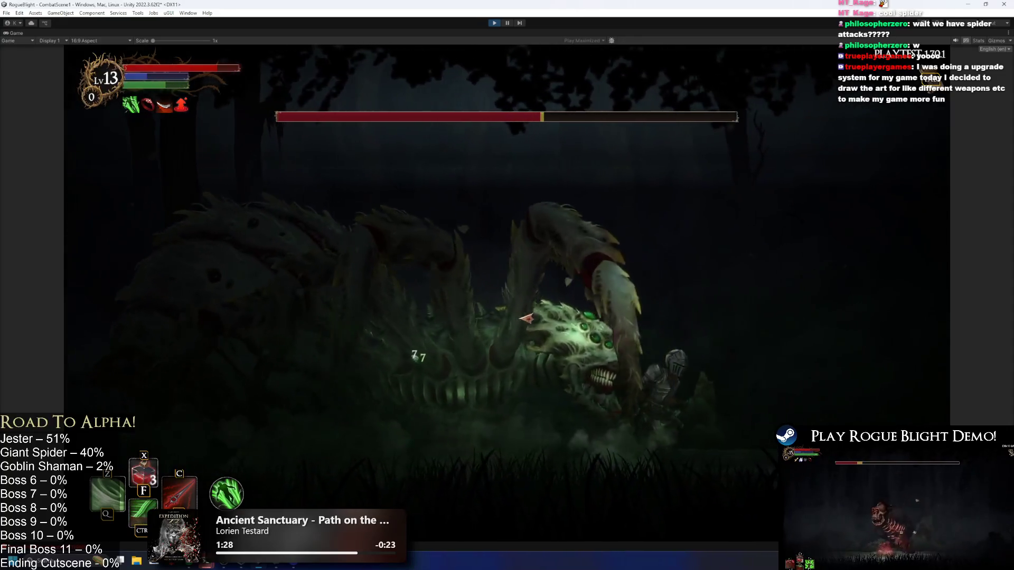
pyautogui.press('c')
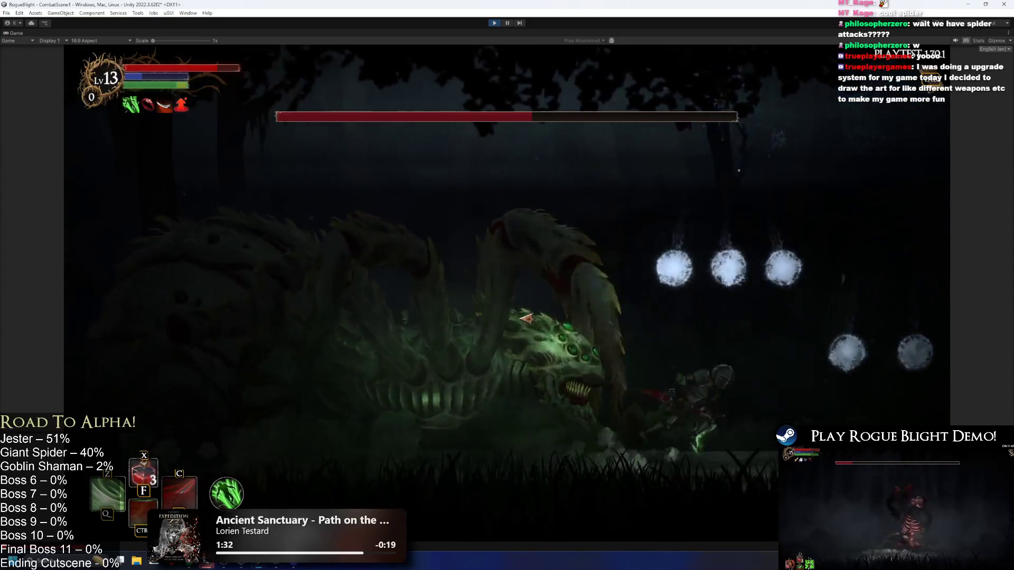
pyautogui.press('Right')
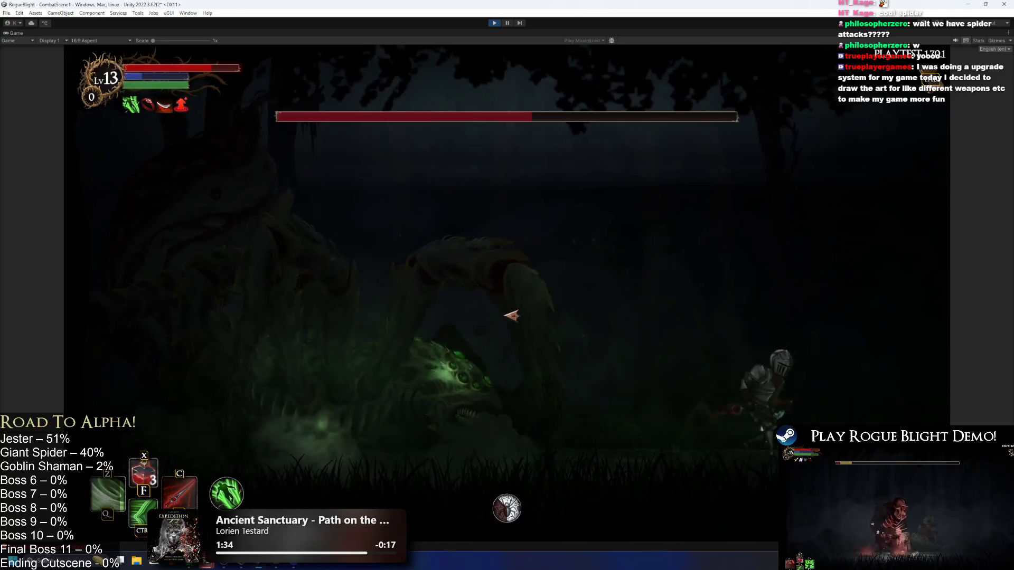
pyautogui.press('Right')
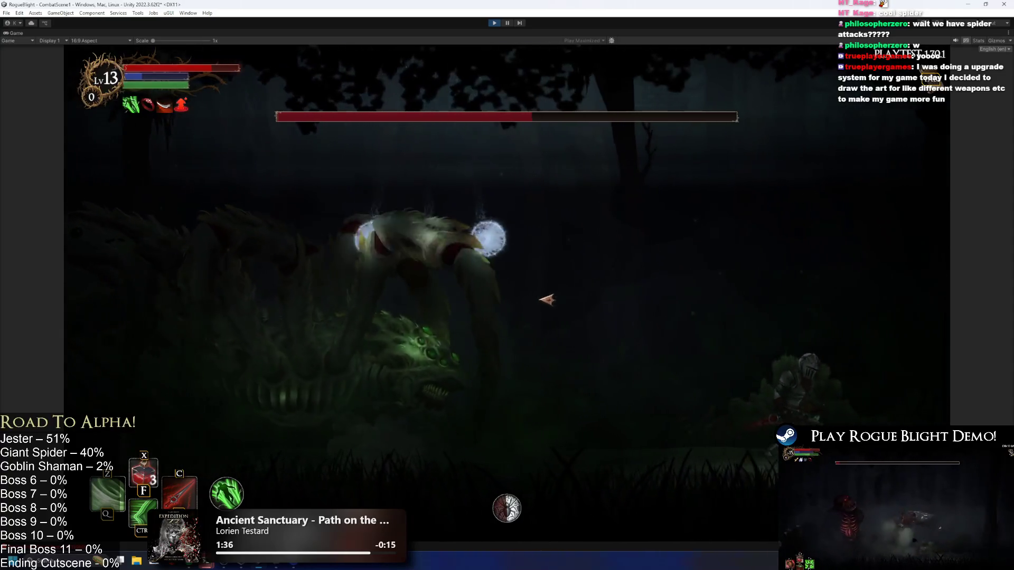
# - Chase the spider, deliver a jumping slash to the right, then crouch to ready the glowing weapon
pyautogui.press('Left')
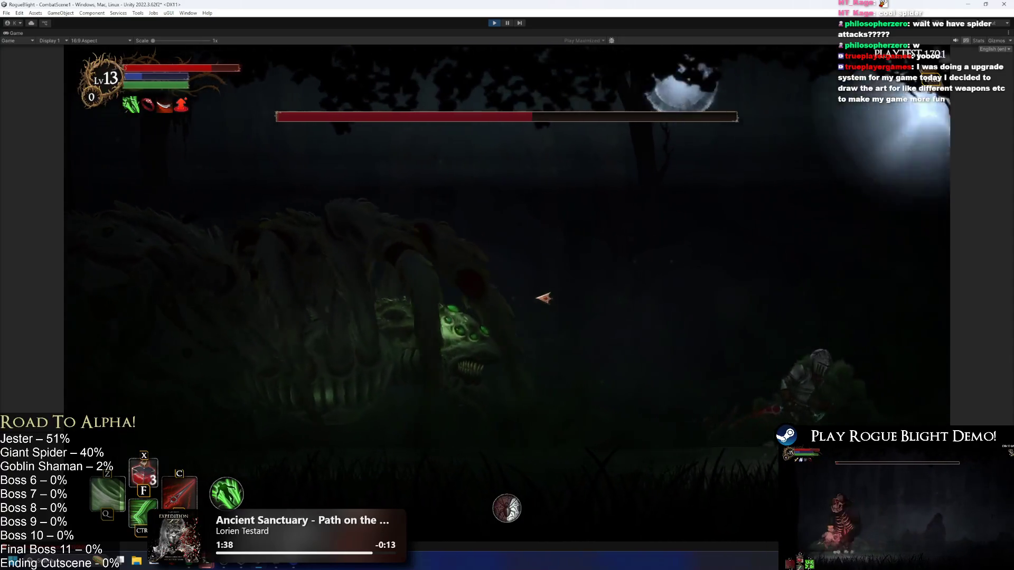
pyautogui.press('Left')
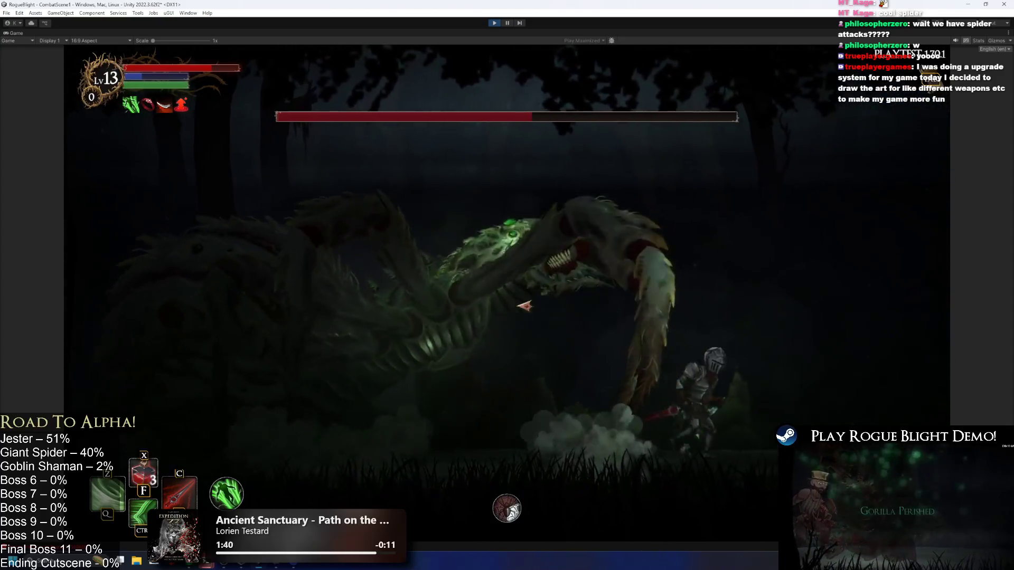
pyautogui.press('Left')
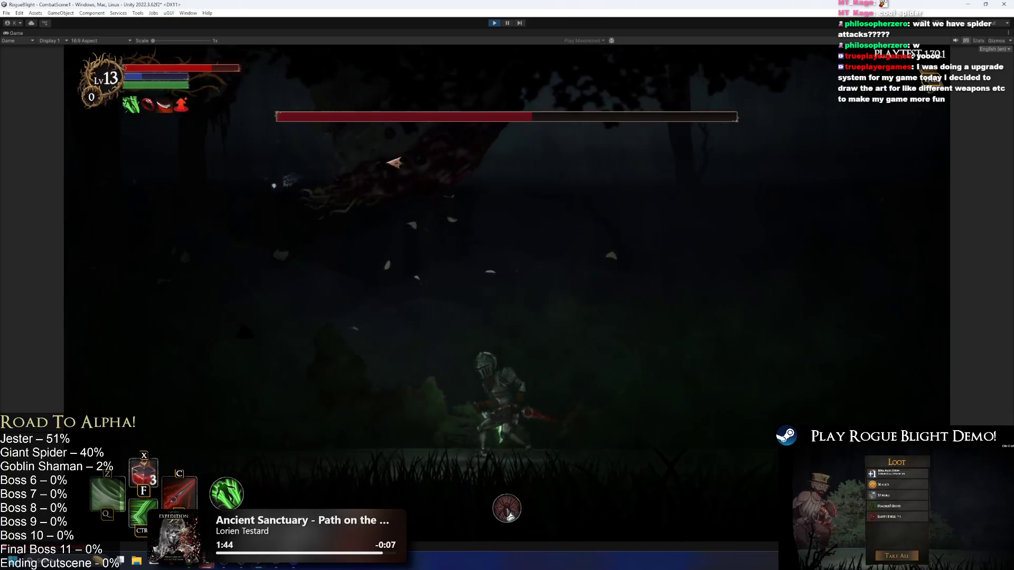
pyautogui.press('Right')
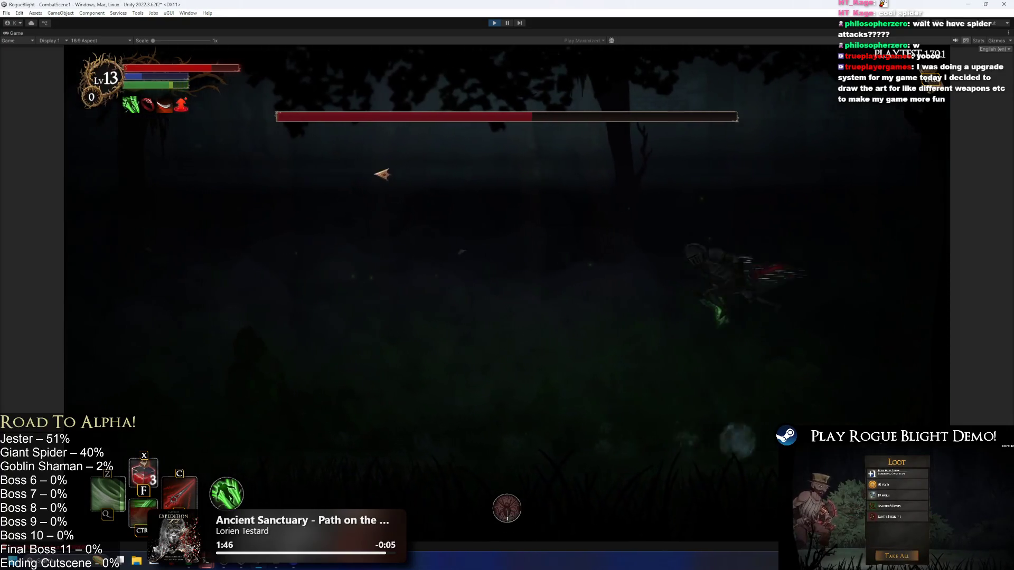
pyautogui.press('Left')
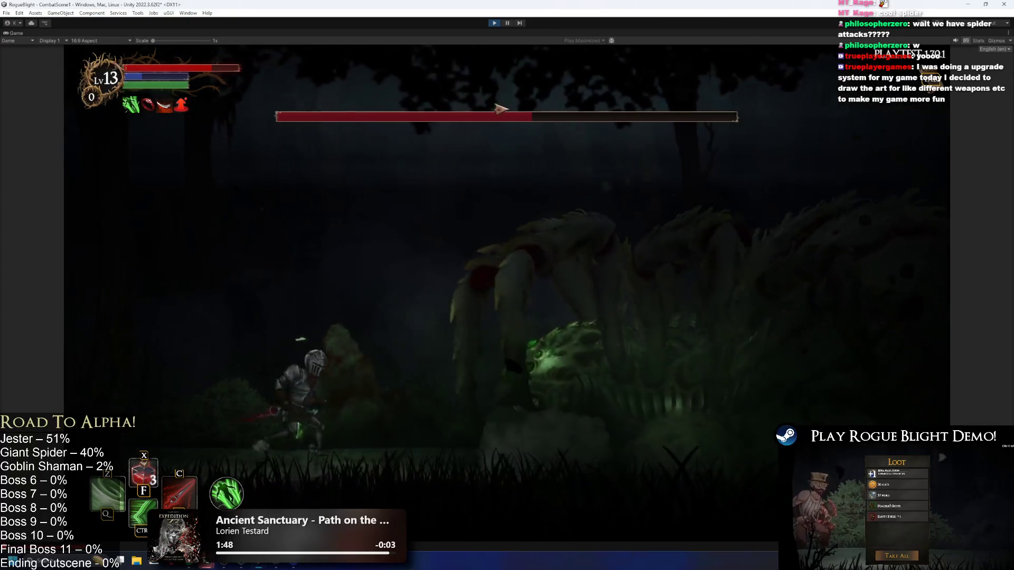
pyautogui.press('Left')
pyautogui.press('Right')
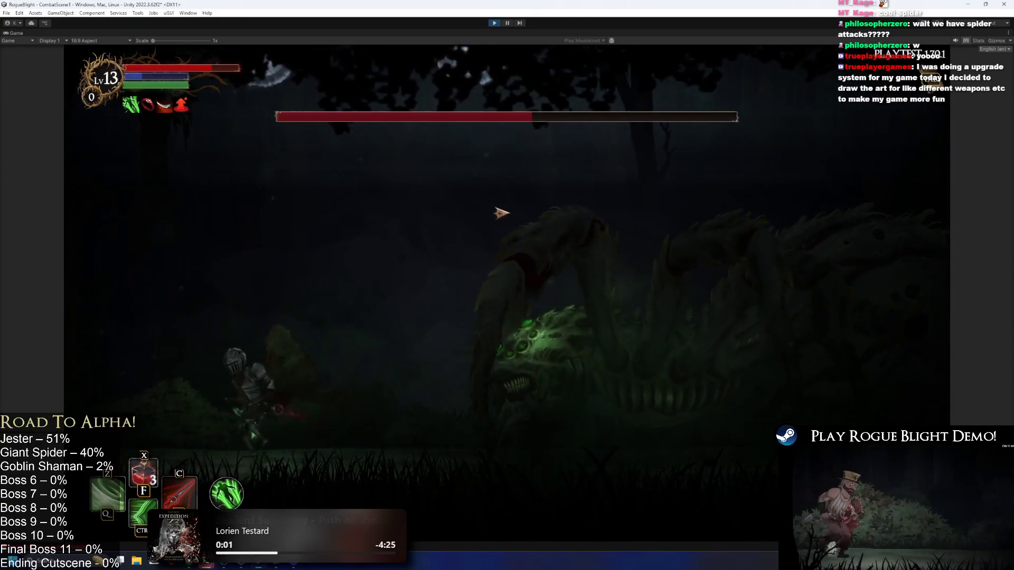
# - Run under the advancing spider, flee left, then return with a jumping green-blade attack
pyautogui.press('Right')
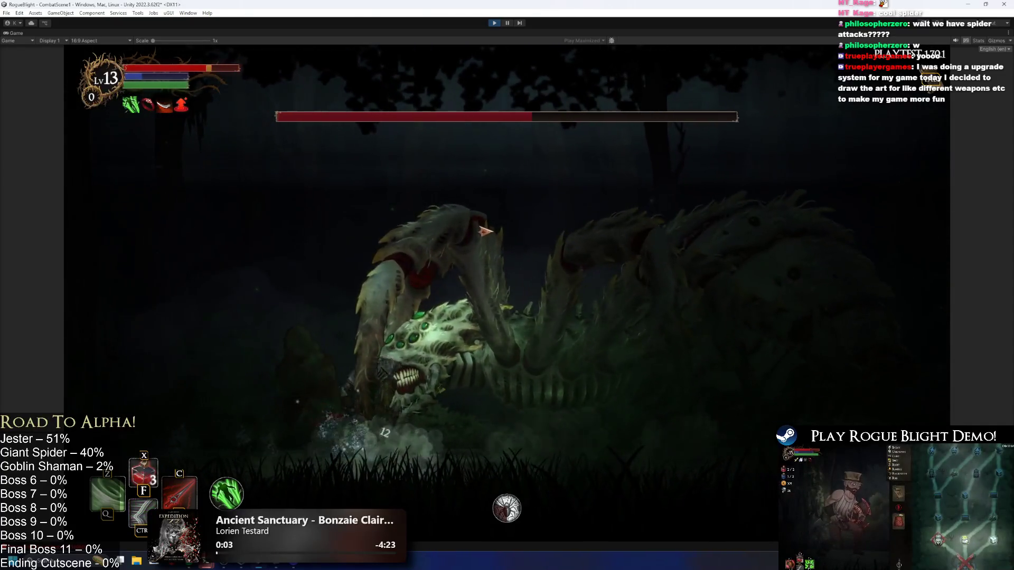
pyautogui.press('Left')
pyautogui.press('Right')
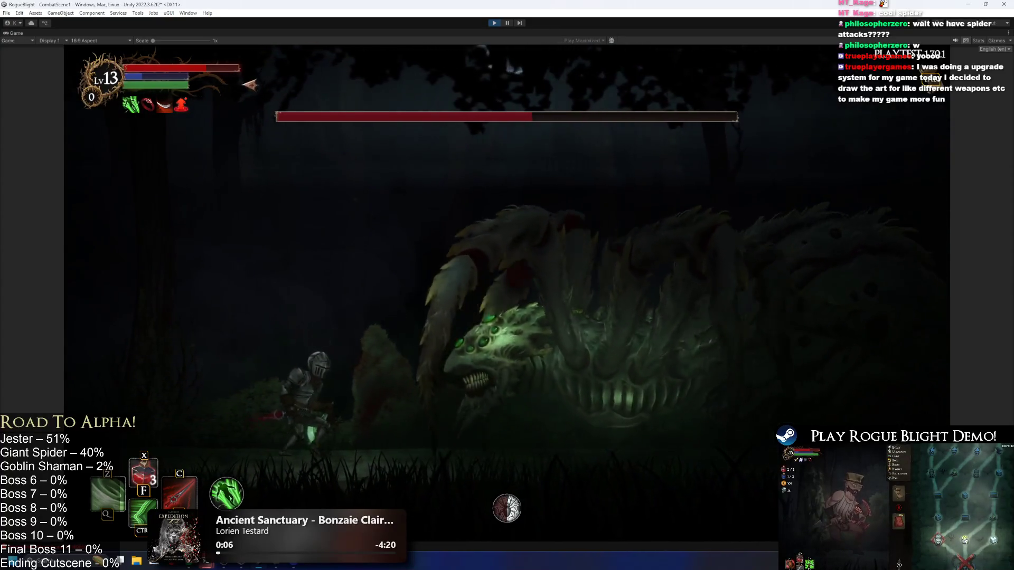
pyautogui.press('Left')
pyautogui.press('space')
pyautogui.press('Right')
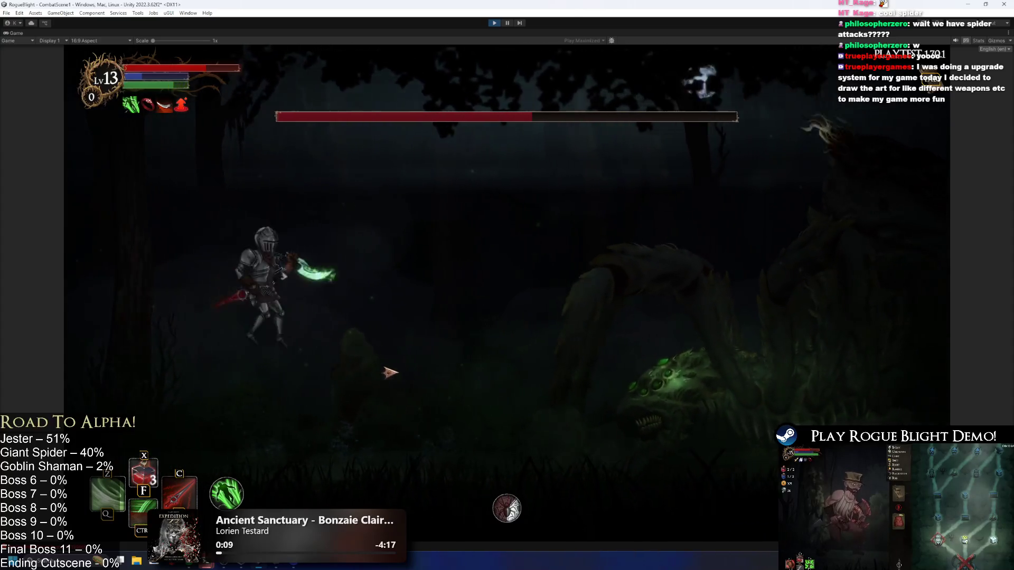
pyautogui.press('Right')
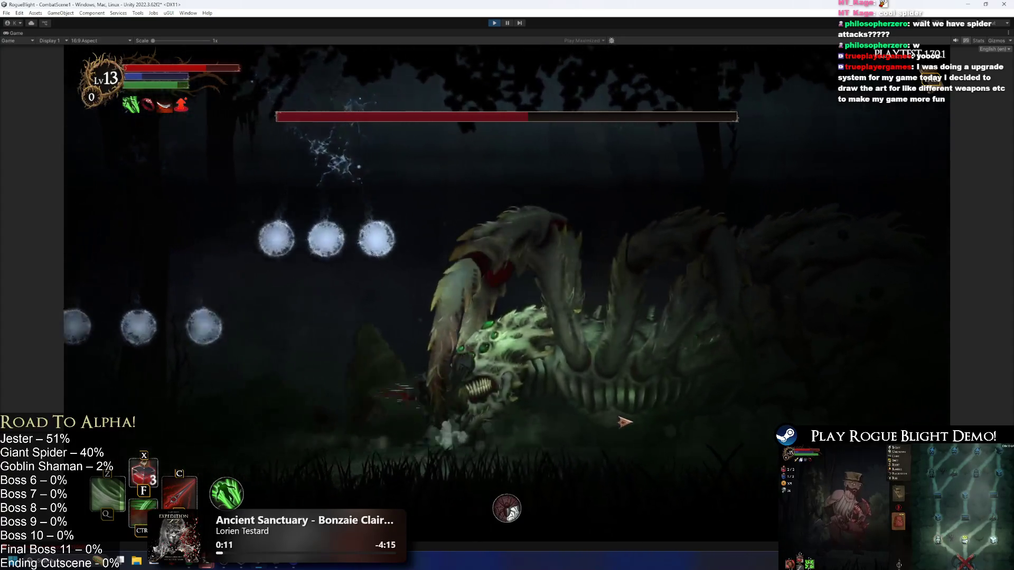
# - Slash the spider for 12 damage, then run right and sidestep its descending attack
pyautogui.click(620, 420)
pyautogui.press('Right')
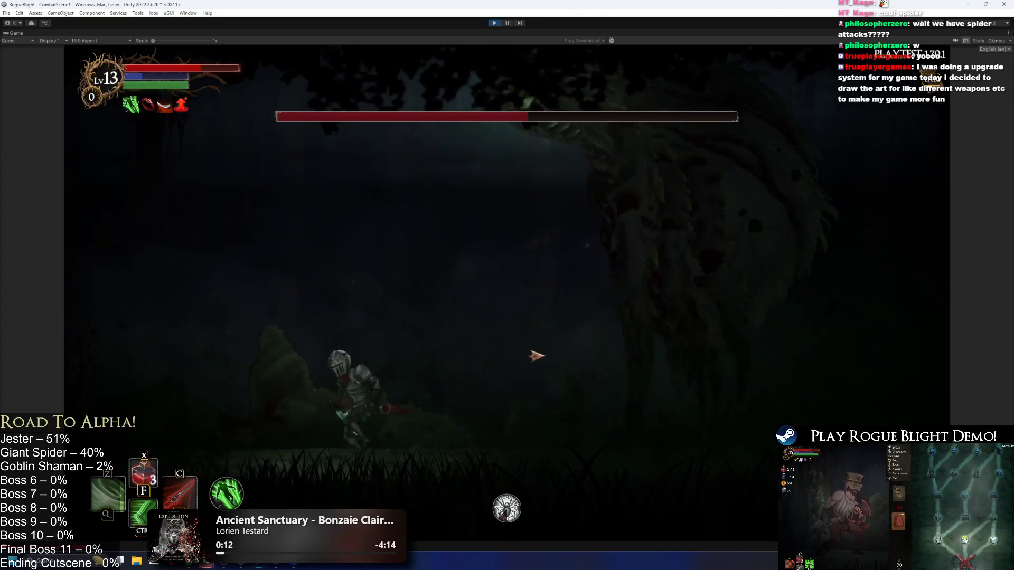
pyautogui.press('Right')
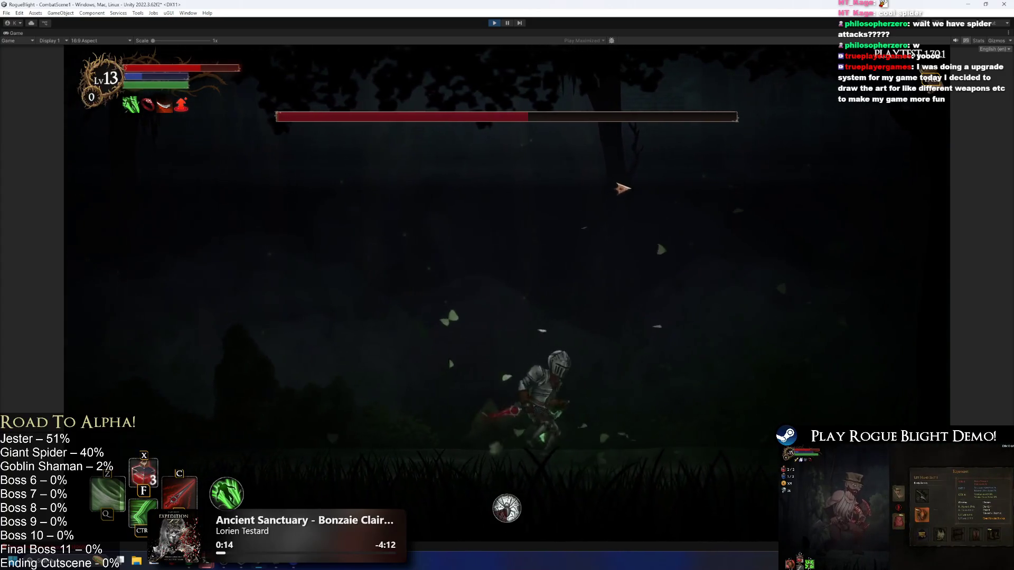
pyautogui.press('Left')
pyautogui.press('Left')
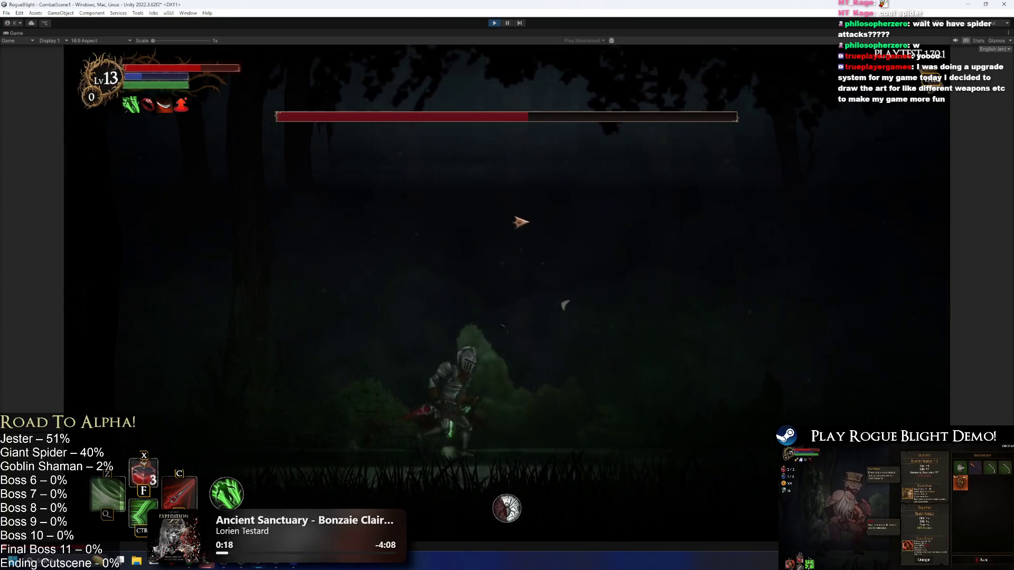
pyautogui.press('Right')
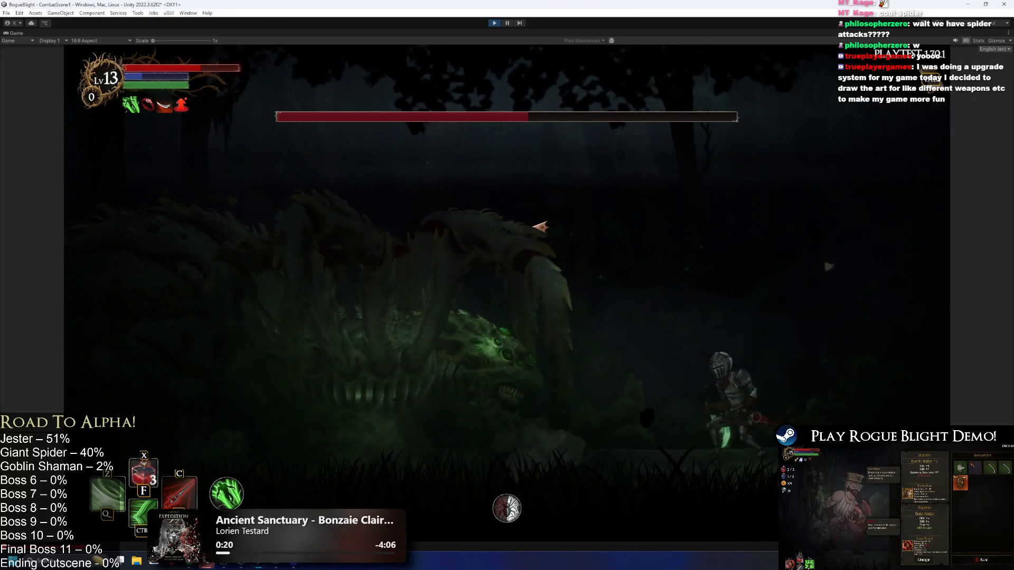
pyautogui.press('Right')
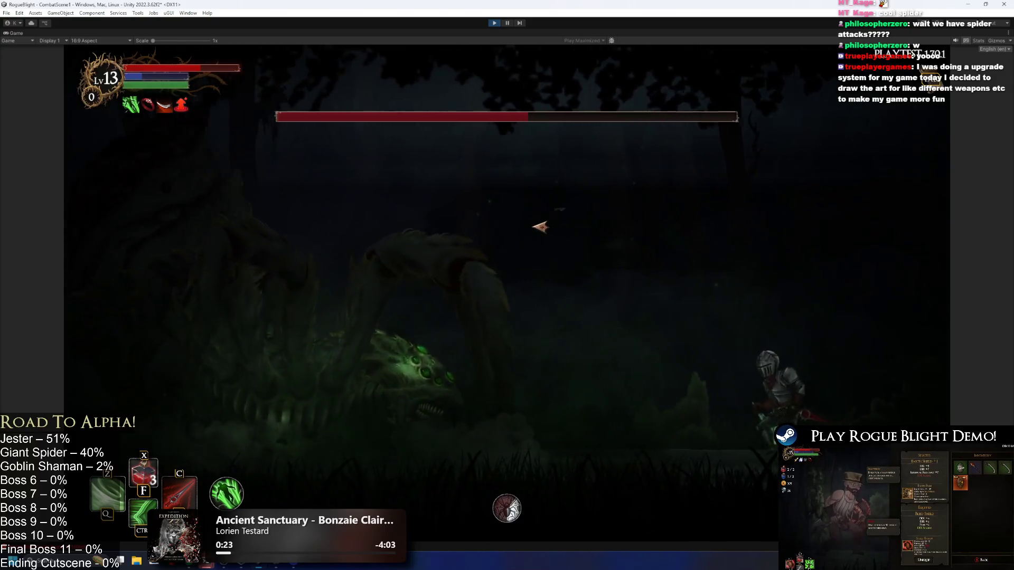
pyautogui.press('Left')
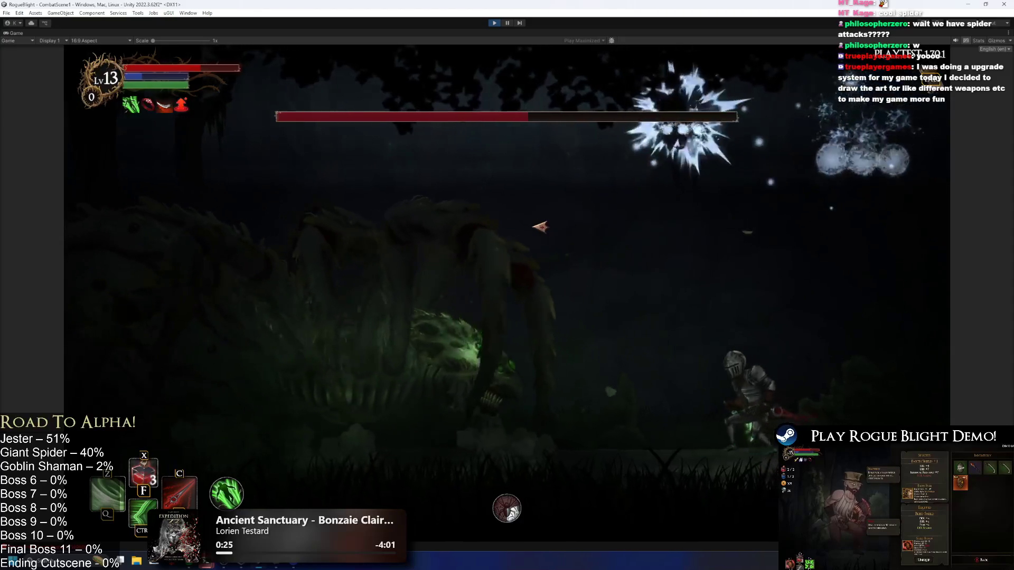
# - Escape the slowing web, dodge the spider's lunge and advance back toward it
pyautogui.press('Right')
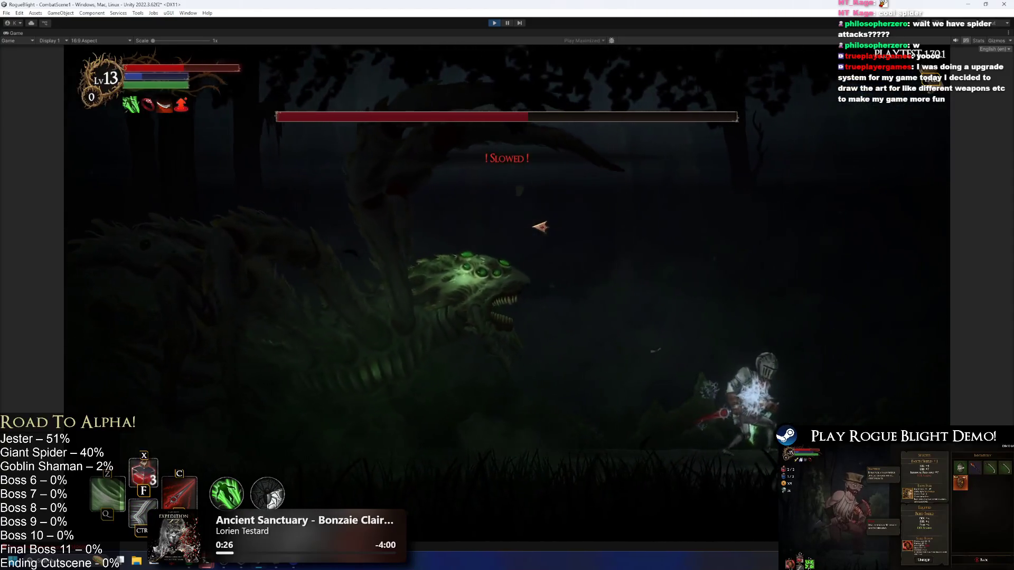
pyautogui.press('Left')
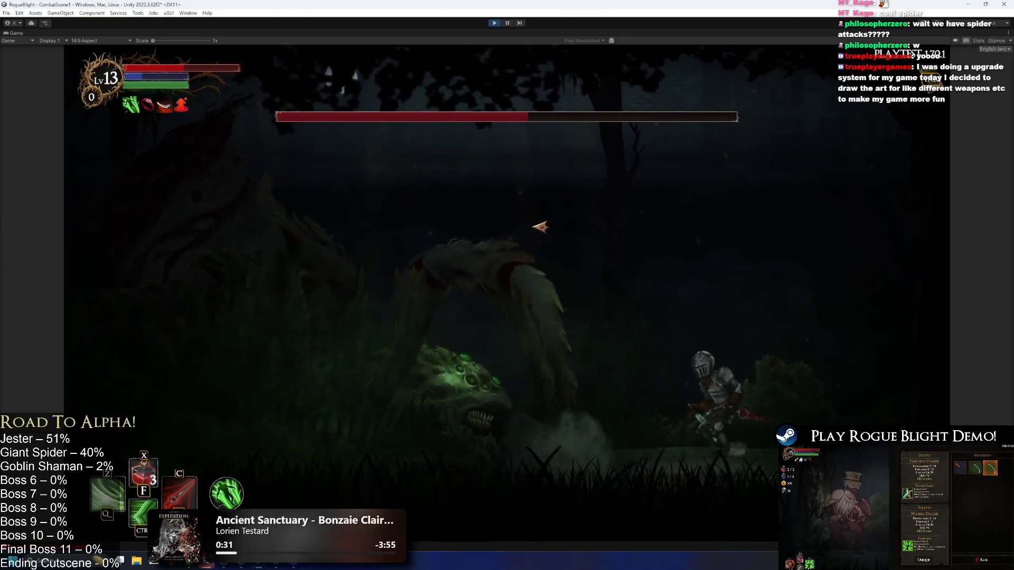
pyautogui.press('Right')
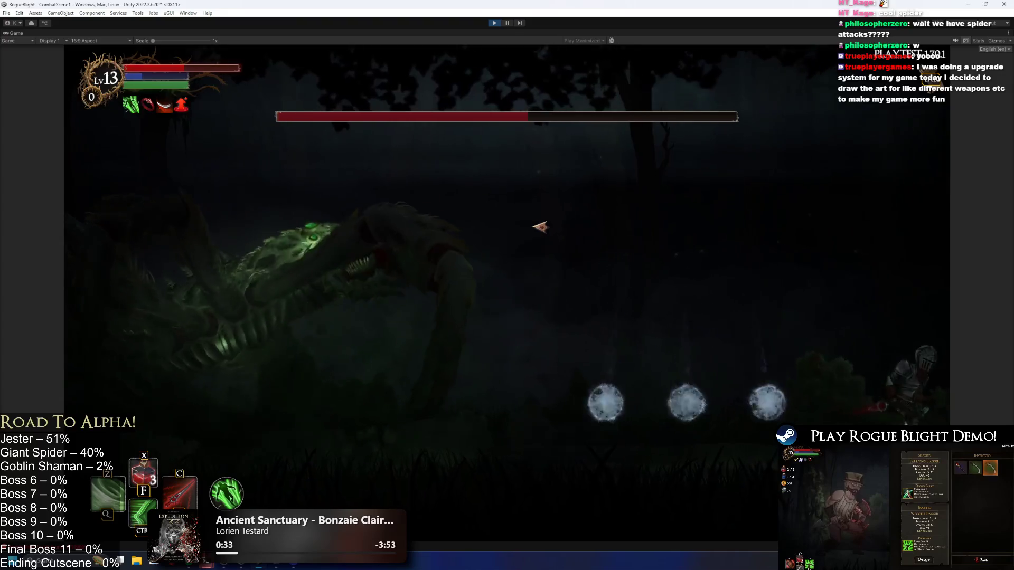
pyautogui.press('Left')
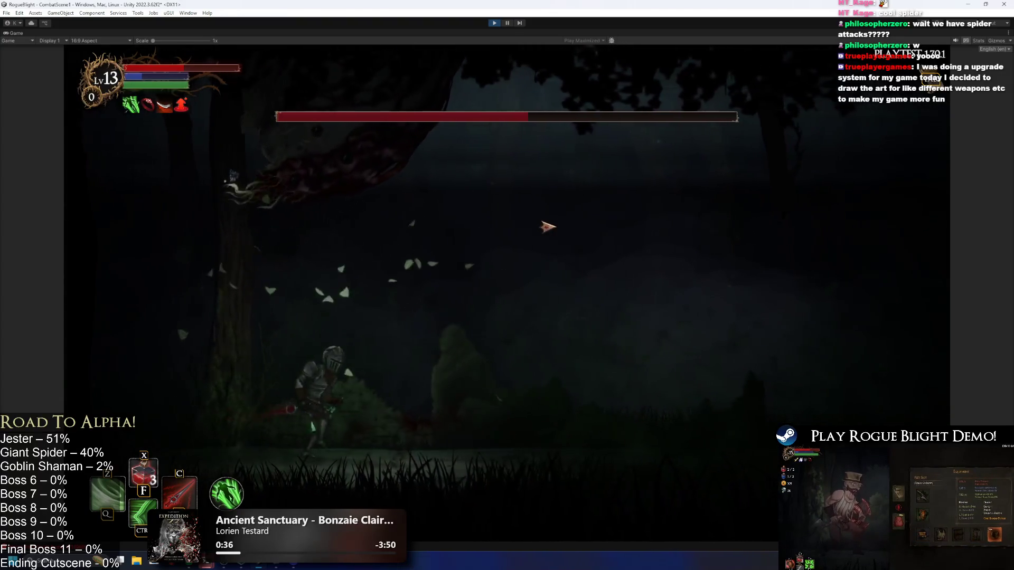
pyautogui.press('Right')
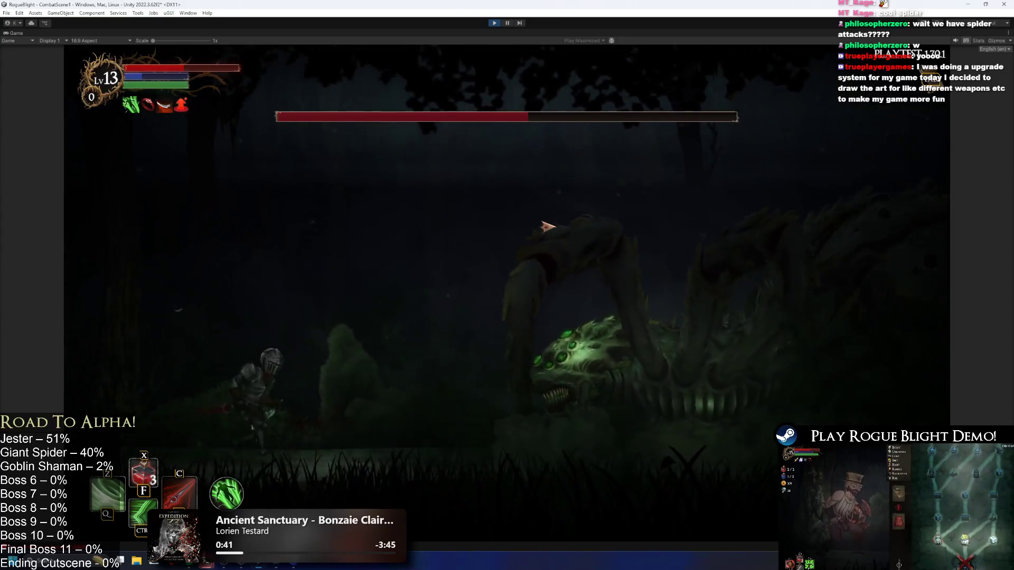
pyautogui.press('Right')
# - Retreat from the spider's lunge, jump clear of its attack and dash right past it
pyautogui.press('Left')
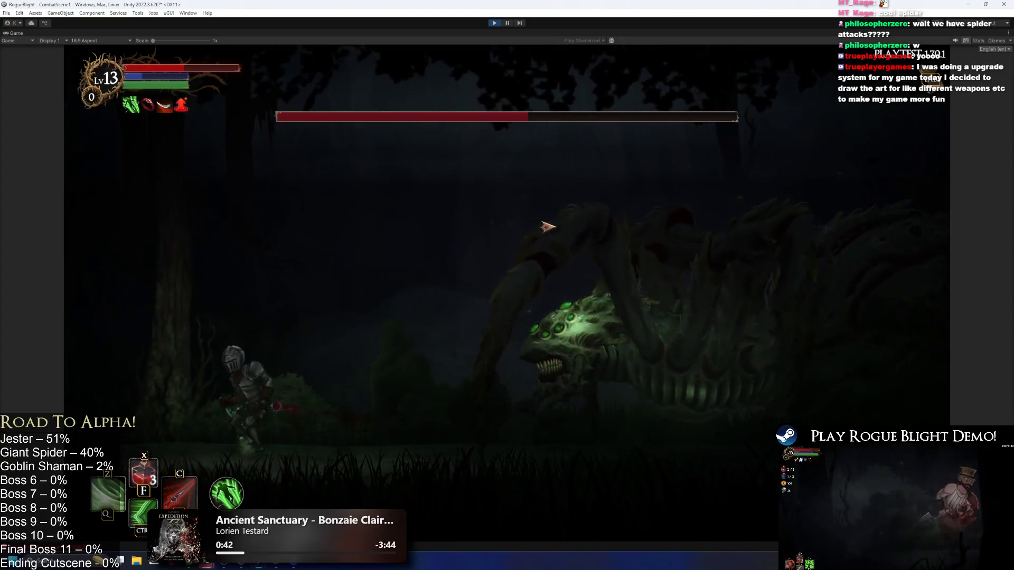
pyautogui.press('Left')
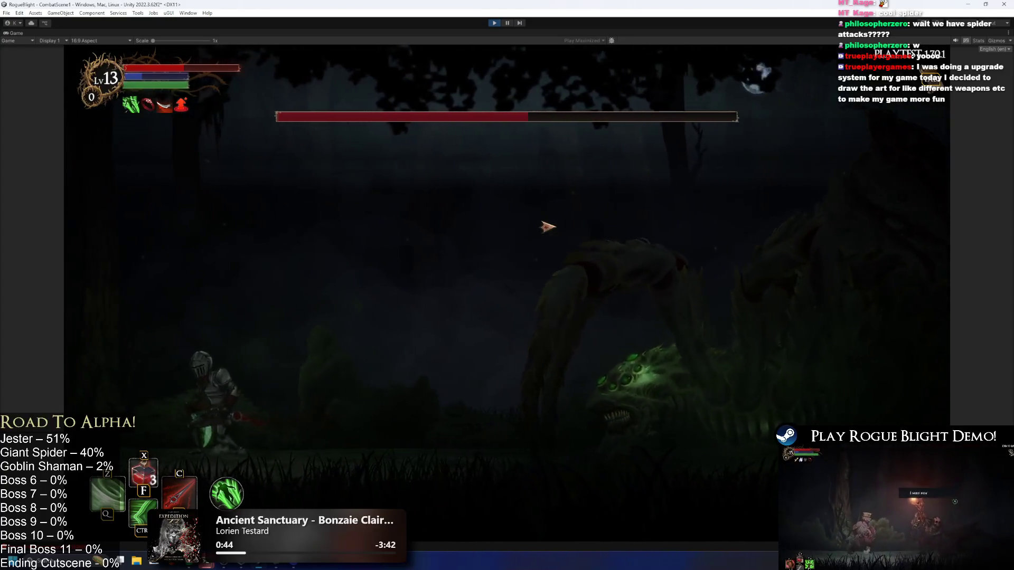
pyautogui.press('Right')
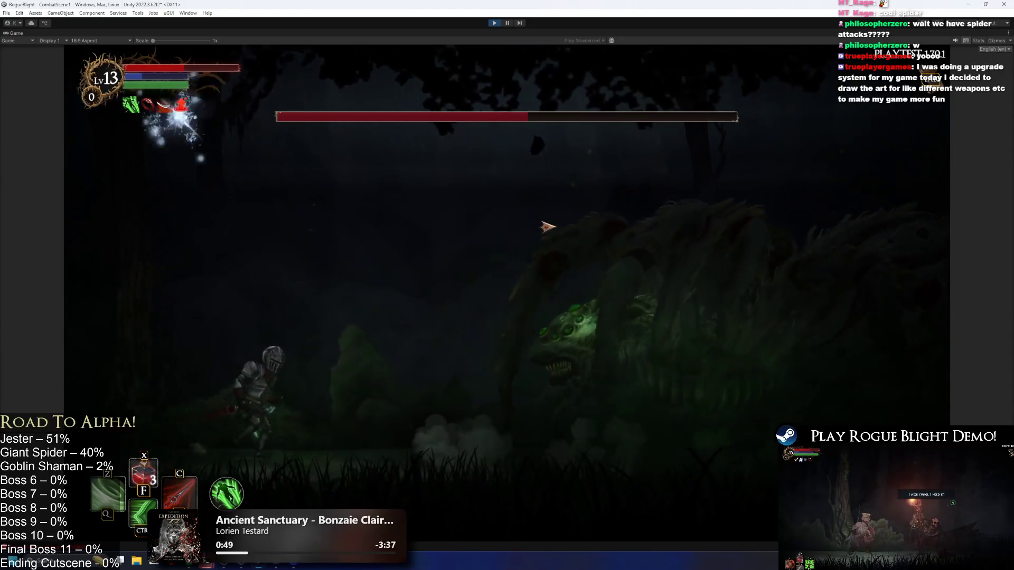
pyautogui.press('Left')
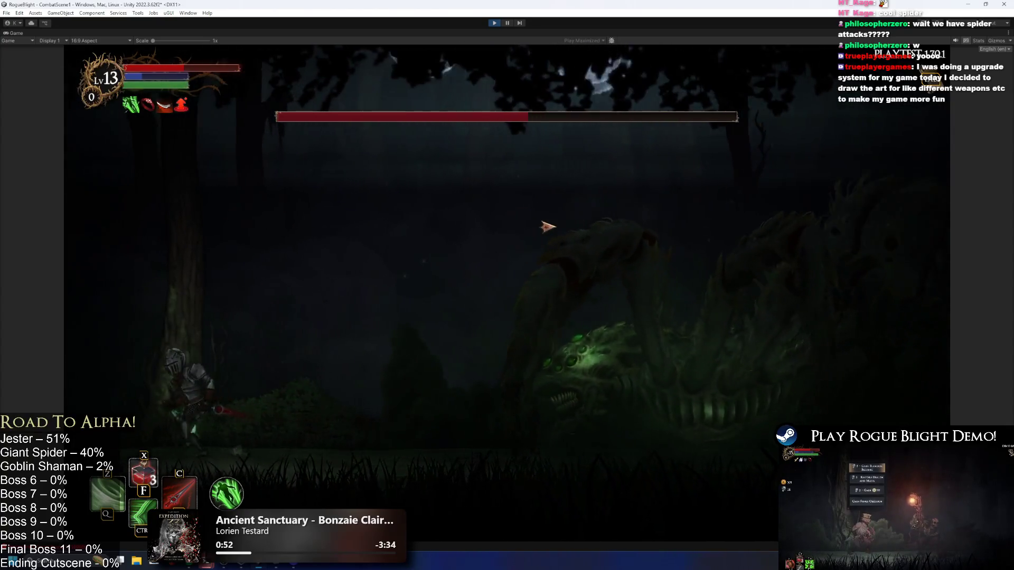
pyautogui.press('space')
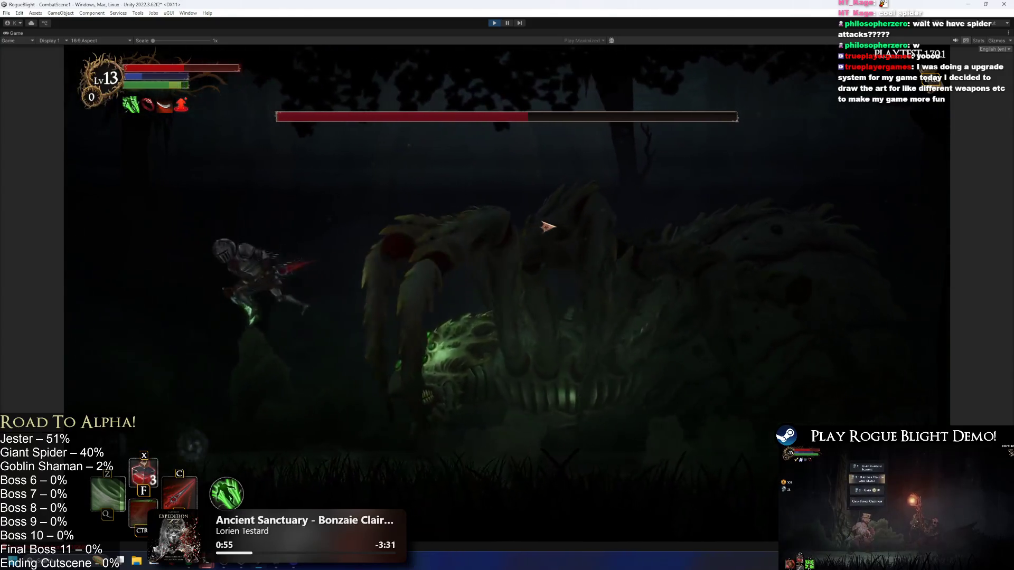
pyautogui.press('Right')
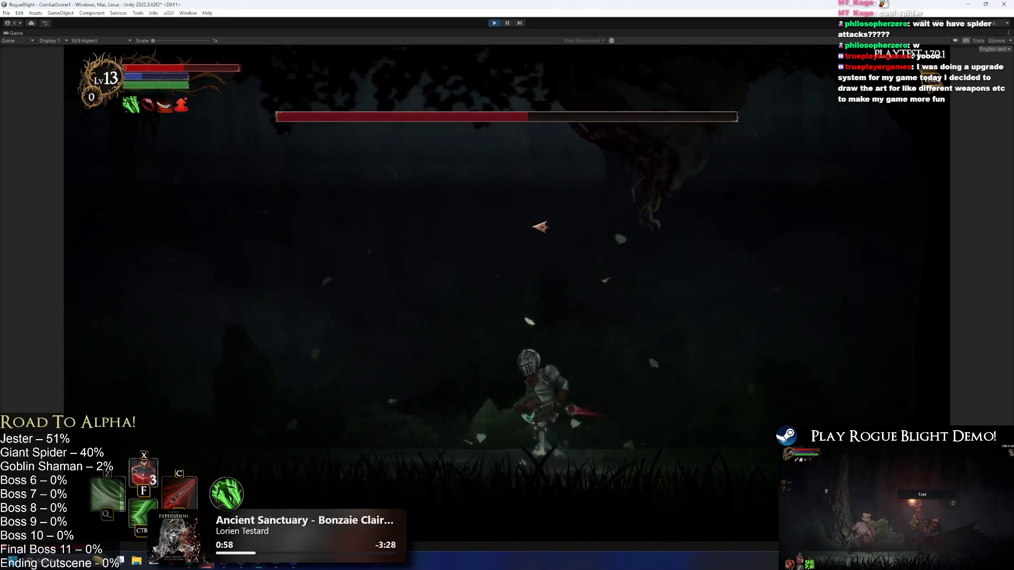
# - Dodge the orbs, edge back in to attack the spider, then retreat right
pyautogui.press('Left')
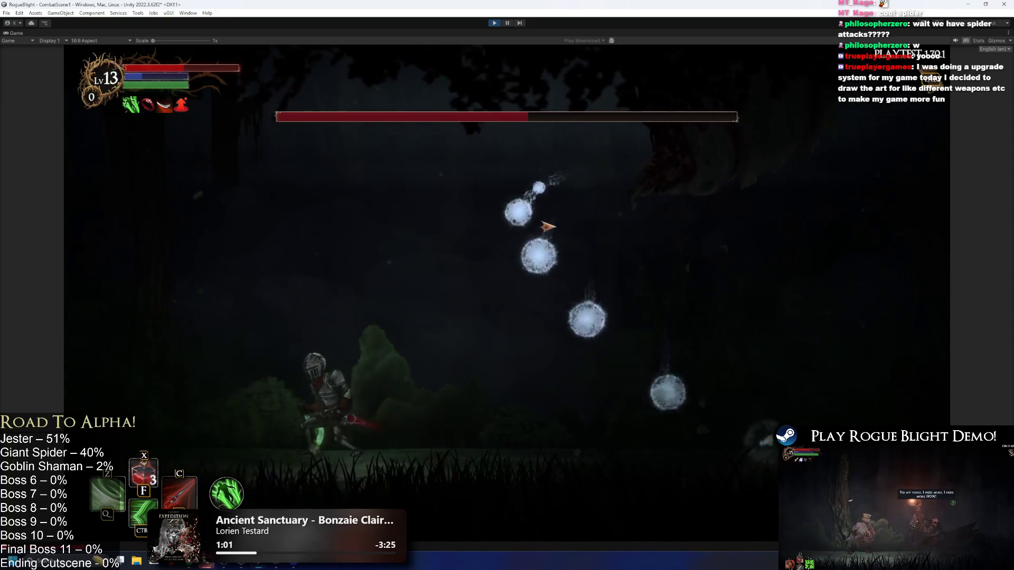
pyautogui.press('Right')
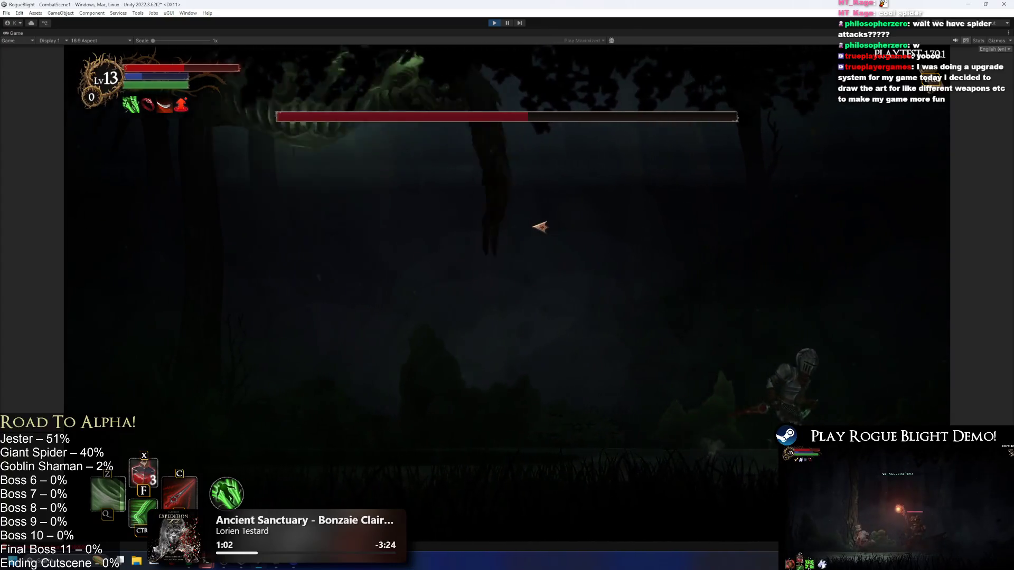
pyautogui.press('Left')
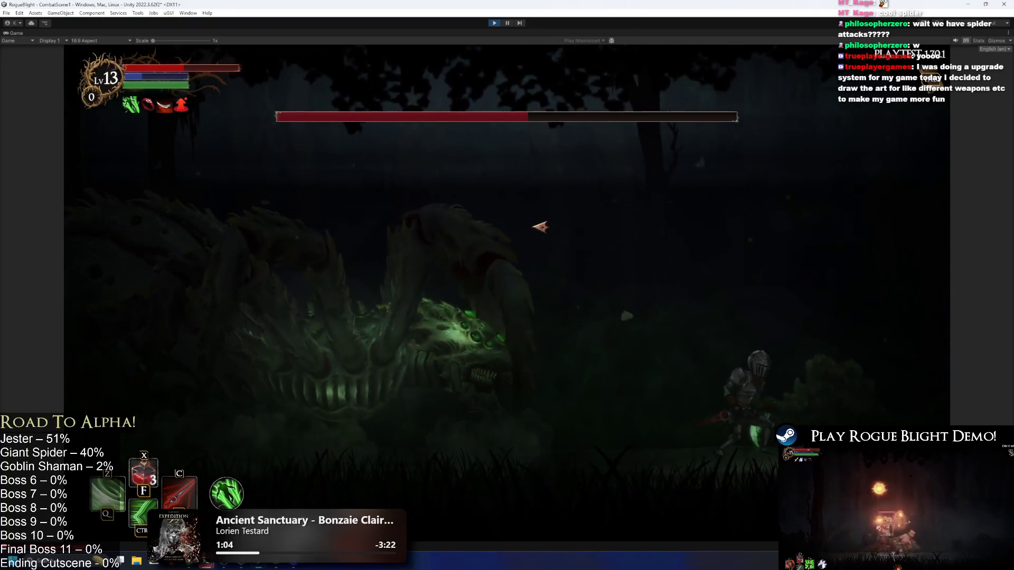
pyautogui.press('Right')
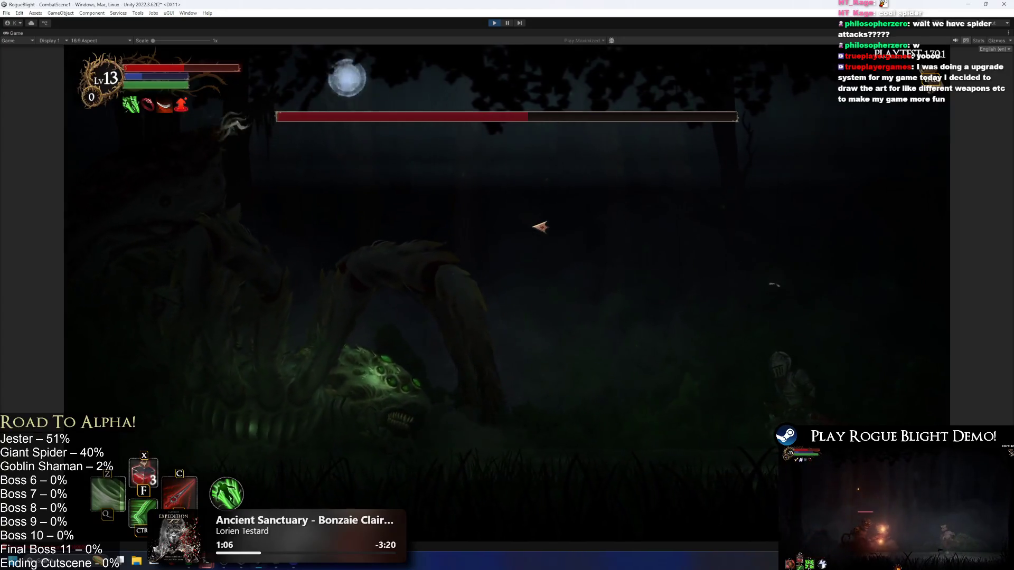
pyautogui.press('Left')
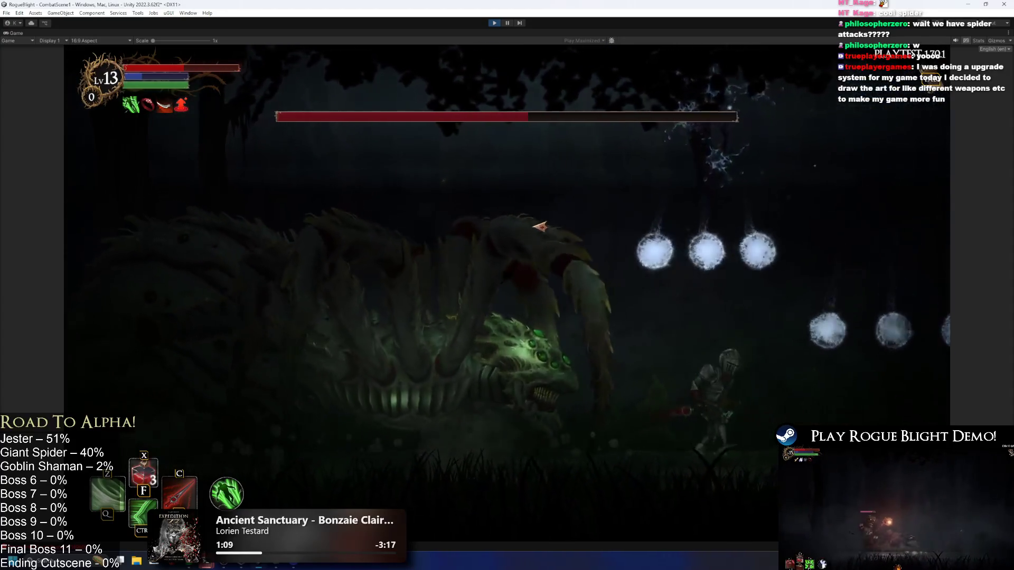
pyautogui.press('Right')
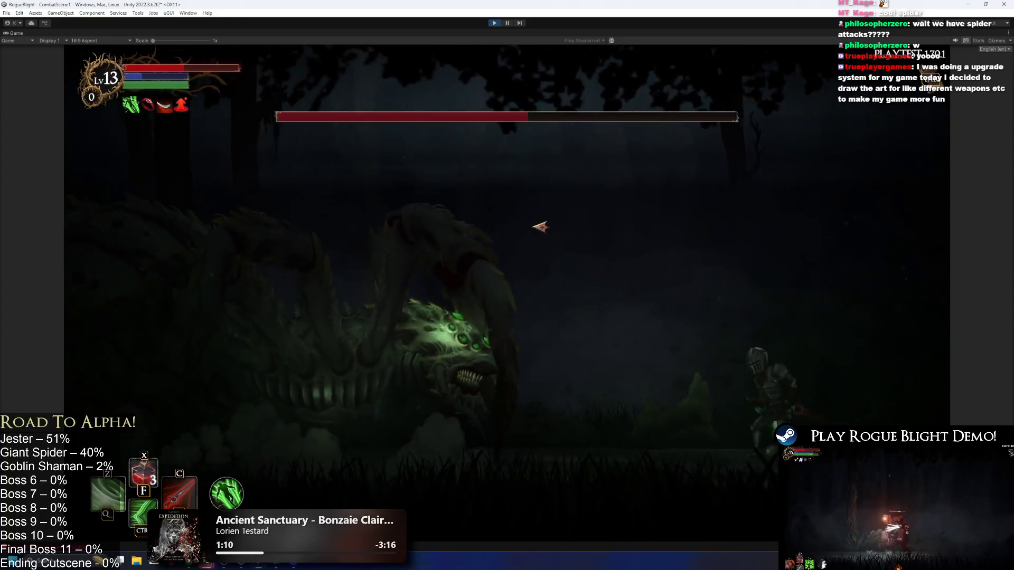
pyautogui.press('Left')
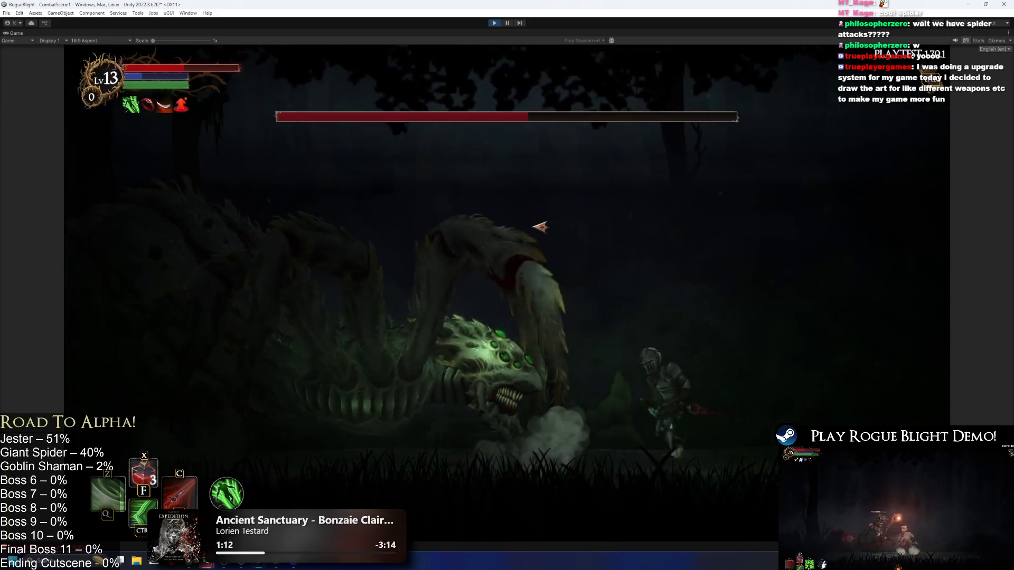
pyautogui.press('Right')
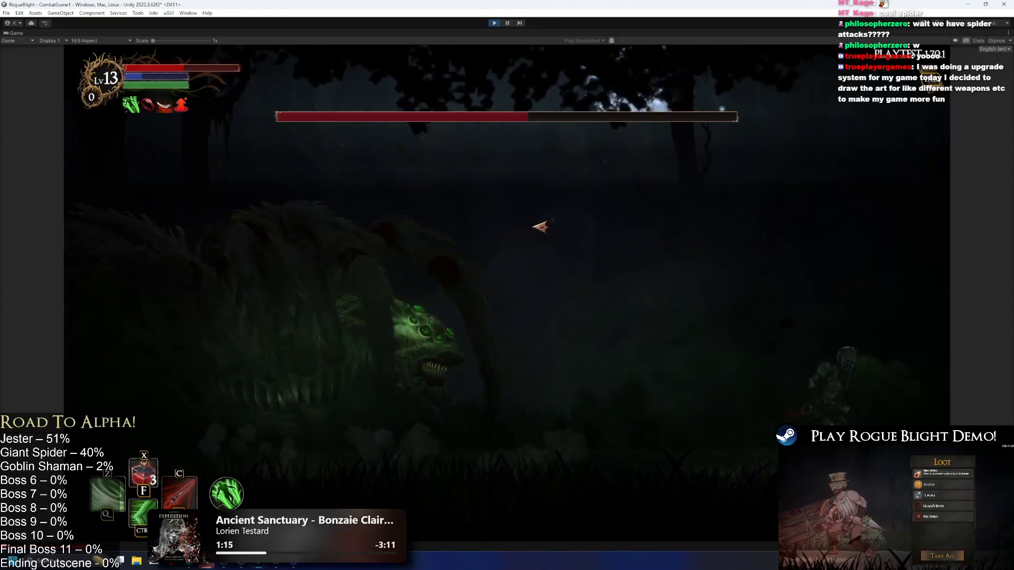
# - Avoid the drifting orbs and dash out of the orb rain, repositioning left of the spider
pyautogui.press('Right')
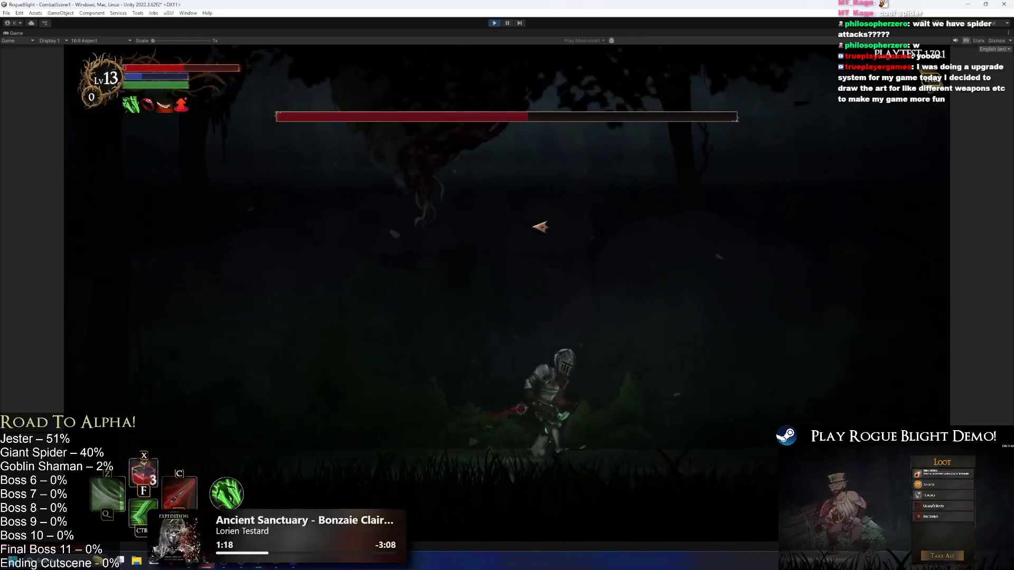
pyautogui.press('Right')
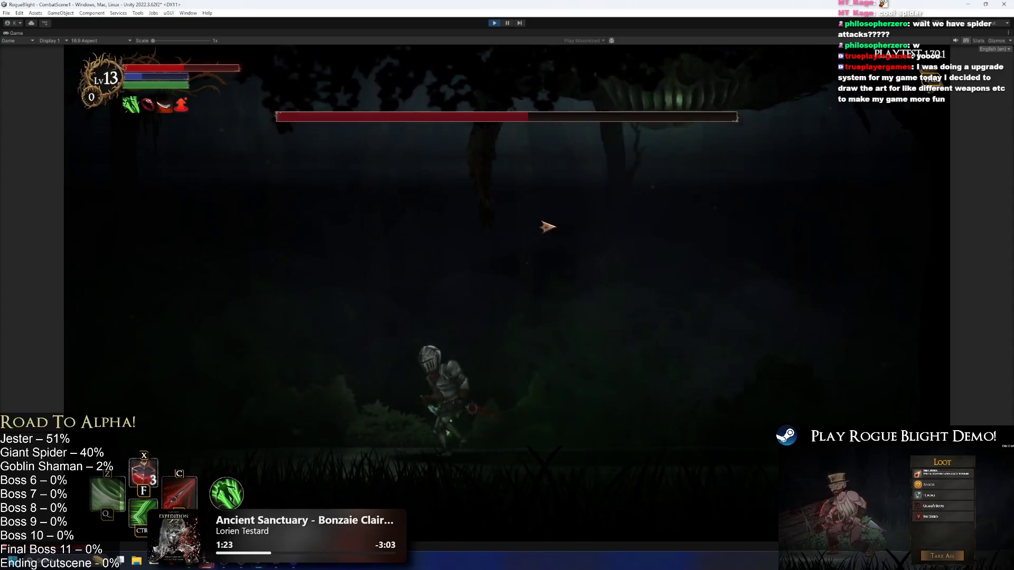
pyautogui.press('Left')
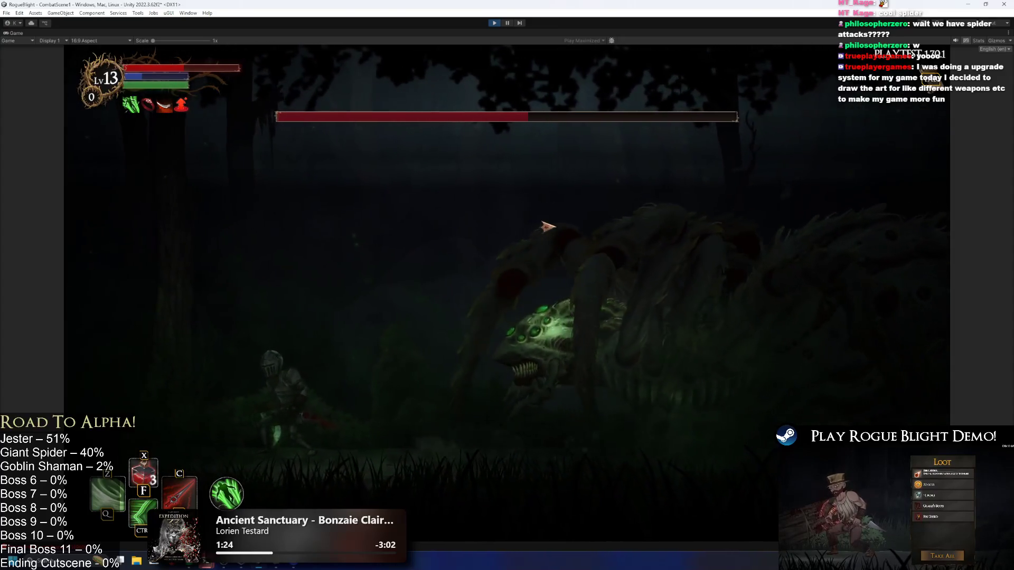
pyautogui.press('Left')
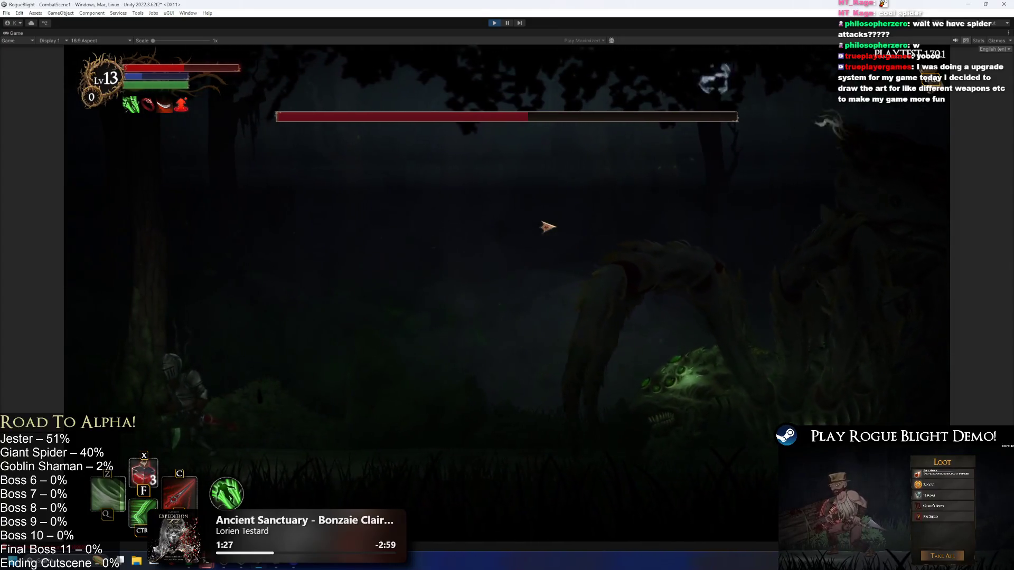
pyautogui.press('ctrl')
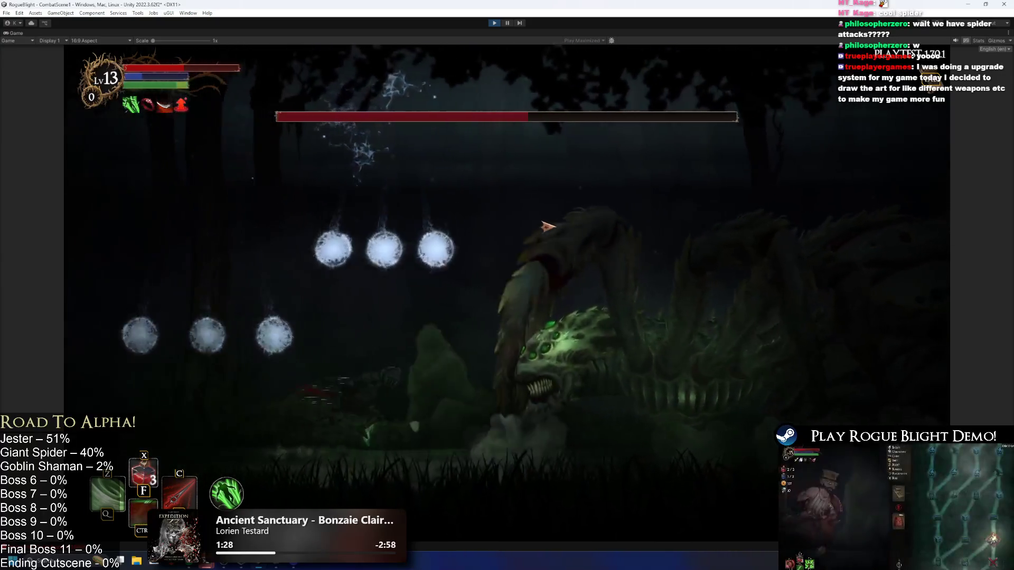
pyautogui.press('Left')
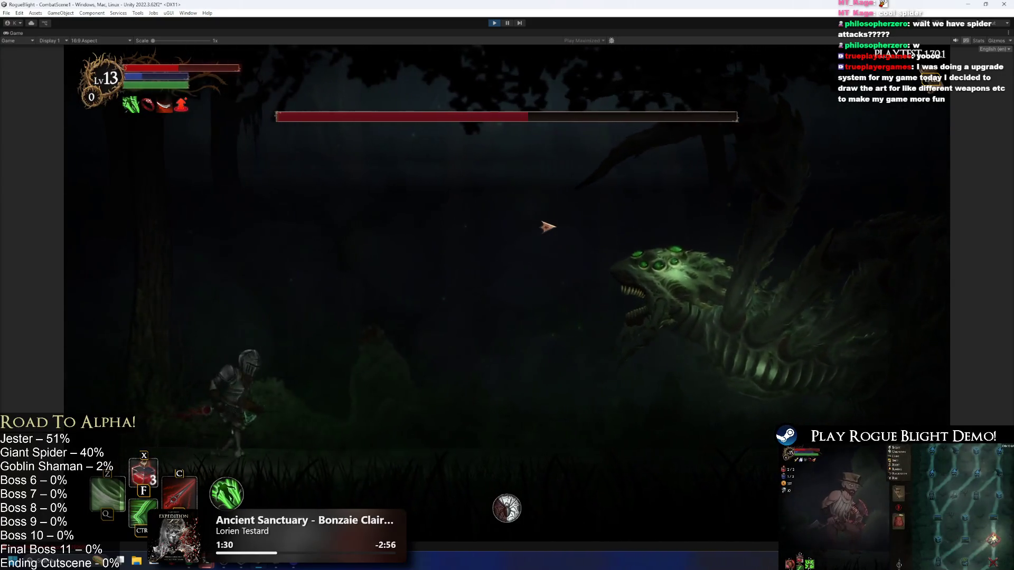
pyautogui.press('Left')
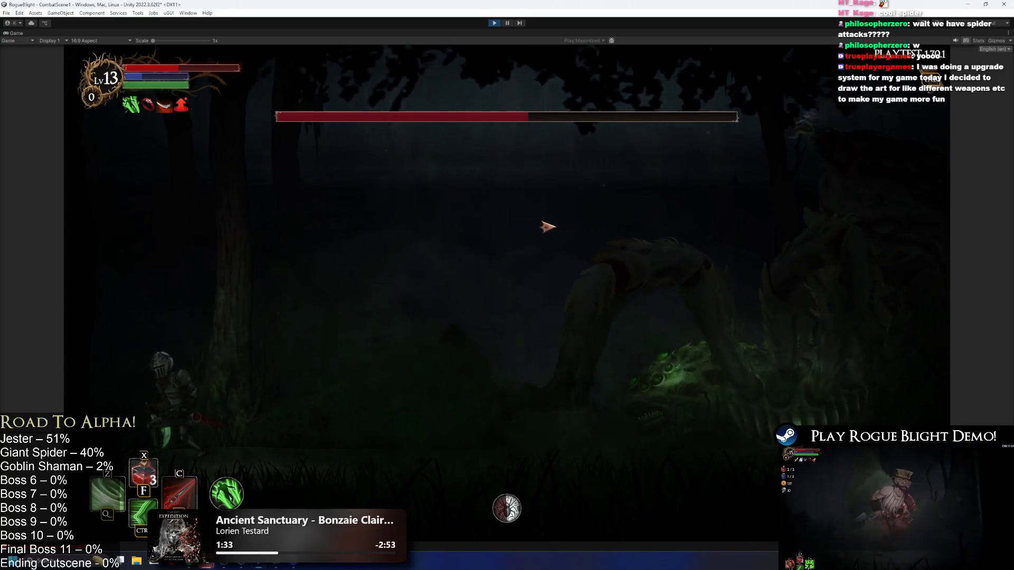
# - Jump toward the spider, land a sword swing and a jumping green sword slash
pyautogui.press('Right')
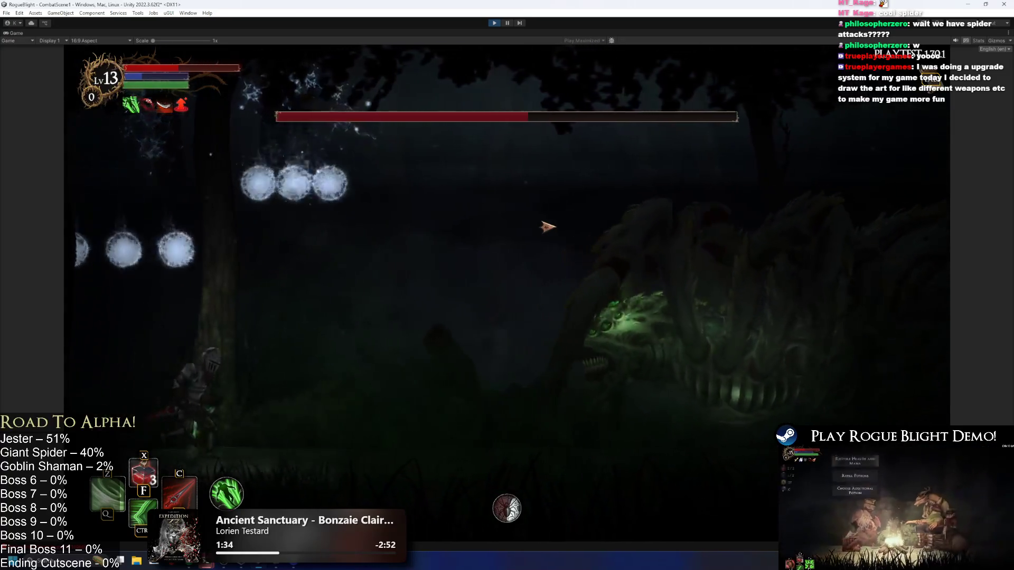
pyautogui.press('Right')
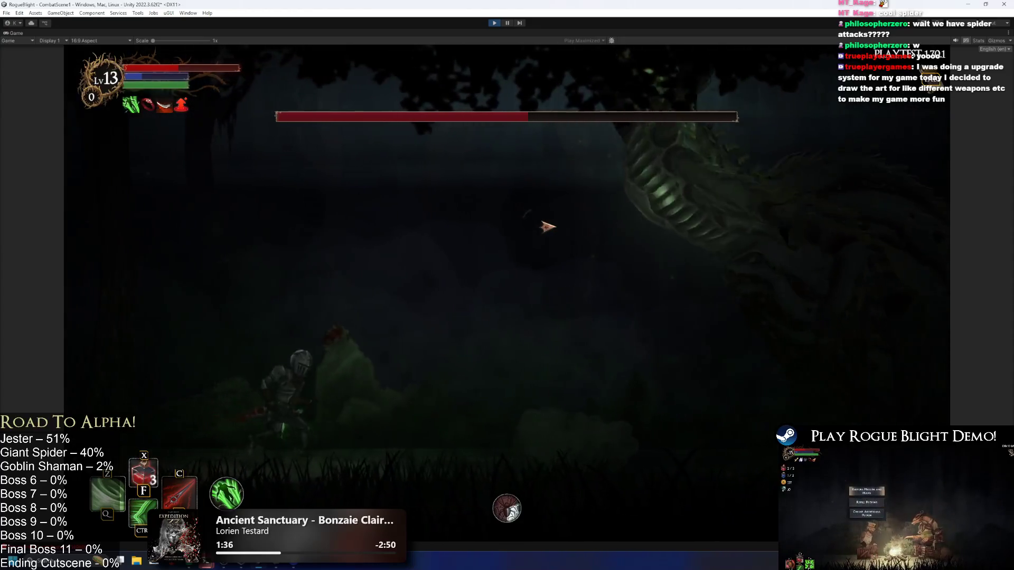
pyautogui.press('Left')
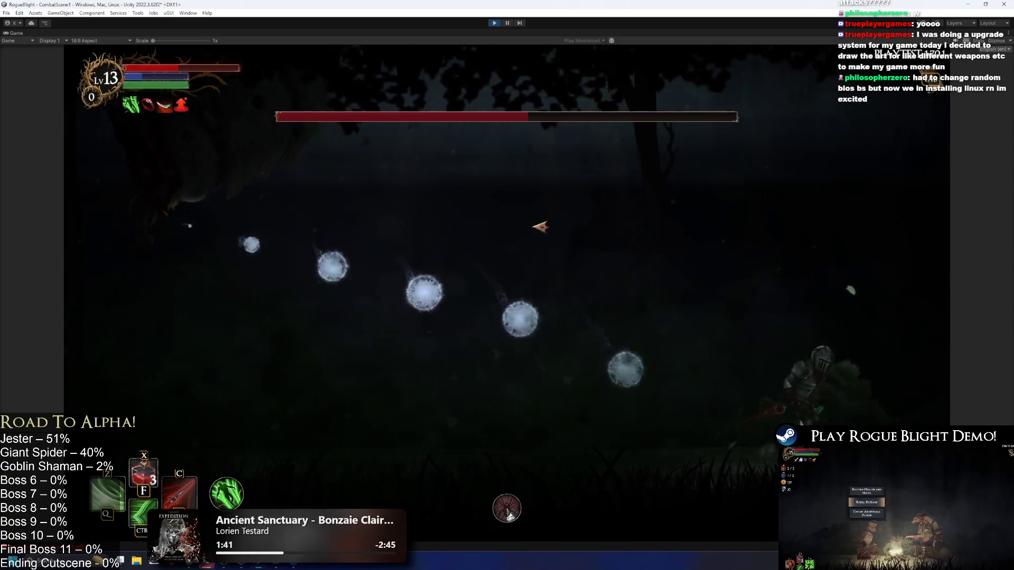
pyautogui.press('space')
pyautogui.click(540, 227)
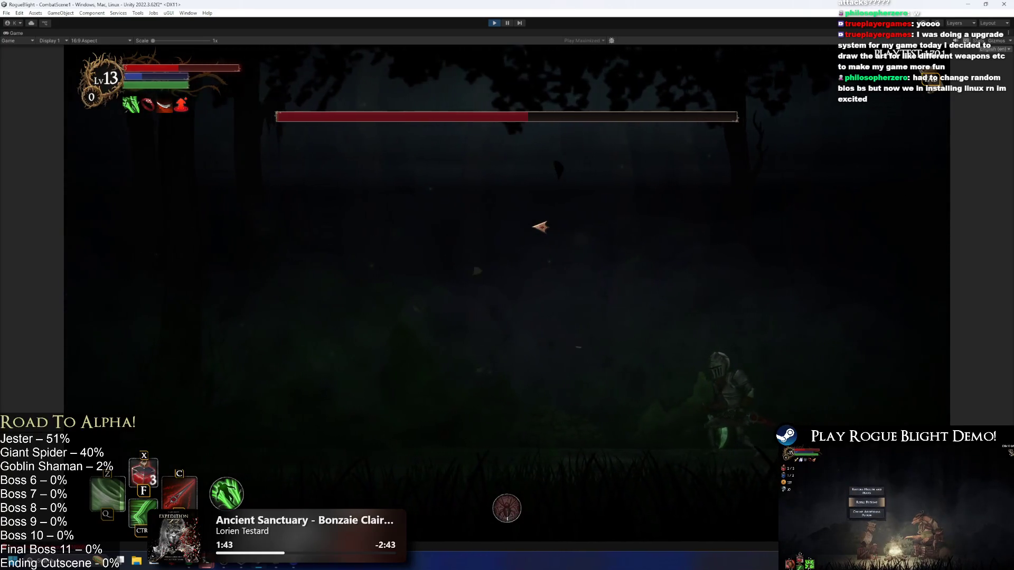
# - Dodge the rearing spider's slam, then close in to slash it and retreat
pyautogui.press('Left')
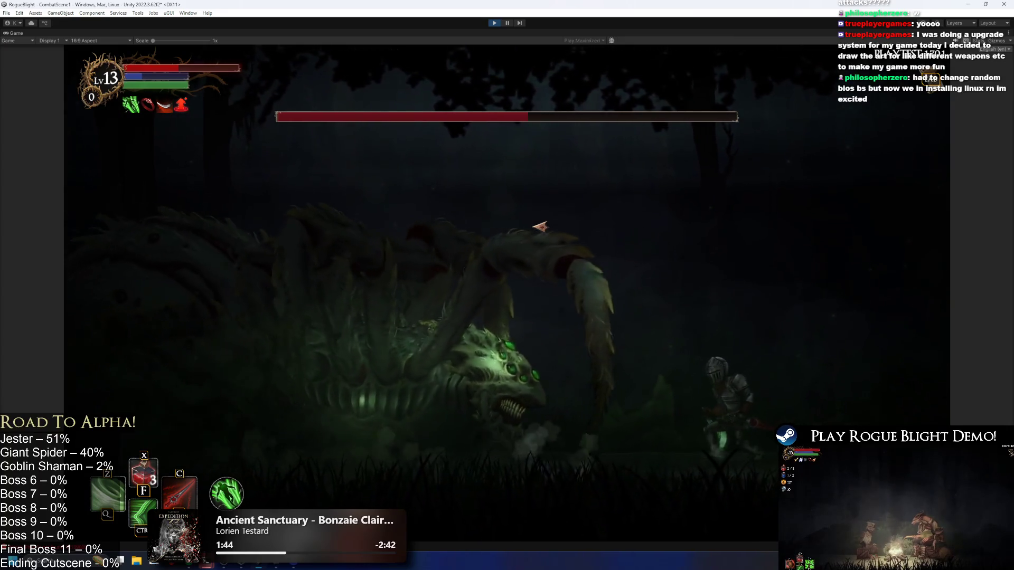
pyautogui.press('Right')
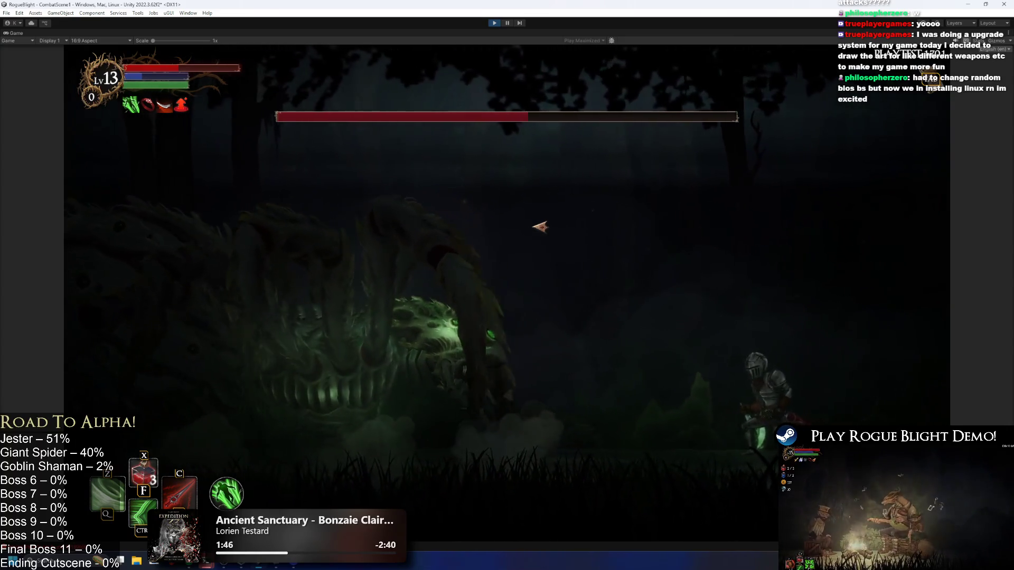
pyautogui.press('Left')
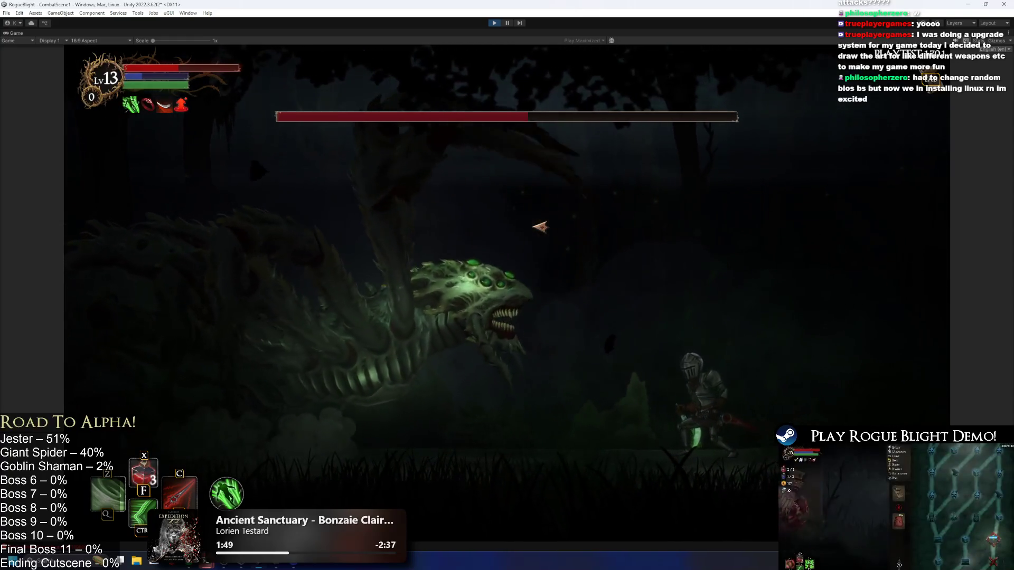
pyautogui.press('Right')
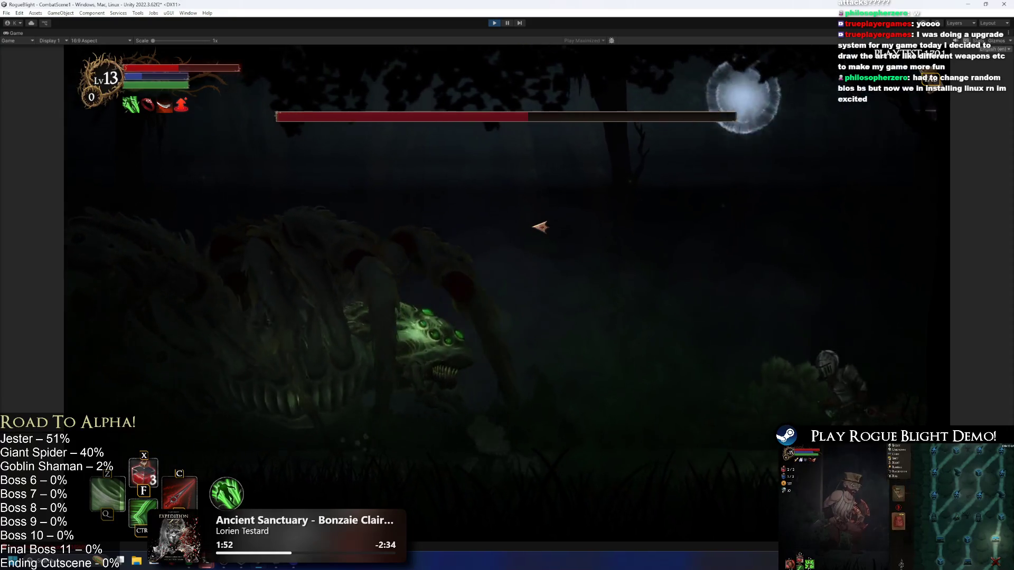
pyautogui.press('a')
pyautogui.press('d')
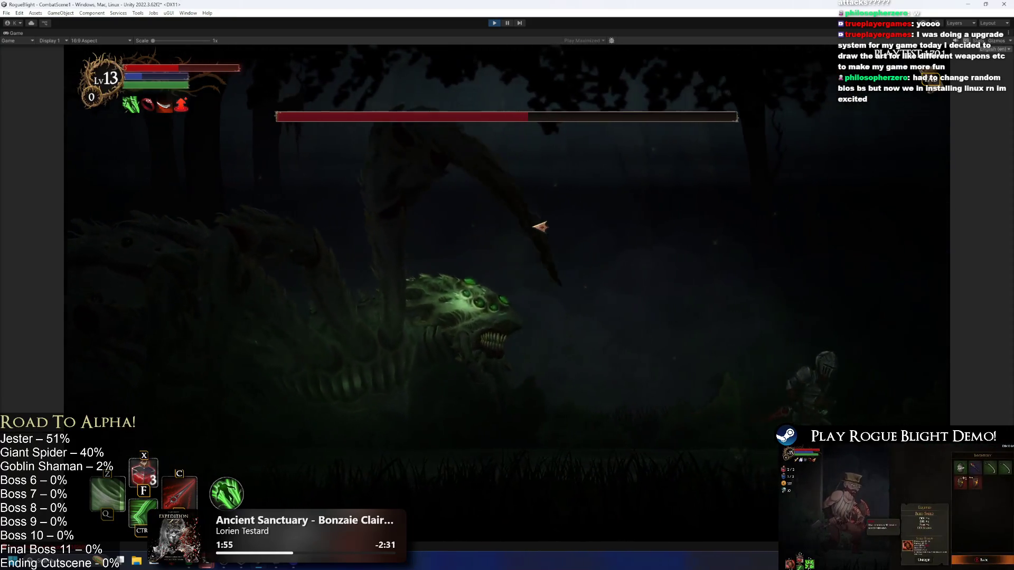
# - Run left away from the orbs as the boss returns, then probe in and retreat
pyautogui.press('a')
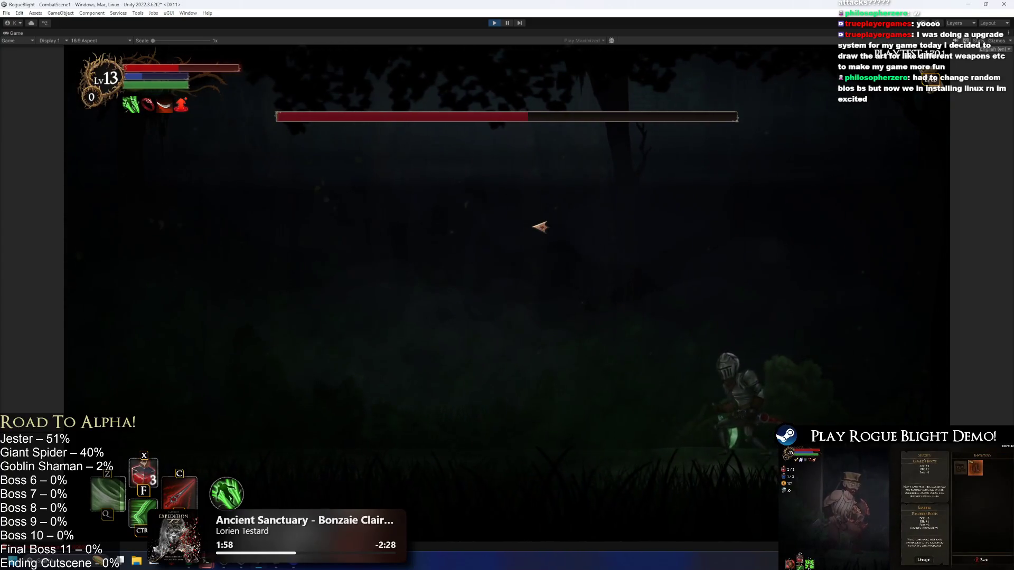
pyautogui.press('a')
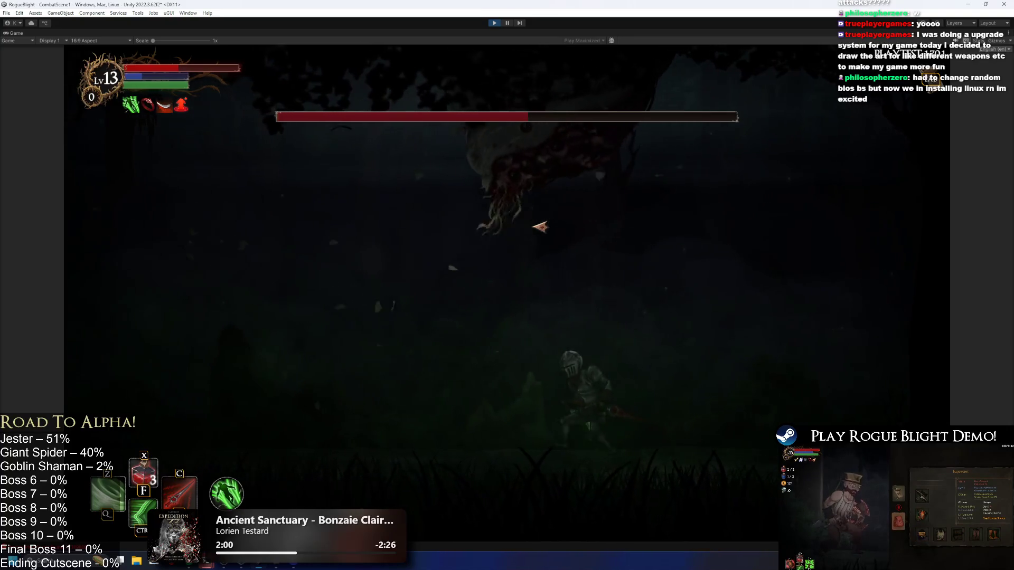
pyautogui.press('a')
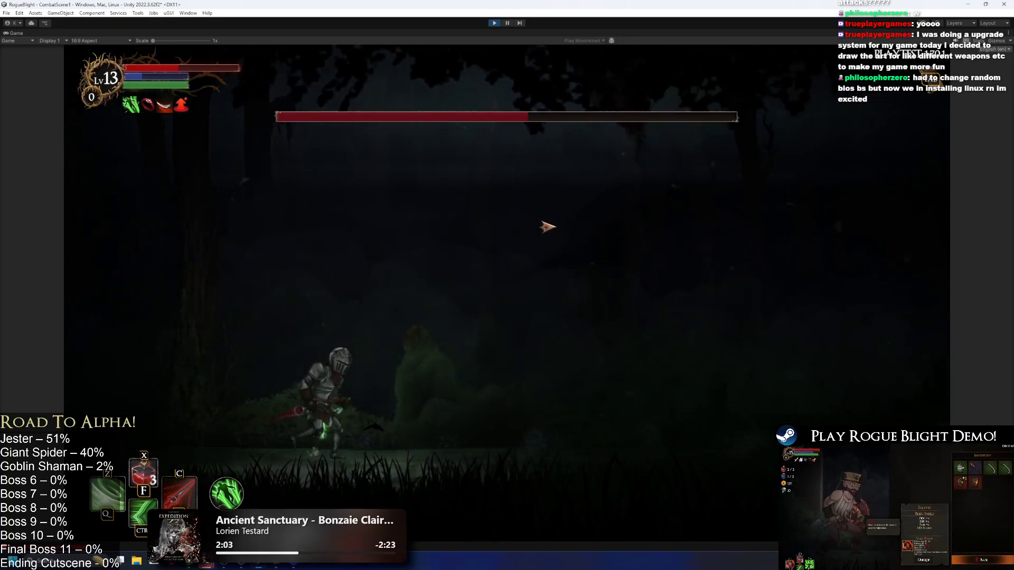
pyautogui.press('a')
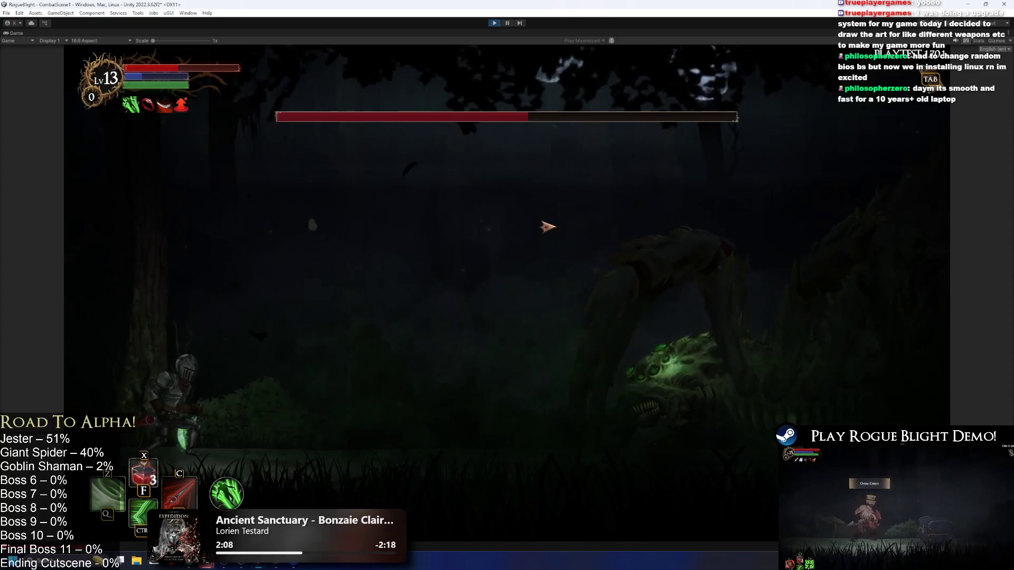
pyautogui.press('d')
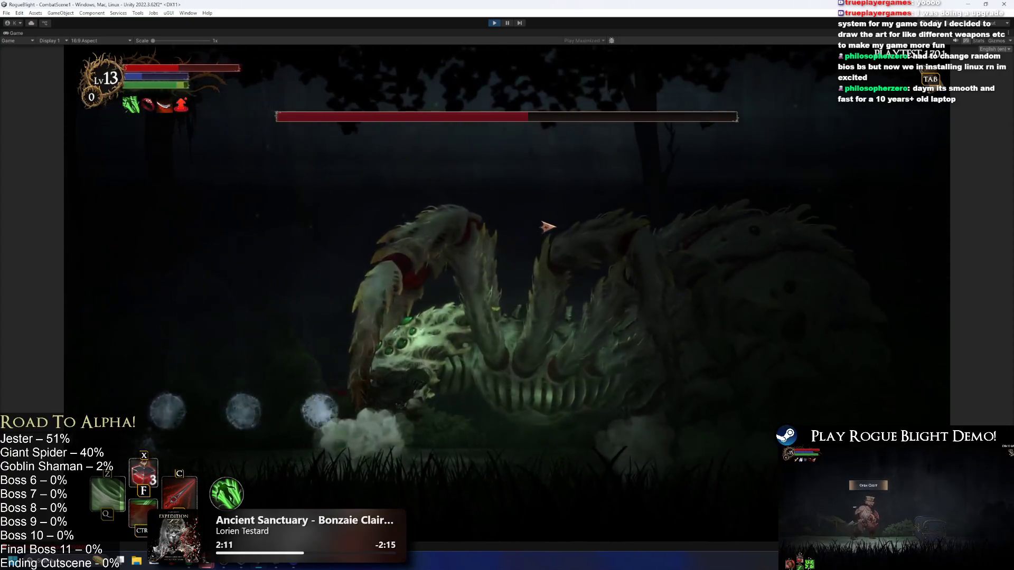
pyautogui.press('a')
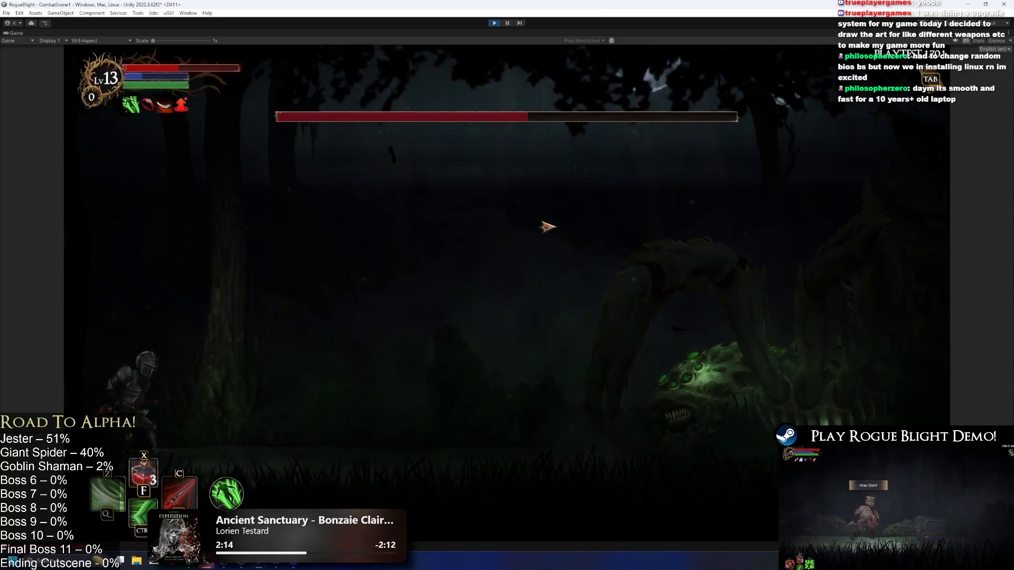
# - Close in on the descending boss, then run right to dodge its web orbs
pyautogui.press('d')
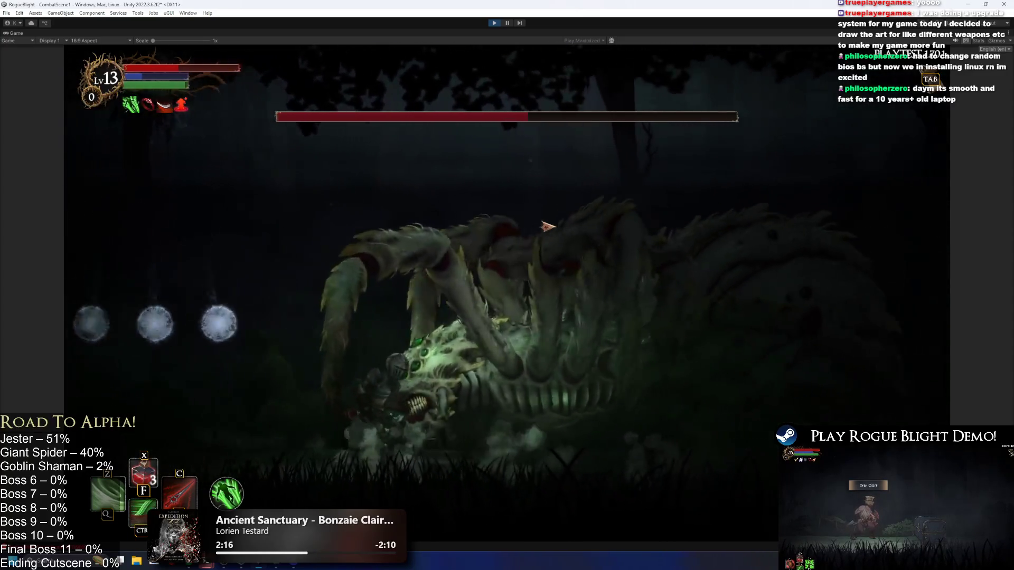
pyautogui.press('a')
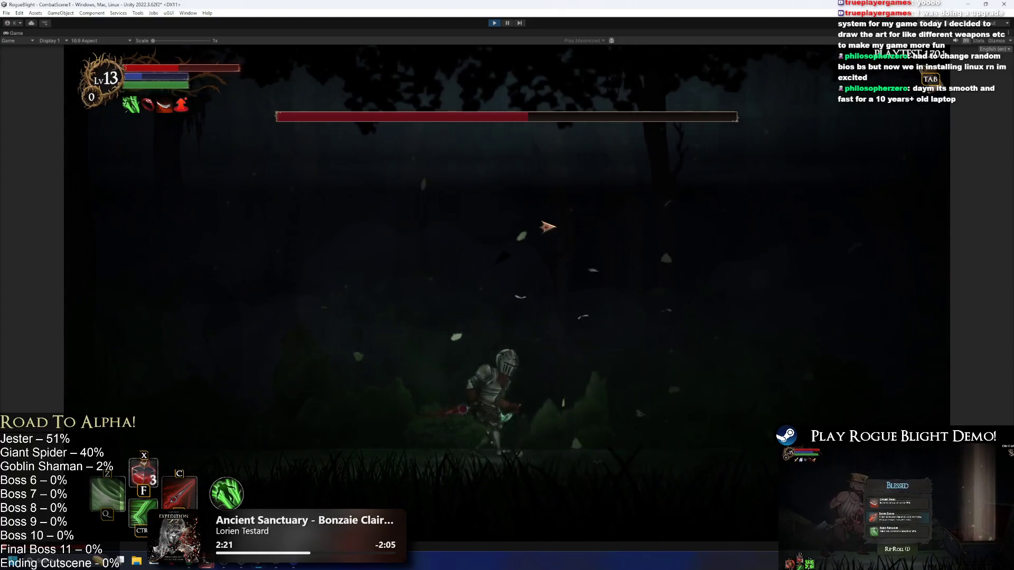
pyautogui.press('a')
pyautogui.press('d')
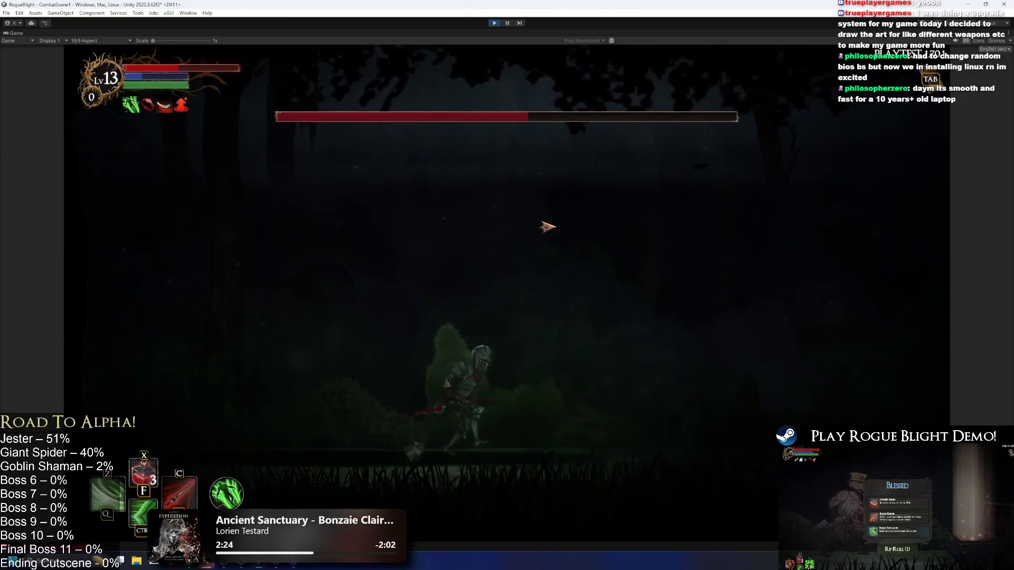
pyautogui.press('d')
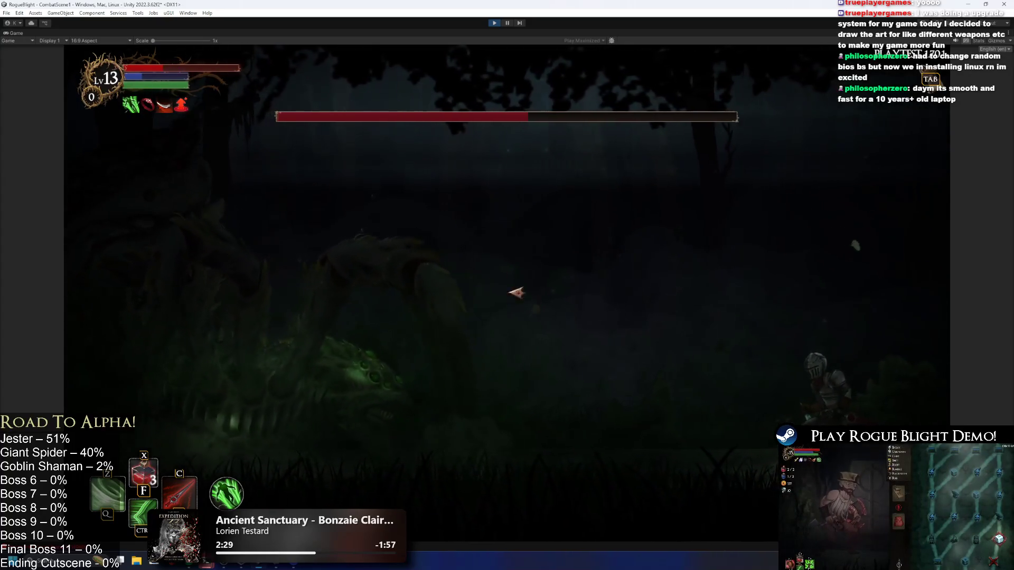
# - Hit the spider boss with the C ability, then reposition to the right side
pyautogui.press('a')
pyautogui.press('c')
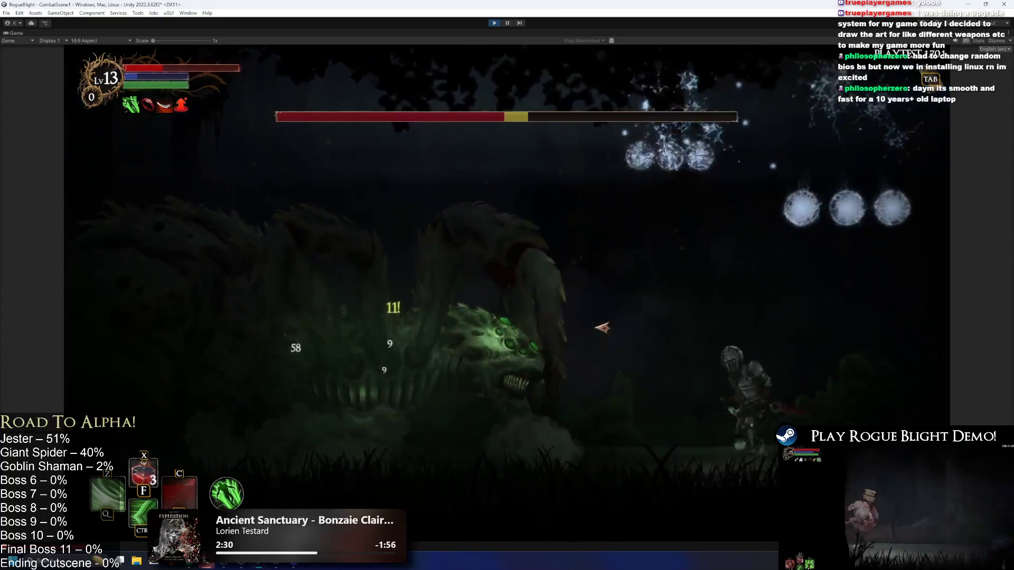
pyautogui.press('d')
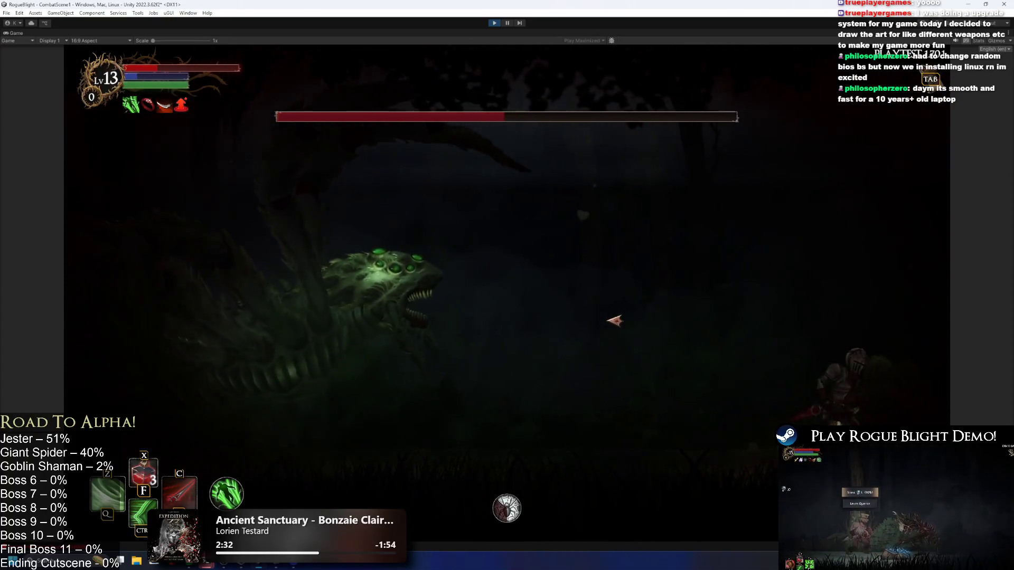
pyautogui.press('a')
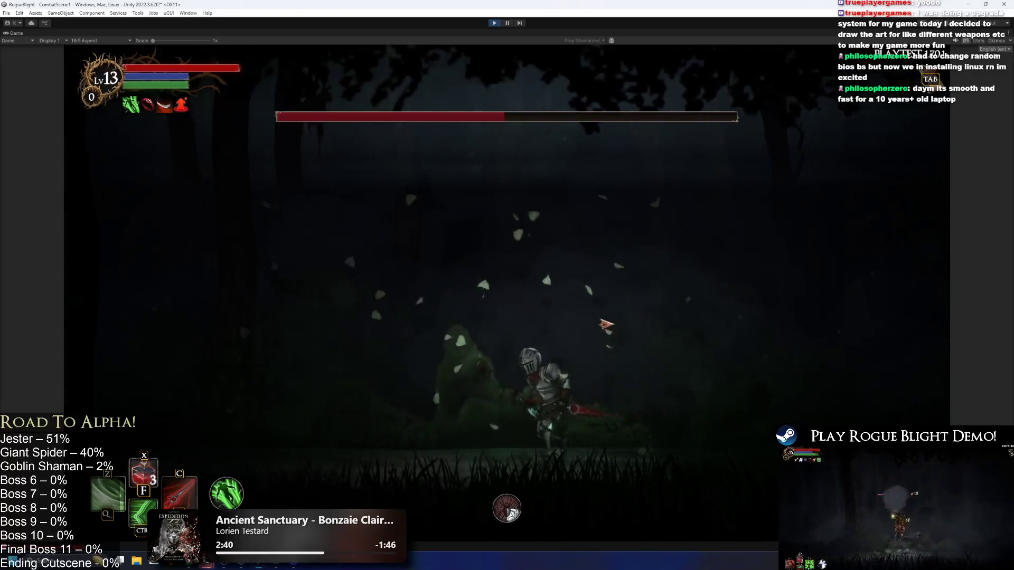
pyautogui.press('d')
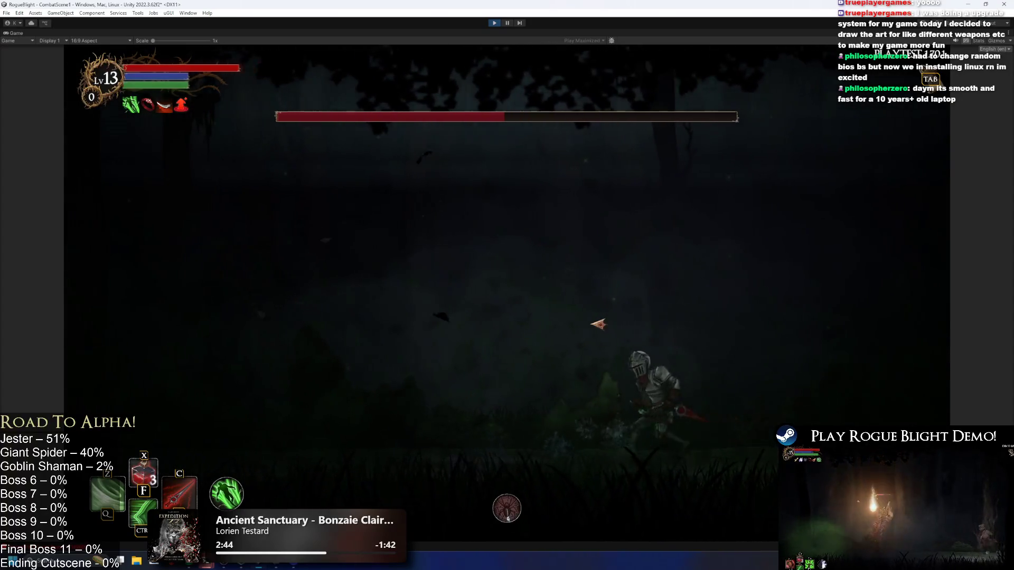
# - Unleash the CTRL and C skills on the reappearing boss and strike as it lunges
pyautogui.press('ctrl')
pyautogui.press('c')
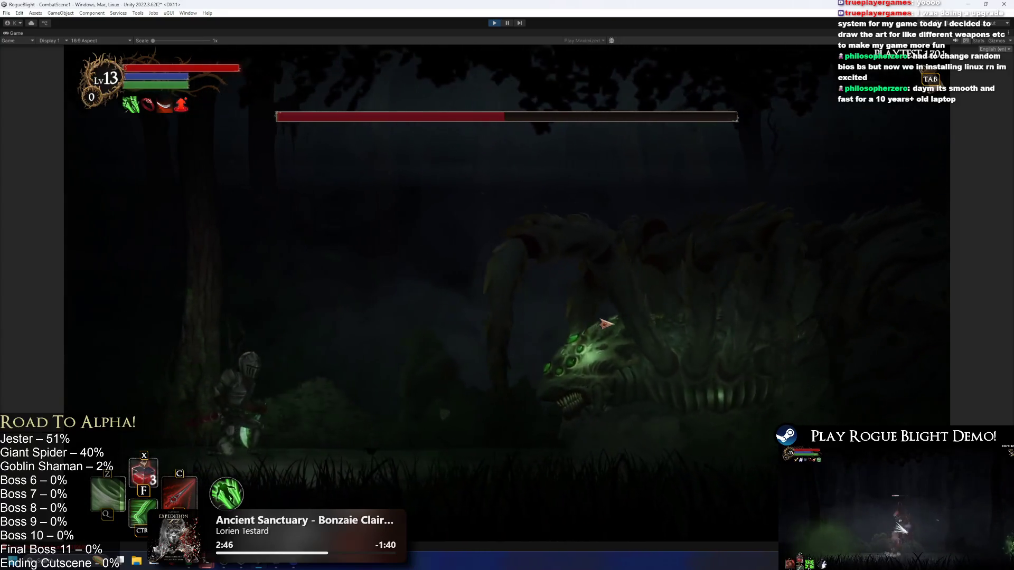
pyautogui.press('a')
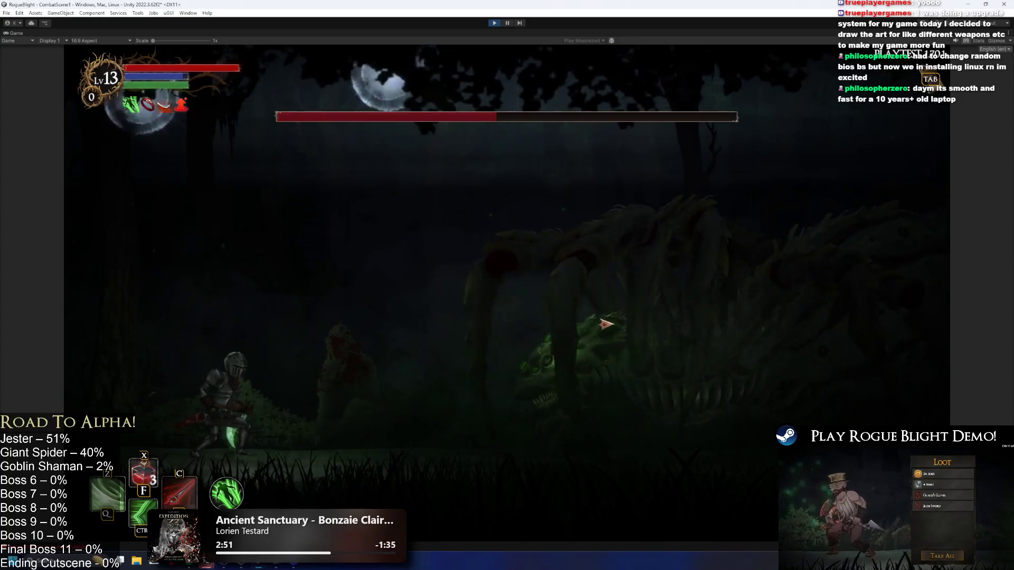
pyautogui.press('d')
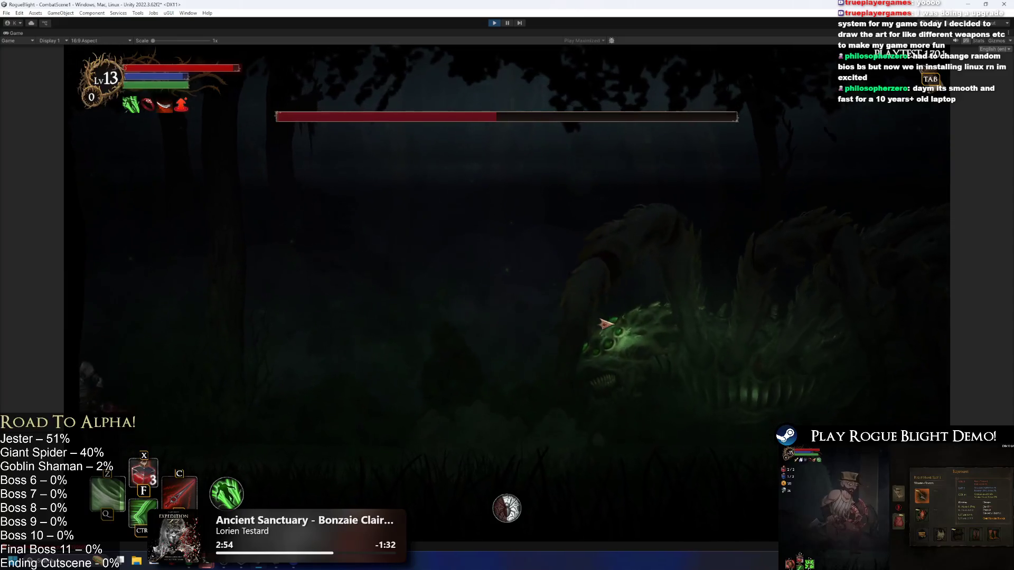
pyautogui.press('d')
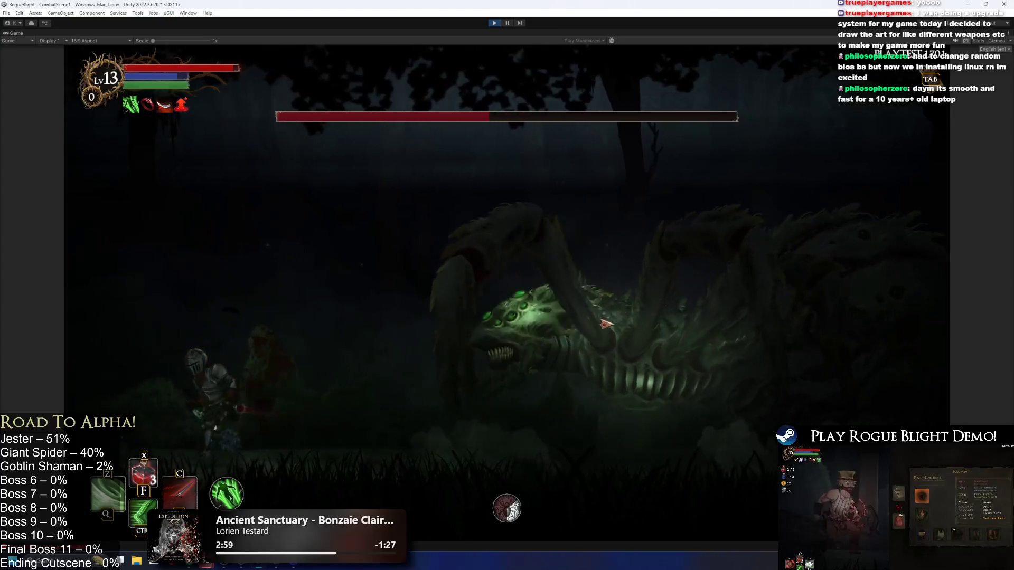
# - Shift around the arena avoiding orbs, then dash past the boss to damage it
pyautogui.press('a')
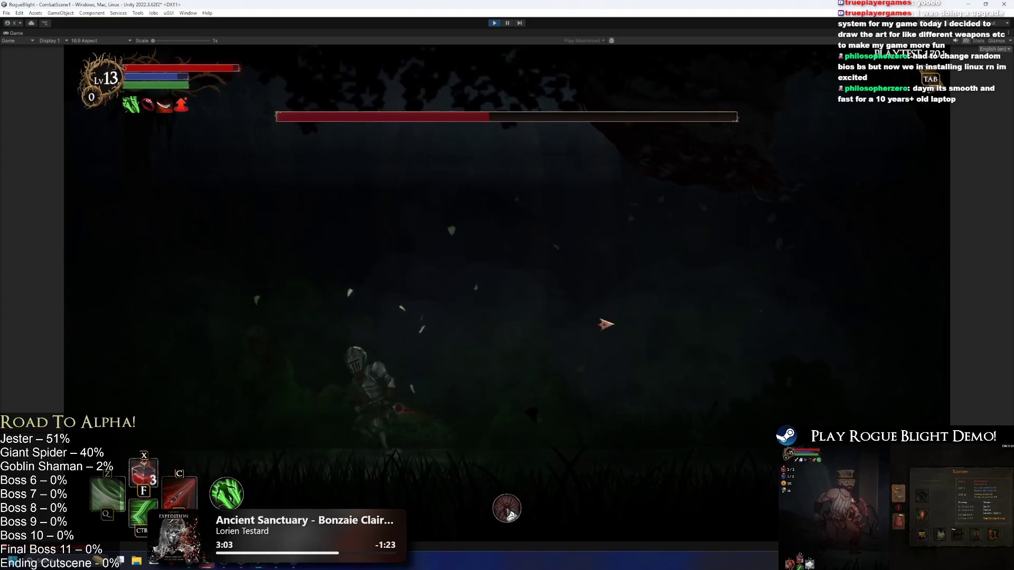
pyautogui.press('a')
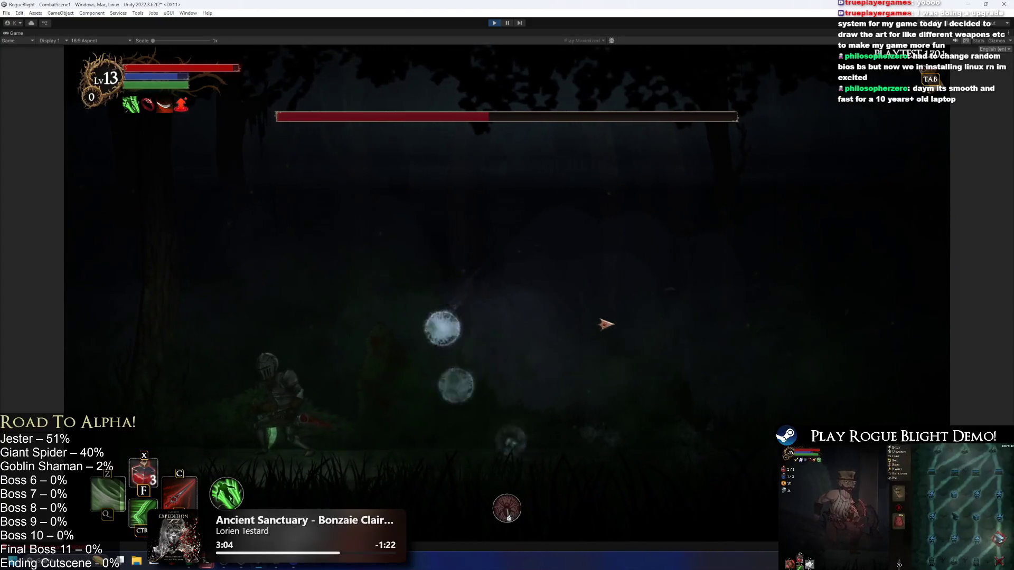
pyautogui.press('d')
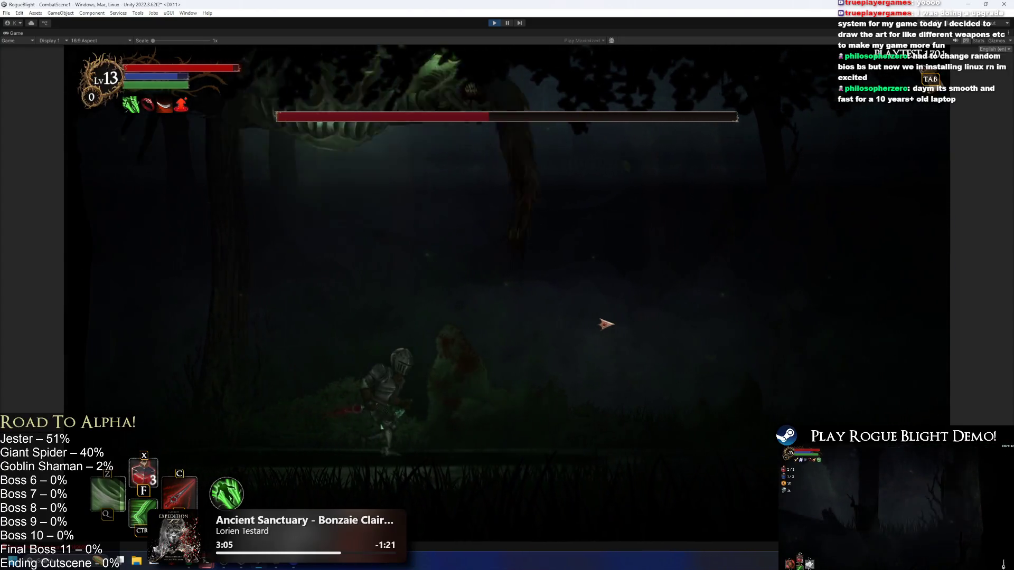
pyautogui.press('d')
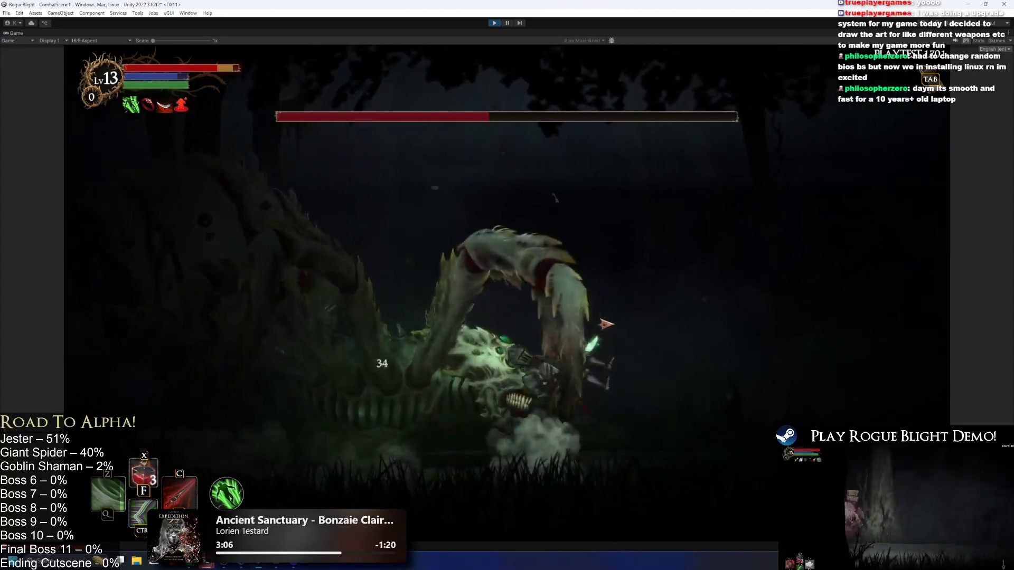
pyautogui.press('a')
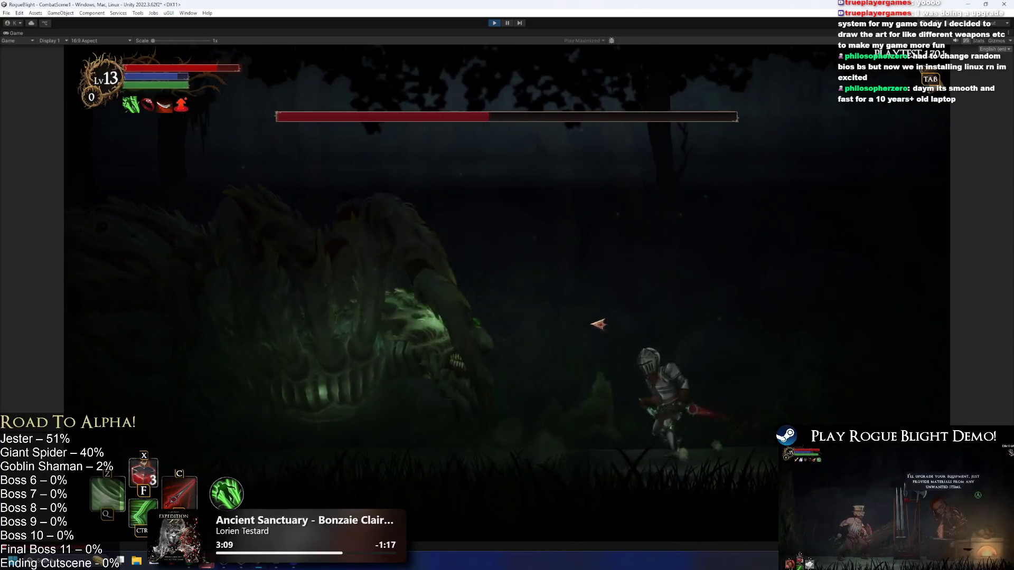
pyautogui.press('d')
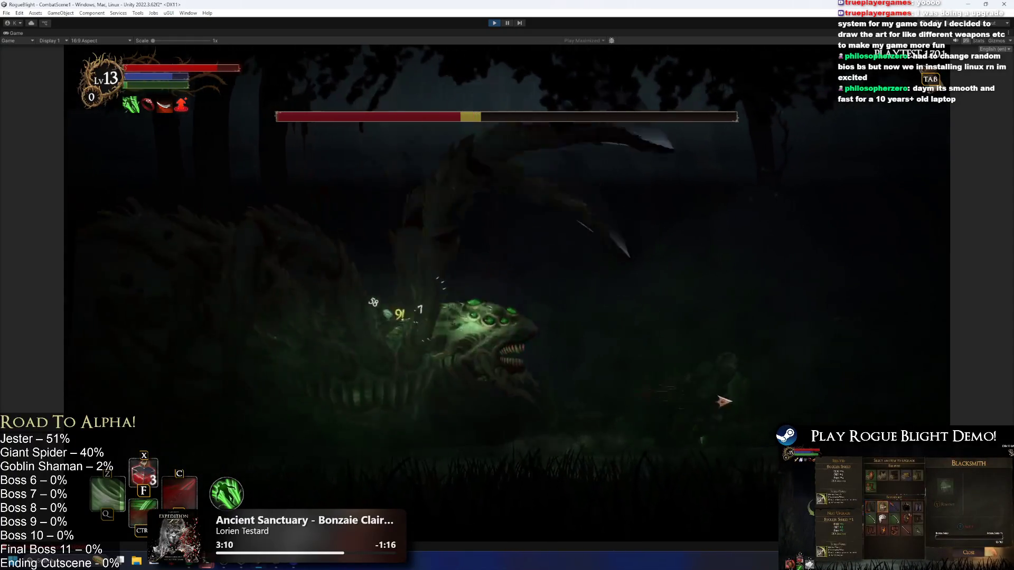
pyautogui.press('a')
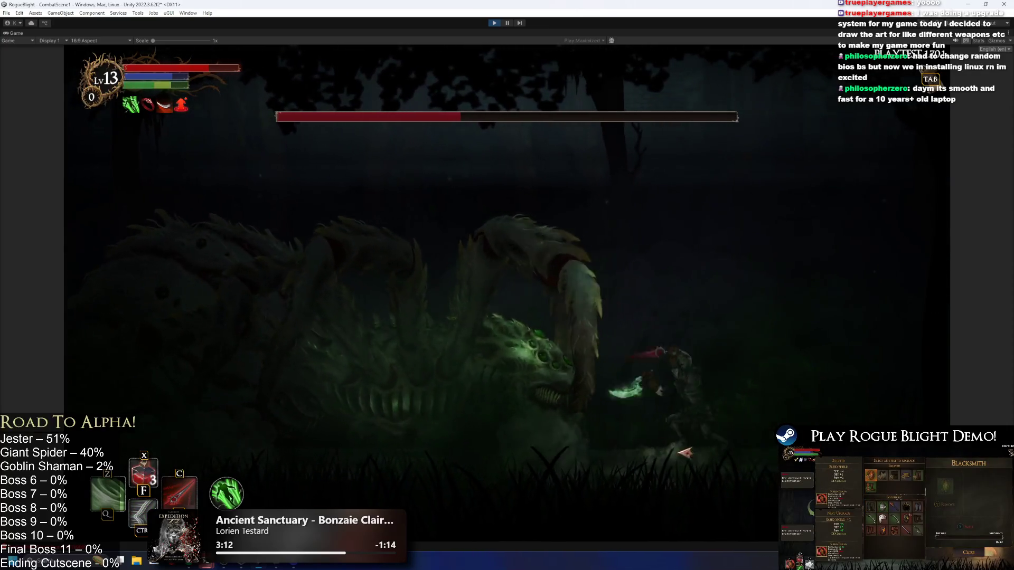
# - Strike the boss again, run clear of falling orbs, then throw red blades at it
pyautogui.click(599, 451)
pyautogui.press('d')
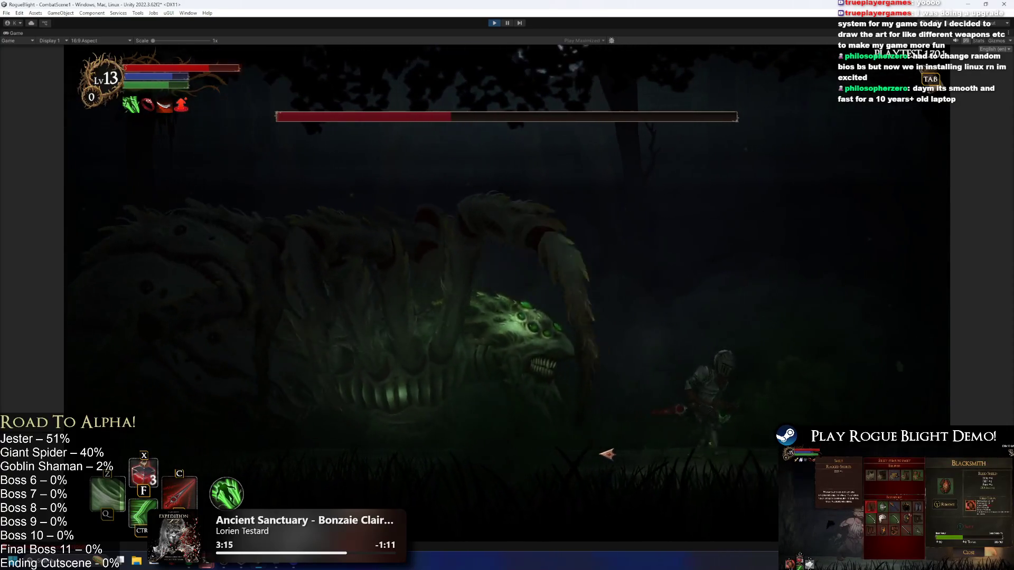
pyautogui.press('d')
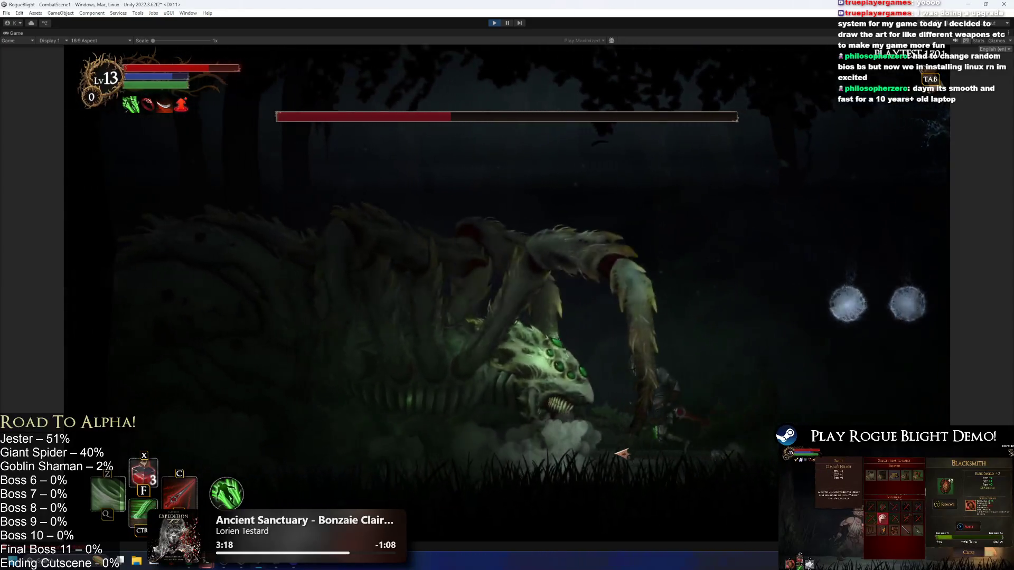
pyautogui.press('a')
pyautogui.press('a')
pyautogui.press('c')
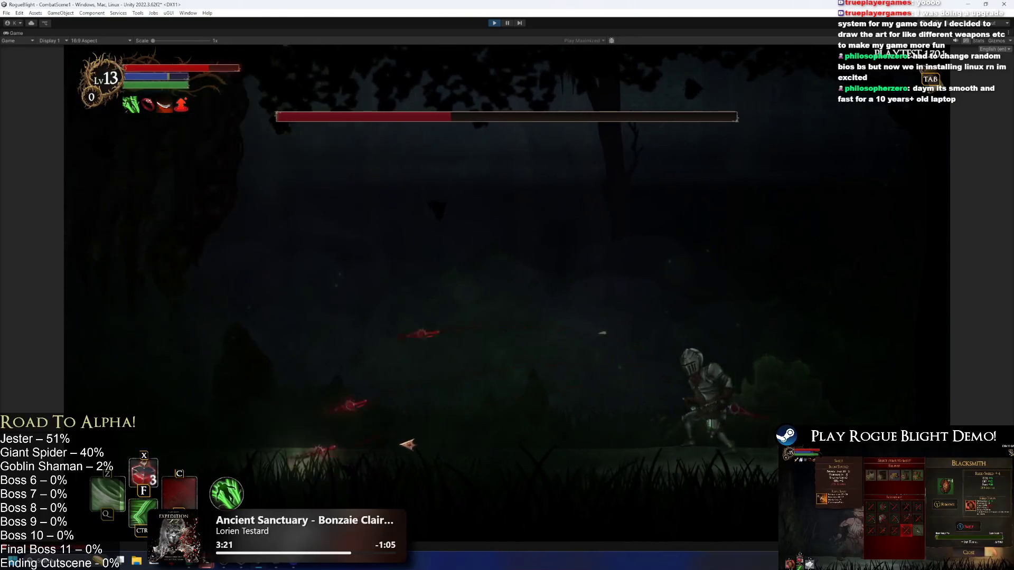